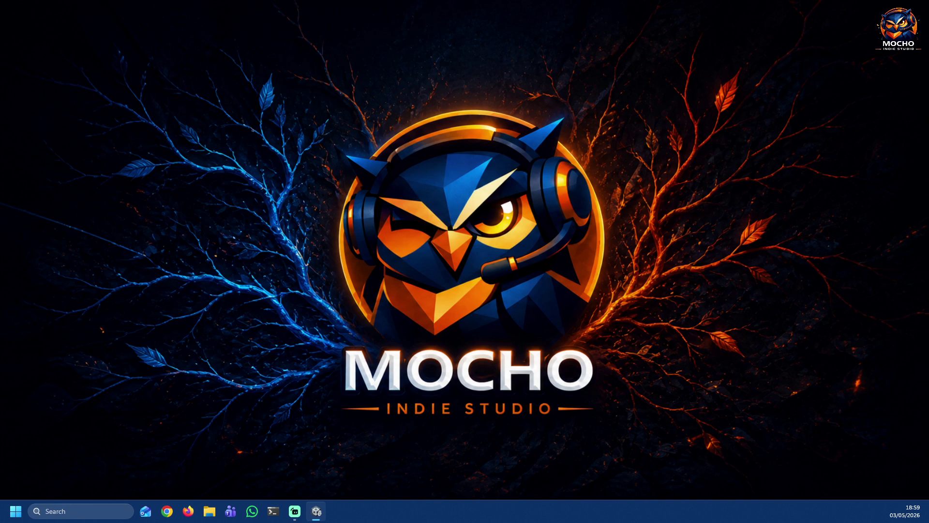
Step: Launch Chrome from the taskbar, dismiss its profile picker and return toward the Unity editor
left_click(167, 511)
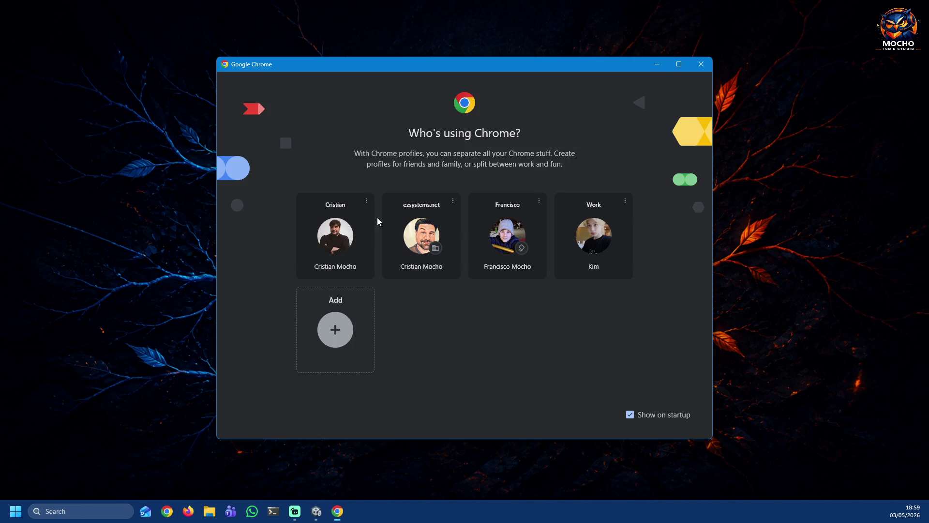
left_click(343, 226)
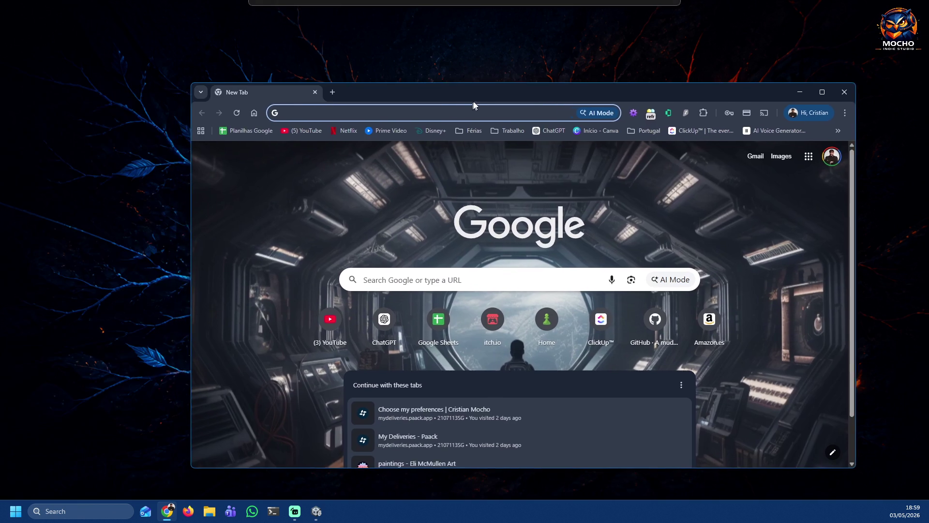
left_click_drag(473, 104, 388, 103)
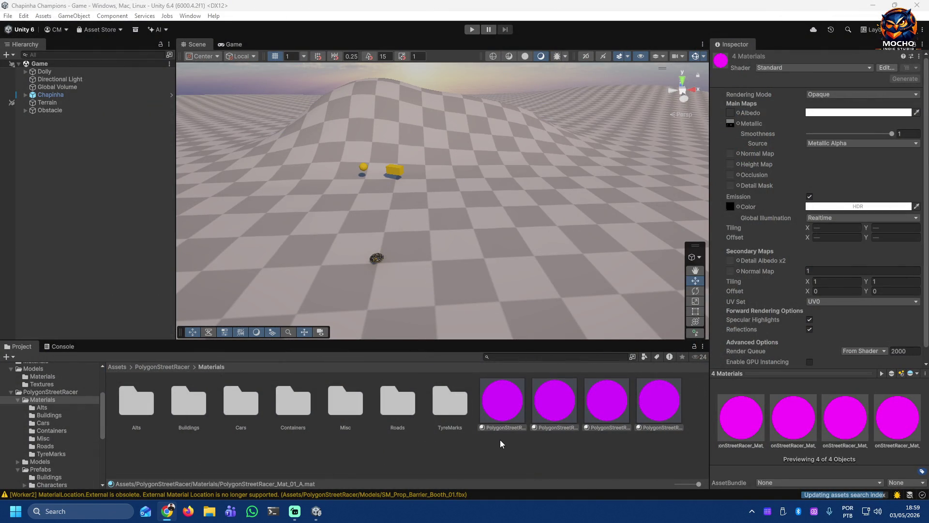
Step: Browse the PolygonStreetRacer Materials subfolders Alts, Cars, Roads and TyreMarks
left_click(501, 456)
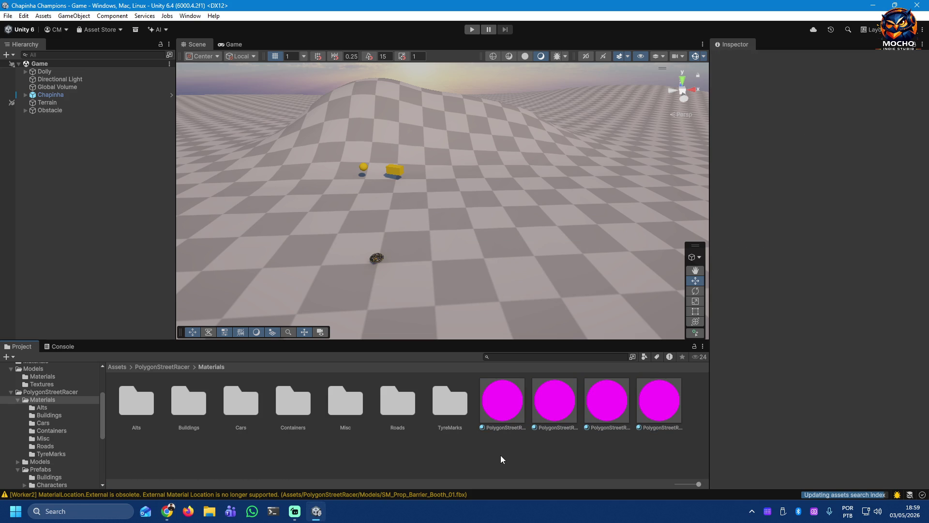
left_click(39, 391)
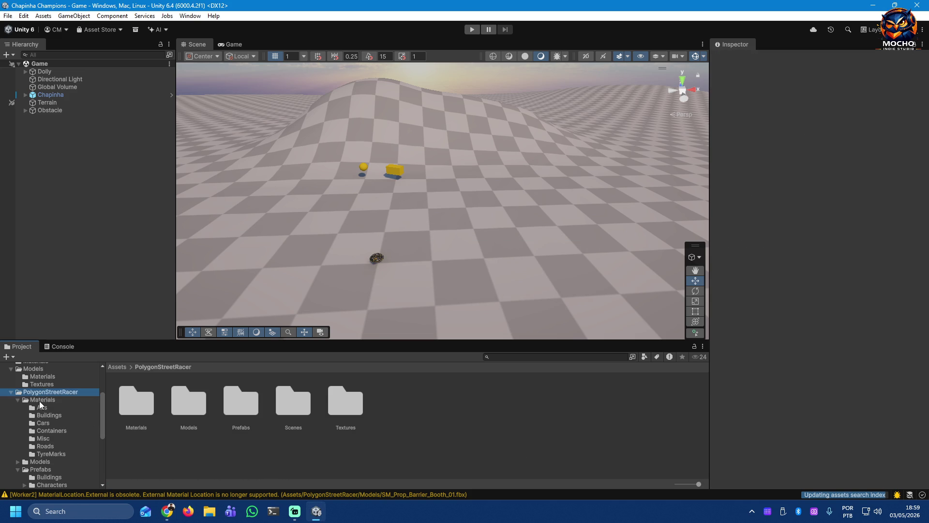
left_click(39, 407)
left_click(37, 423)
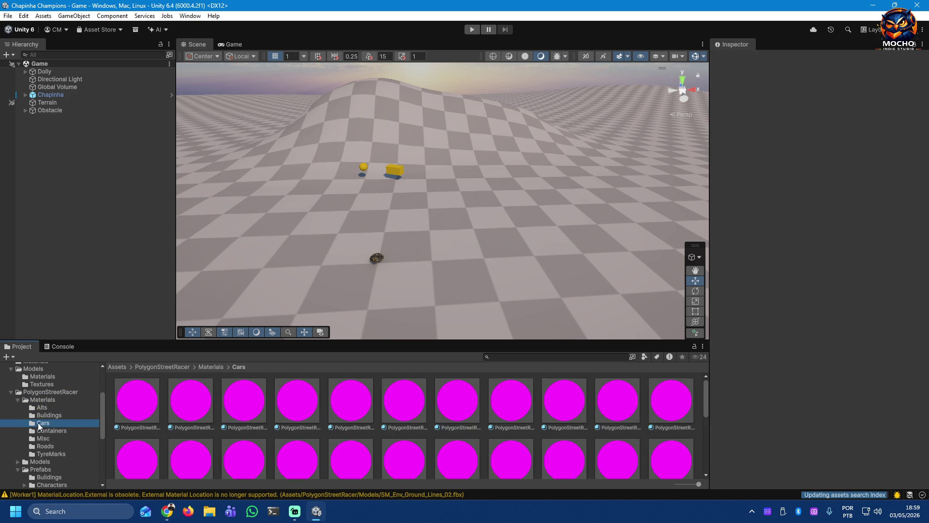
left_click(38, 437)
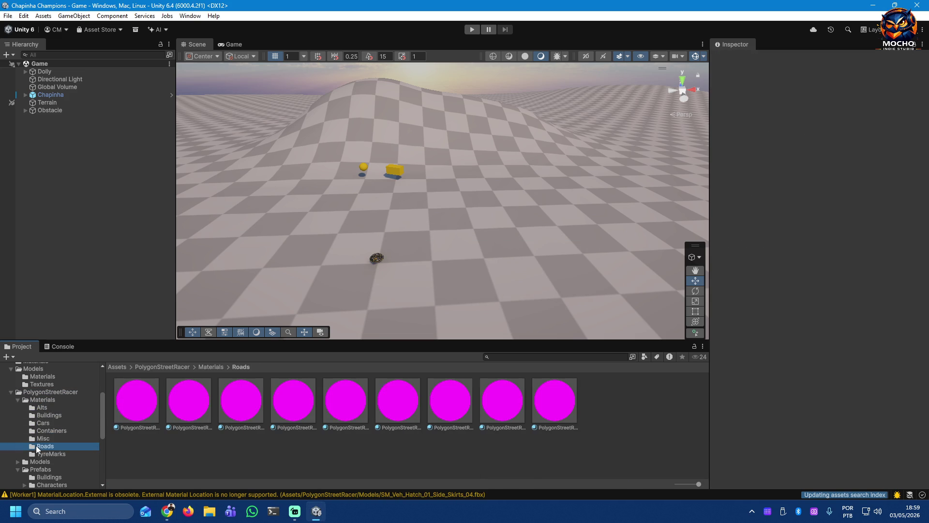
left_click(40, 454)
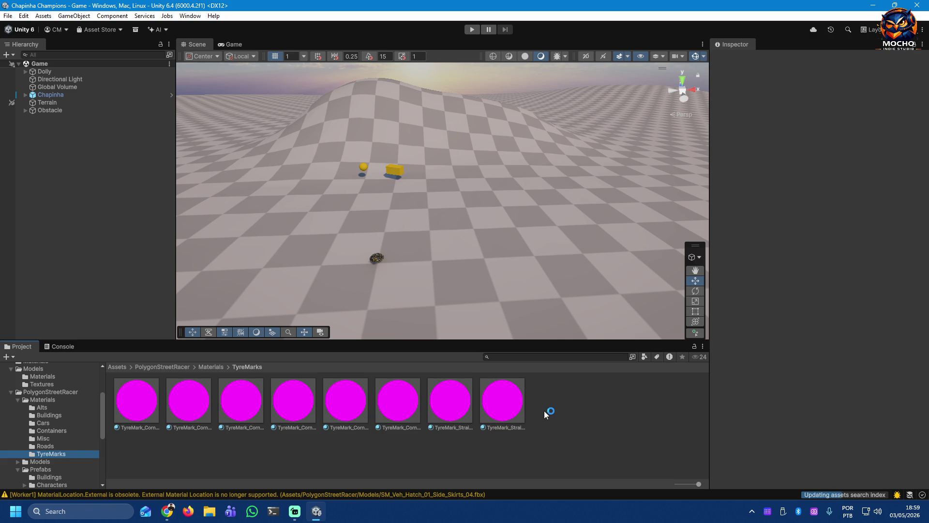
Step: Select the TyreMark_Straight_02 material to show its Standard Fade settings, then switch to the browser
left_click(503, 402)
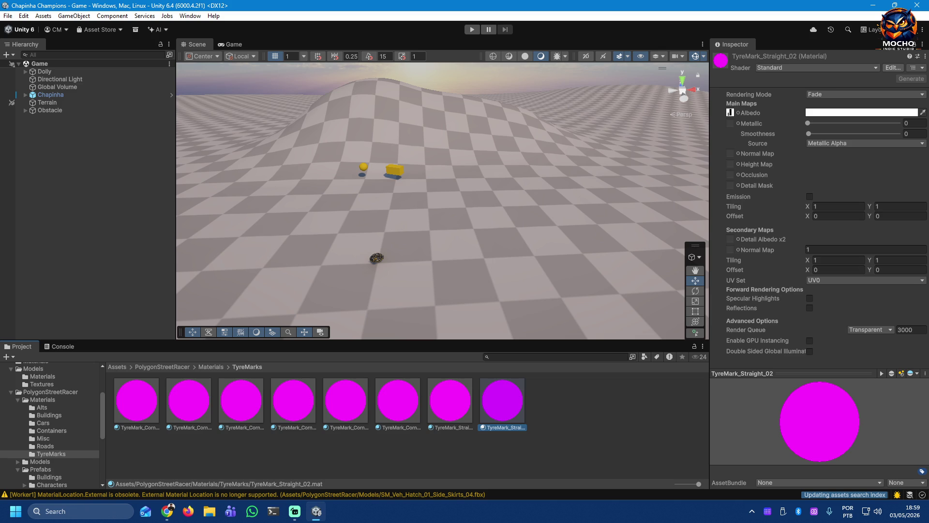
left_click(167, 511)
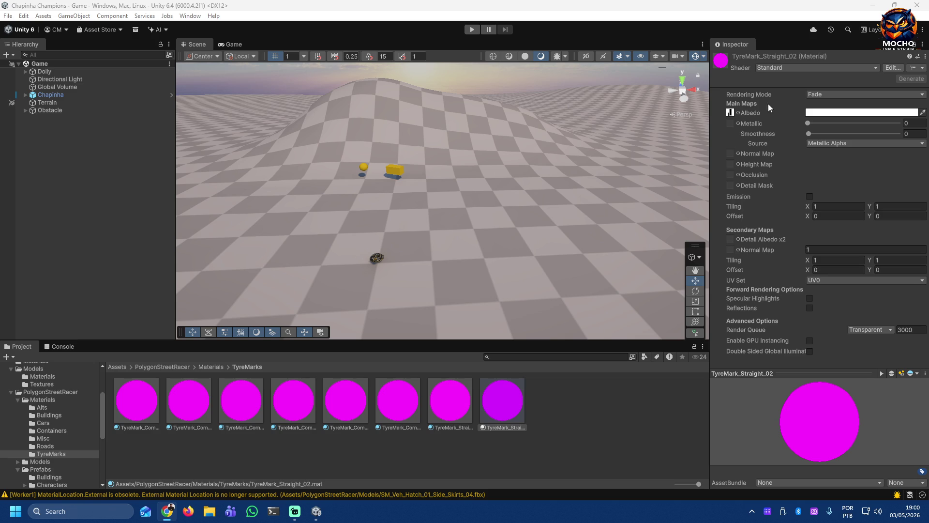
Step: Switch the material to the Universal Render Pipeline Lit shader and reveal its albedo texture in Textures/Roads
left_click(870, 69)
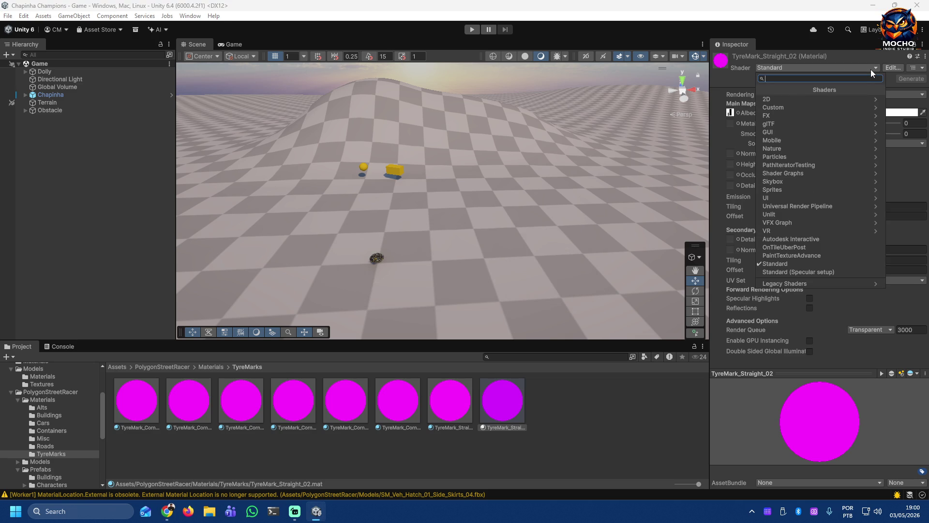
left_click(842, 206)
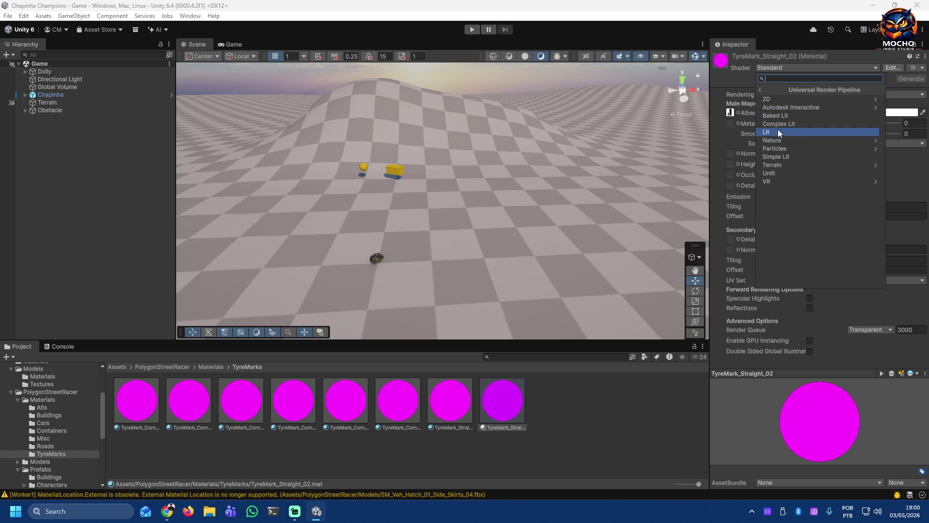
left_click(809, 133)
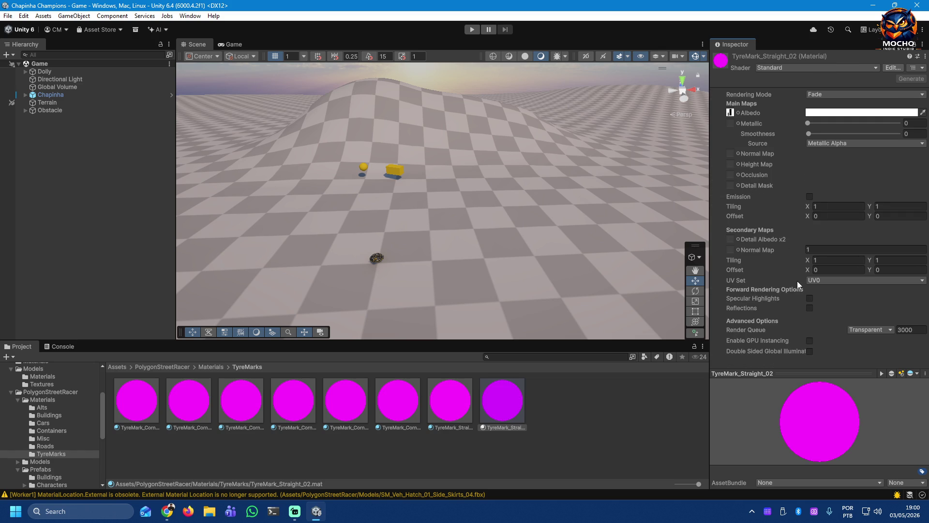
left_click(730, 112)
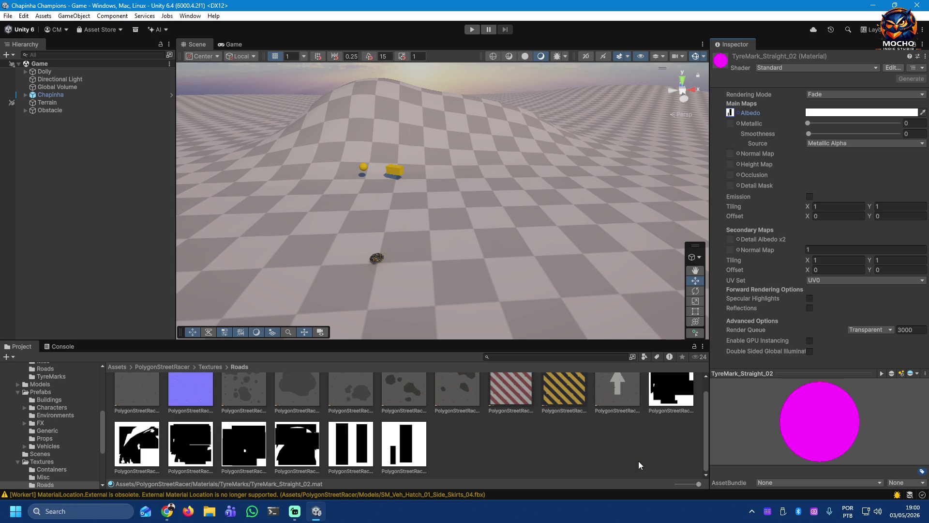
Step: Select all nine Alts materials together in the Project window
left_click(582, 450)
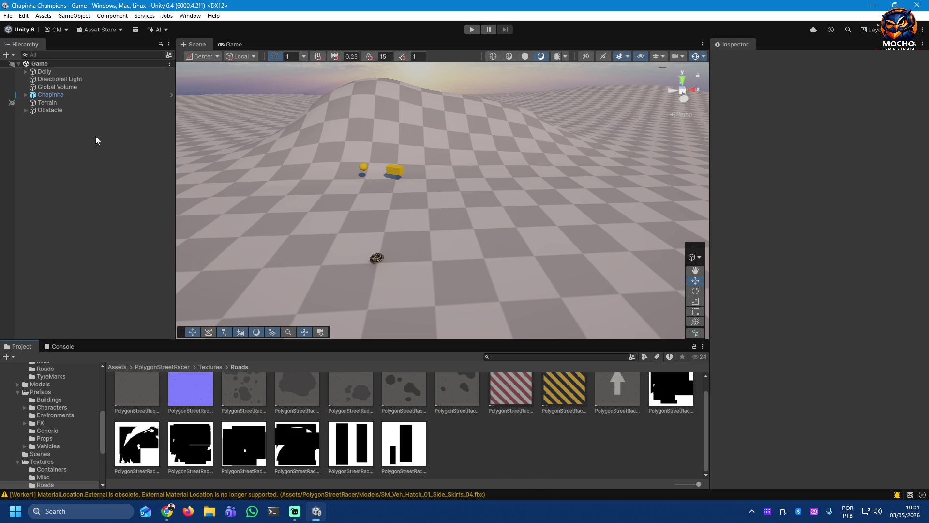
scroll(64, 429, "up", 3)
scroll(67, 433, "up", 2)
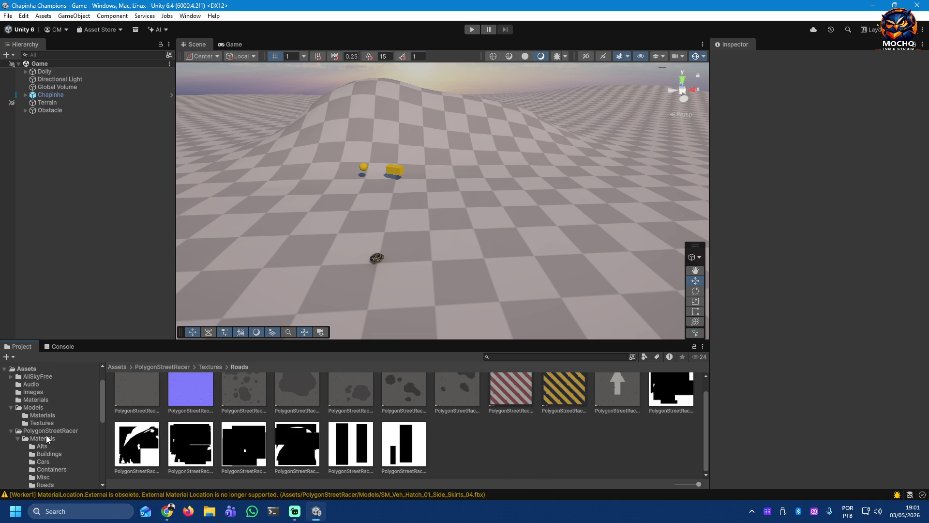
left_click(64, 448)
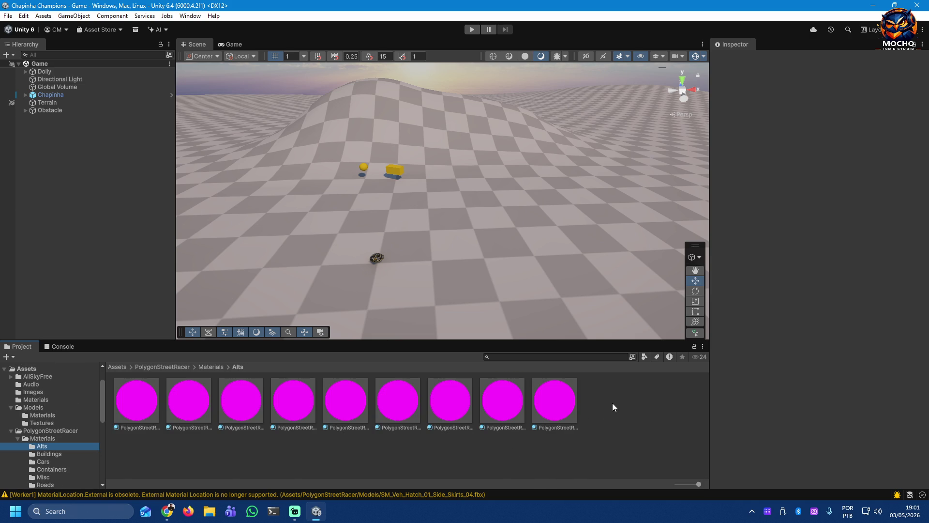
left_click(134, 419)
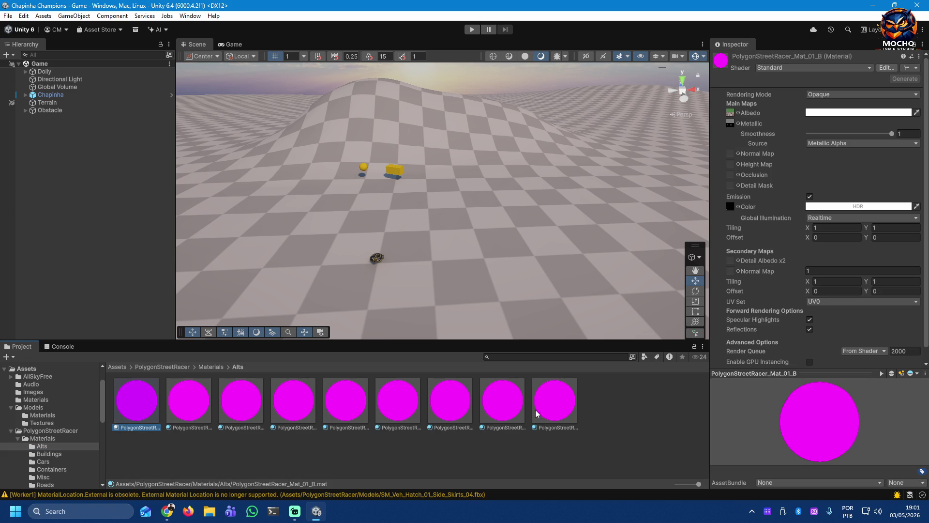
left_click(551, 404, "shift")
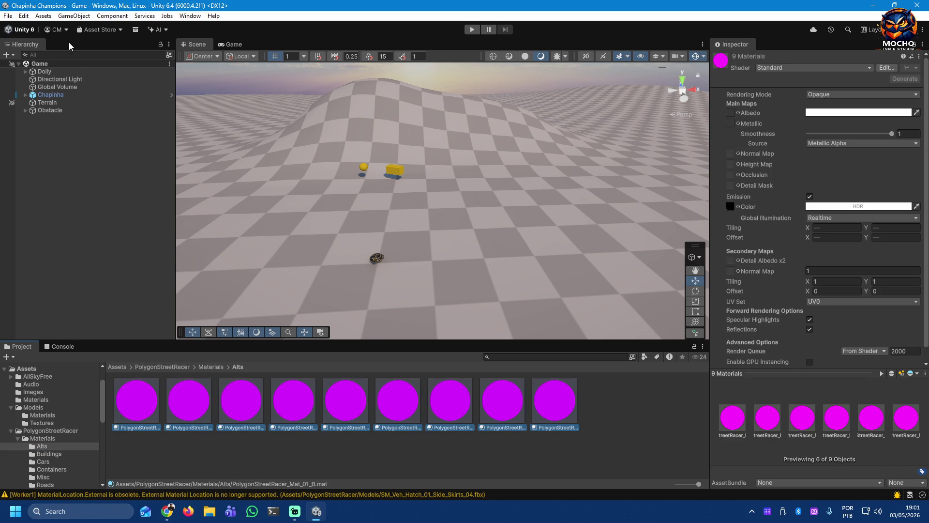
Step: Browse Cars and Materials folders, then reselect all nine Alts materials and look at the Jobs menu
left_click(36, 437)
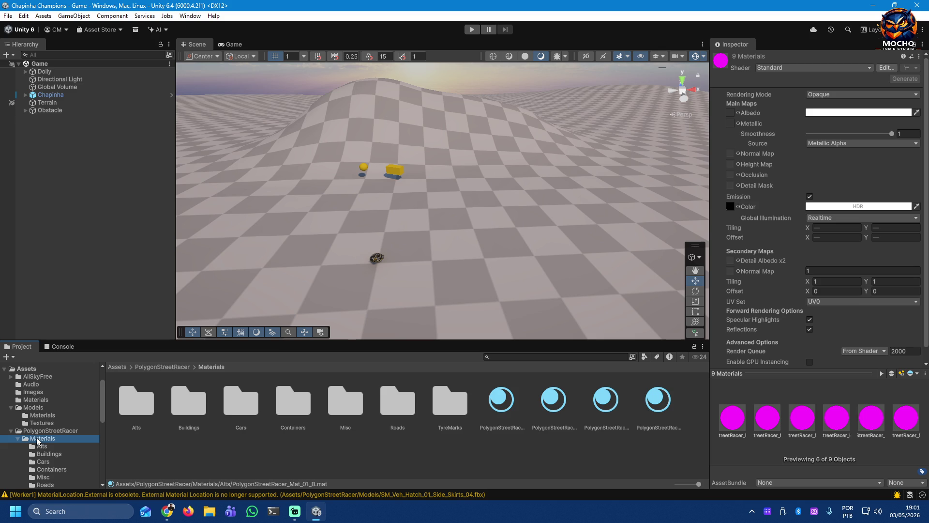
left_click(41, 447)
left_click(38, 439)
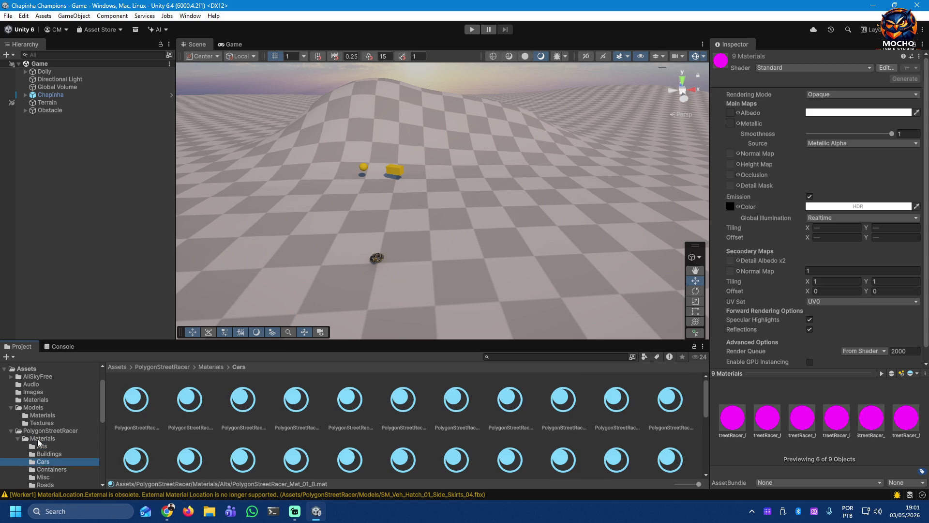
left_click(47, 430)
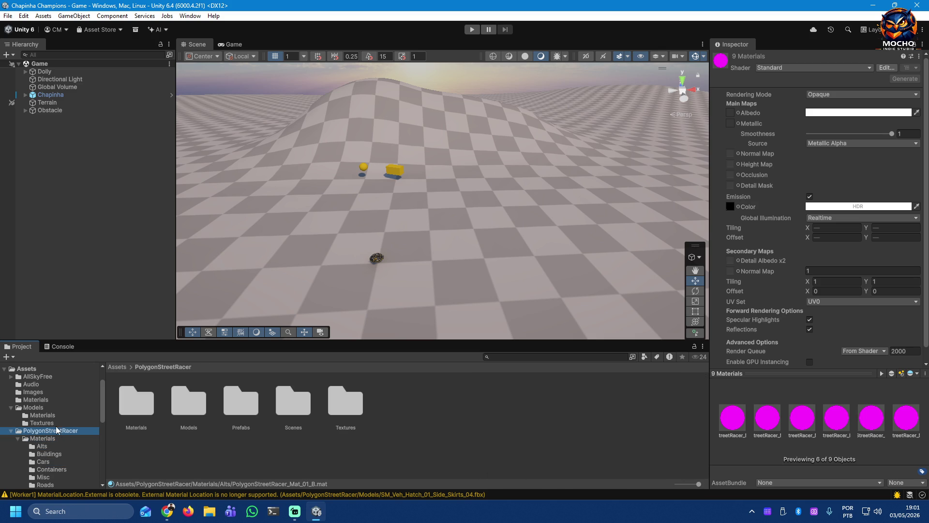
left_click(38, 446)
left_click(130, 400)
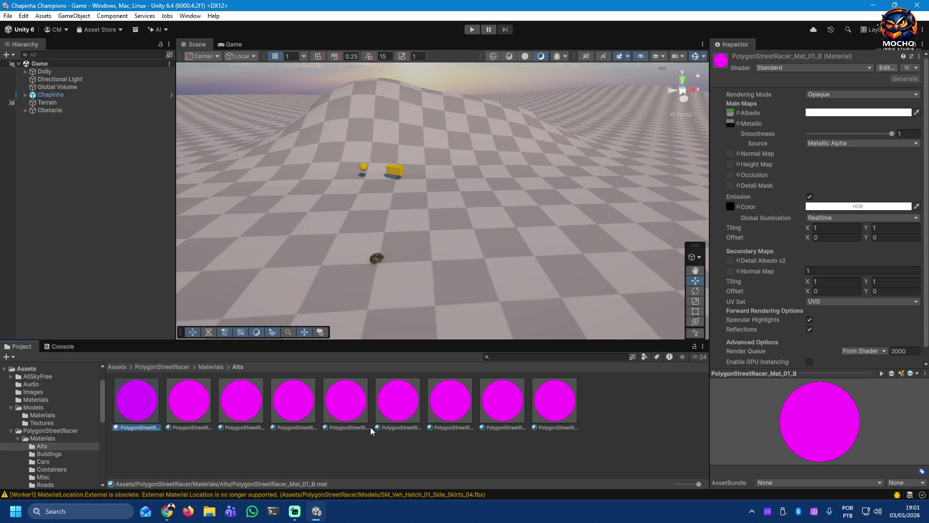
left_click(553, 399, "shift")
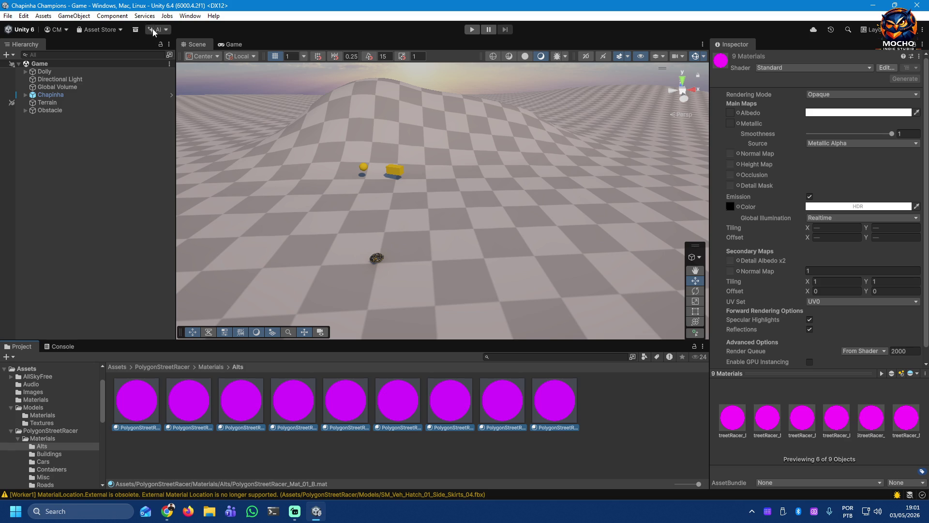
left_click(164, 16)
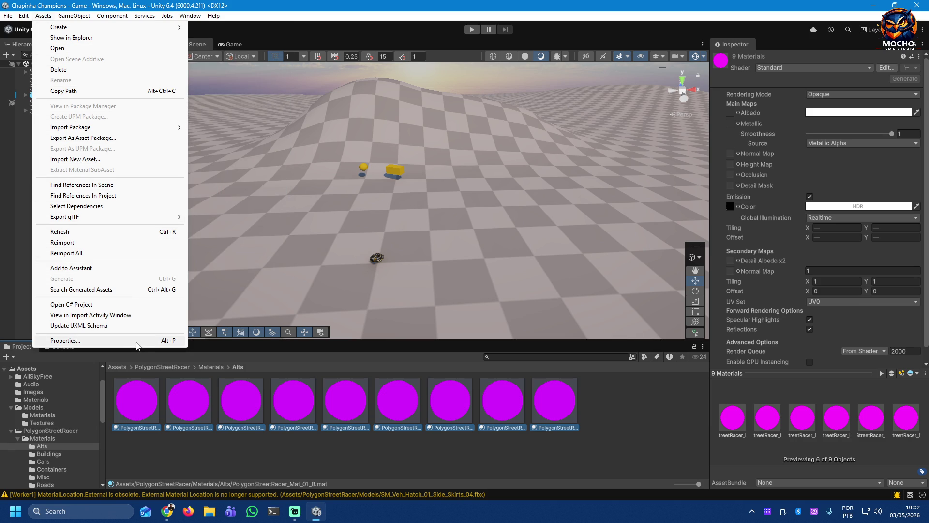
Step: Regenerate the UXML schema, then use Assets > Properties to get a window for the selected Shiny_01 material
left_click(103, 325)
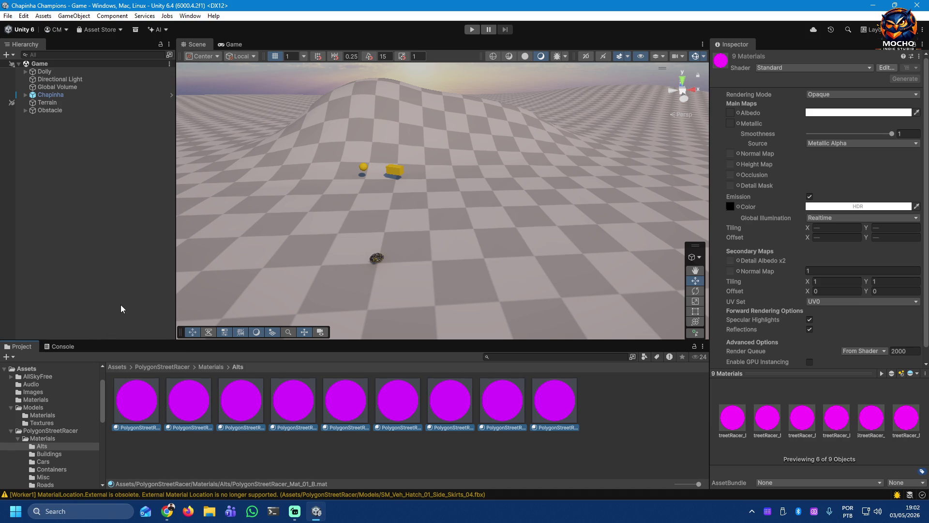
left_click(43, 16)
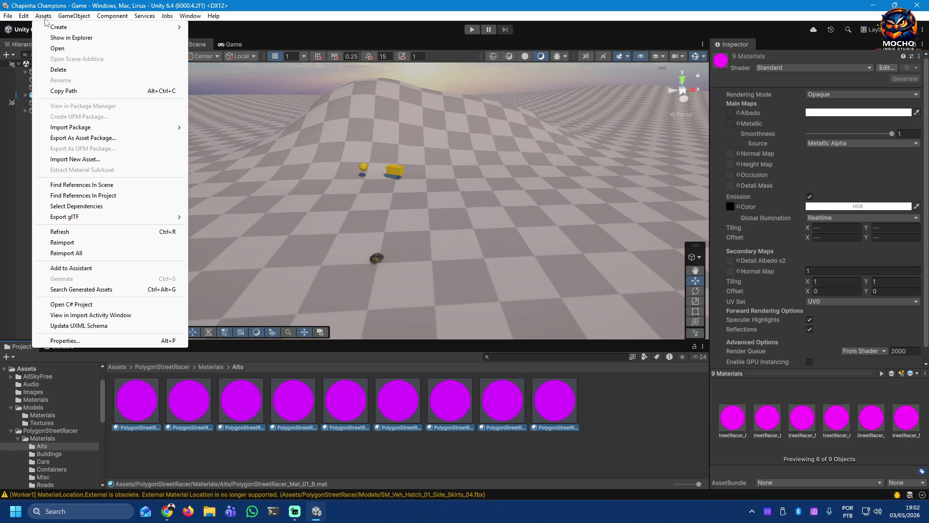
left_click(96, 341)
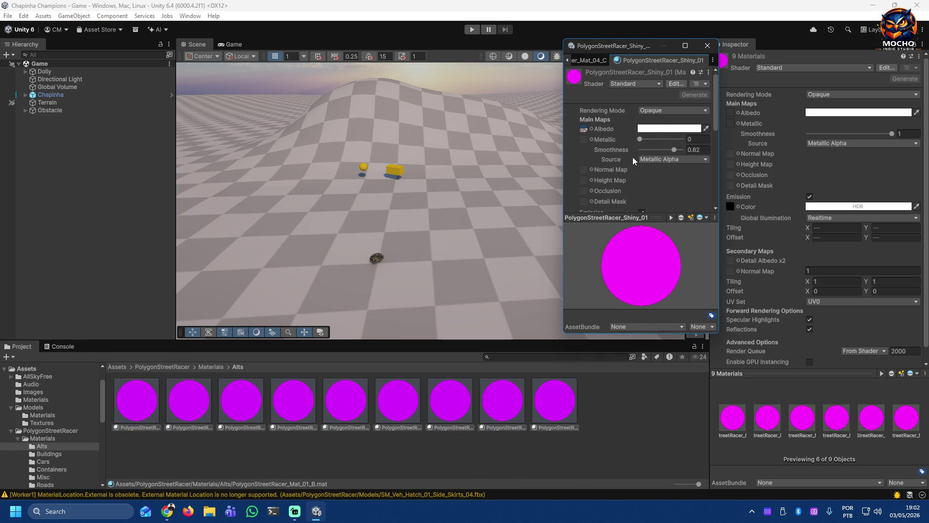
Step: Reposition and enlarge the Shiny_01 properties window and peek at its variant family
left_click_drag(615, 45, 559, 80)
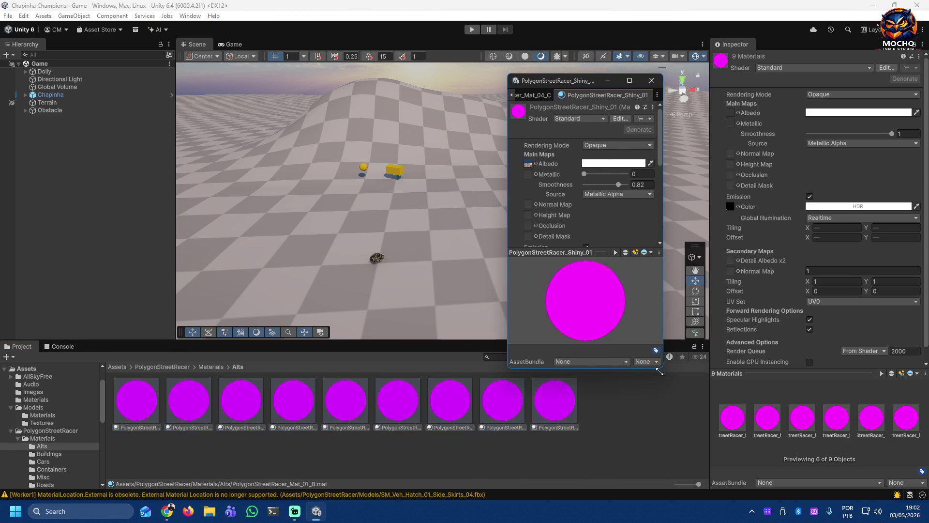
left_click_drag(661, 368, 733, 459)
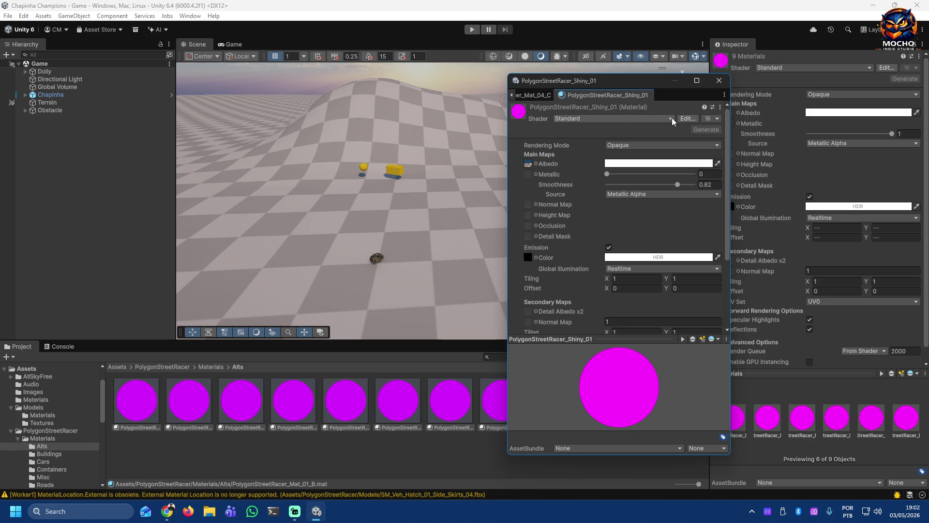
left_click(716, 119)
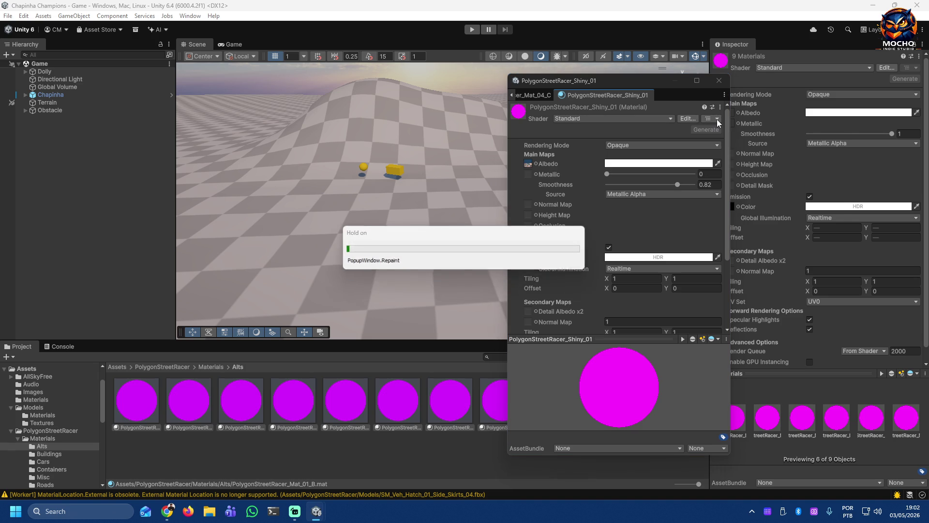
left_click(687, 120)
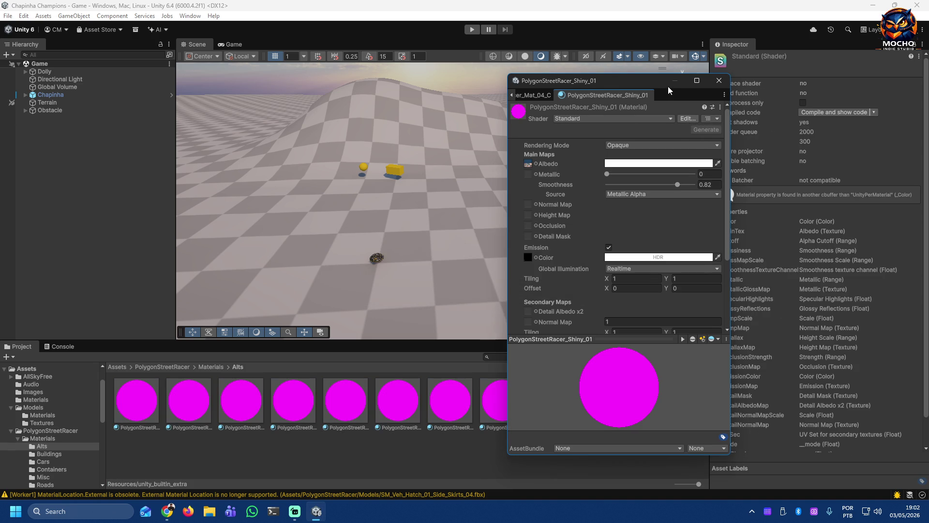
Step: Check the material's options menu, close the floating window and switch to the web browser
left_click_drag(654, 82, 591, 86)
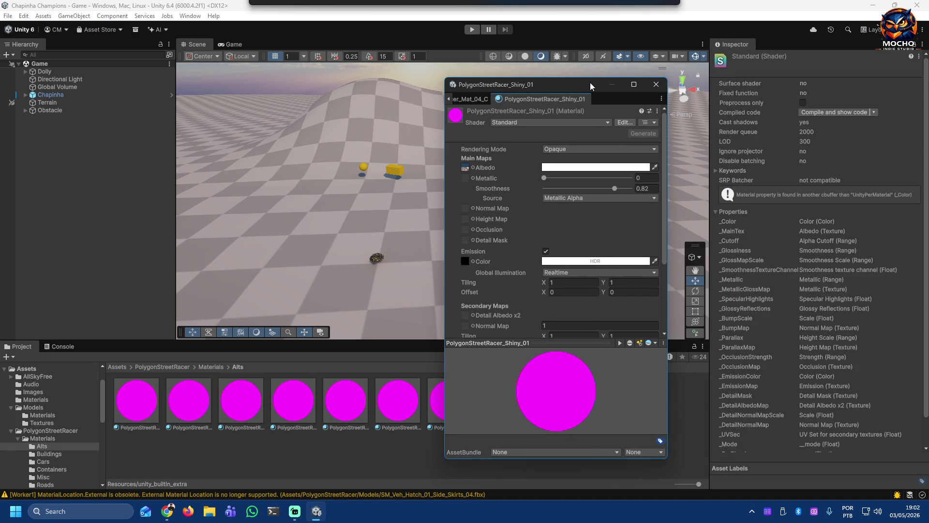
left_click(657, 111)
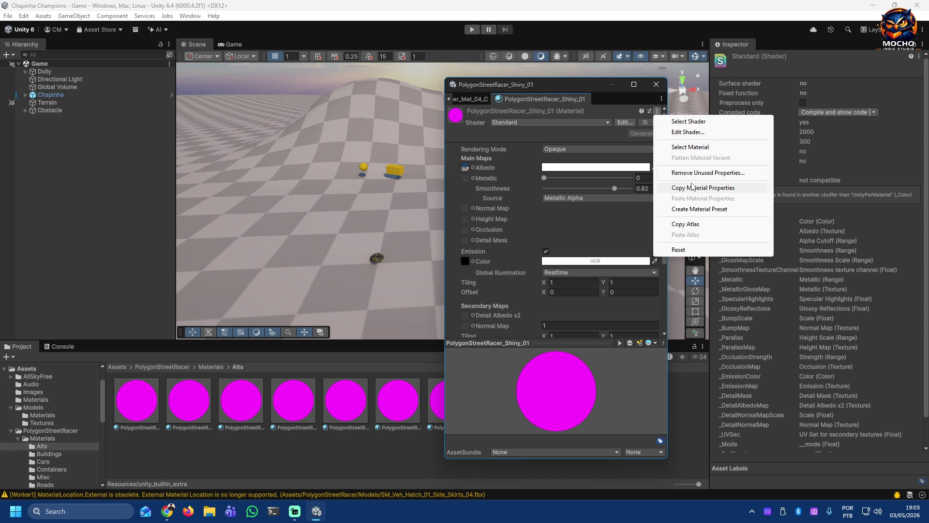
left_click(578, 99)
left_click(655, 84)
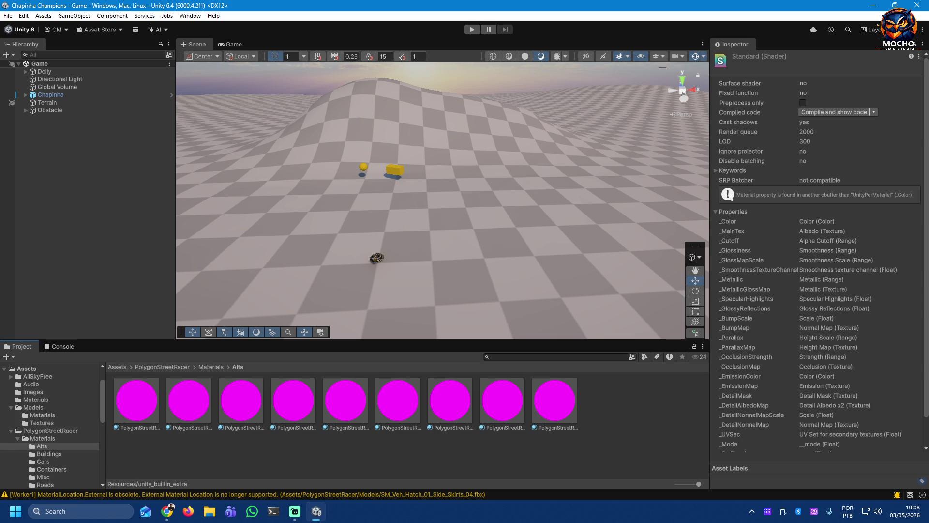
key("alt+Tab")
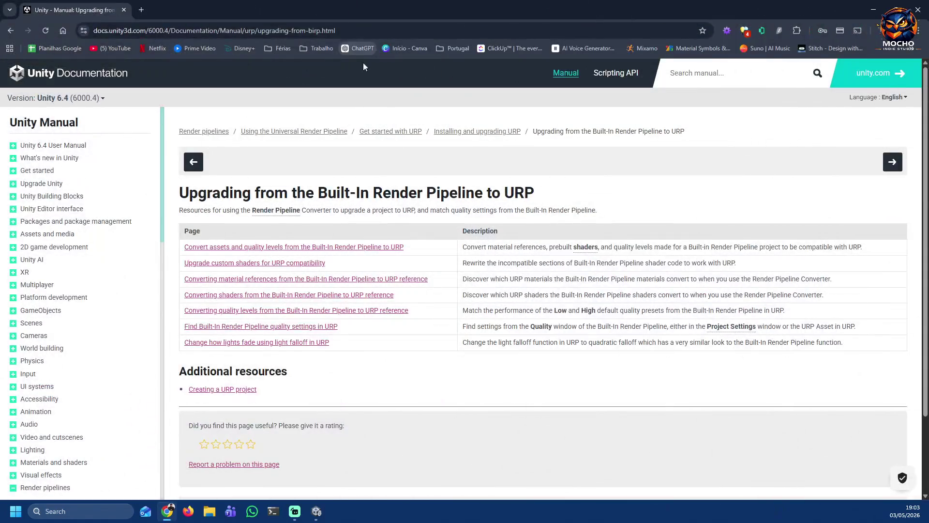
scroll(453, 341, "down", 1)
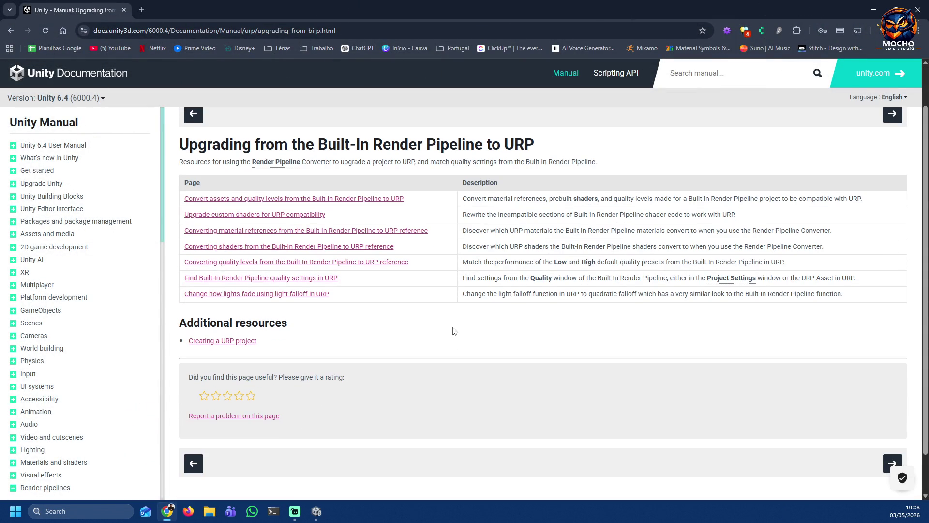
Step: Follow the link to the guide on converting assets and quality levels to URP
left_click(233, 199)
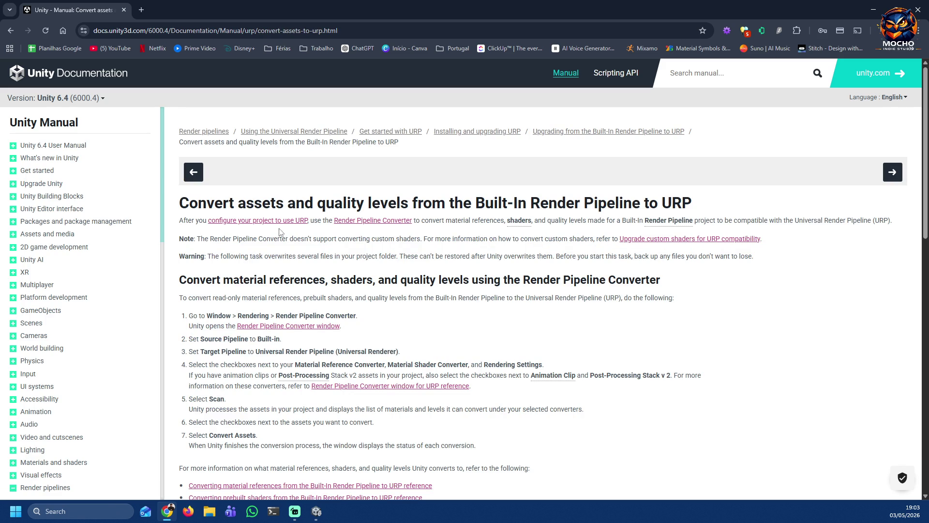
Step: Read the Render Pipeline Converter reference, return to Unity and move the converter window up
left_click(386, 220)
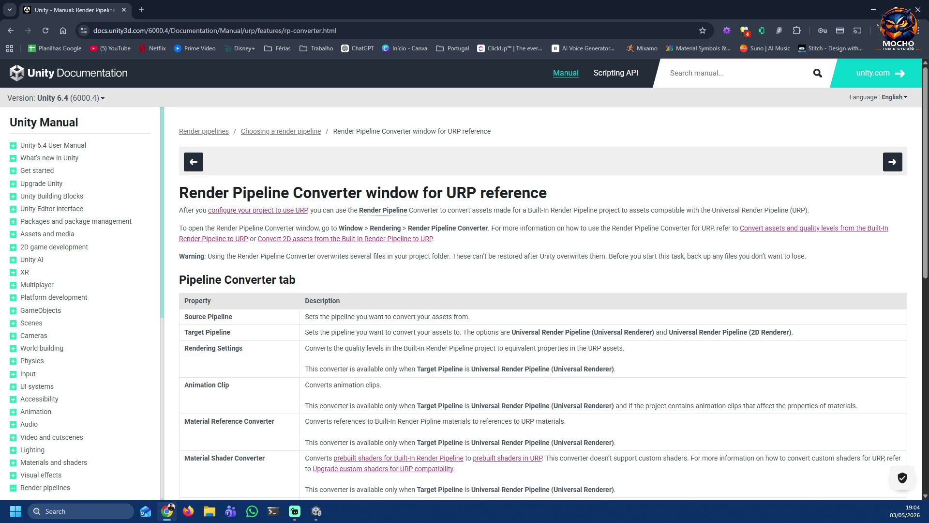
left_click(317, 511)
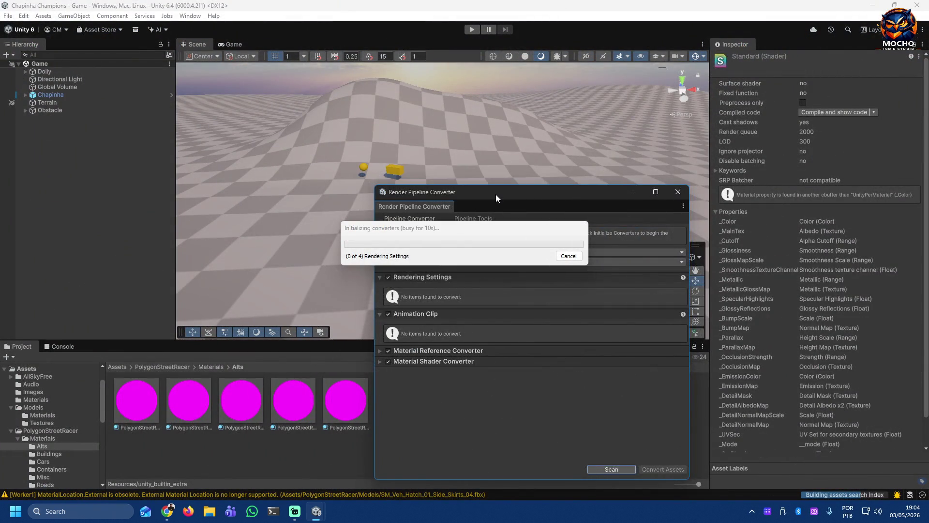
left_click_drag(496, 193, 510, 52)
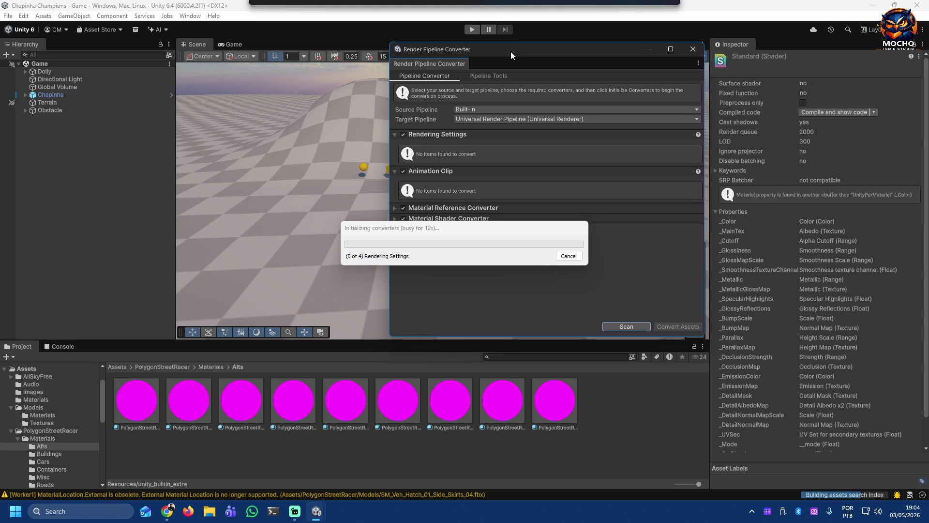
Step: Move the initialization progress dialog aside and expand the Material Shader Converter section
mouse_move(446, 227)
left_mouse_down()
mouse_move(510, 278)
mouse_move(231, 244)
left_mouse_up()
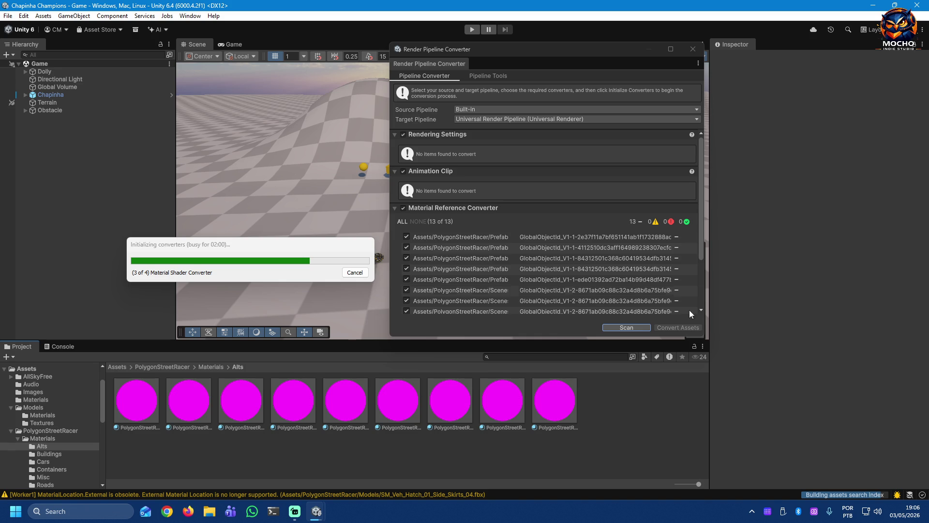
left_click_drag(701, 225, 705, 282)
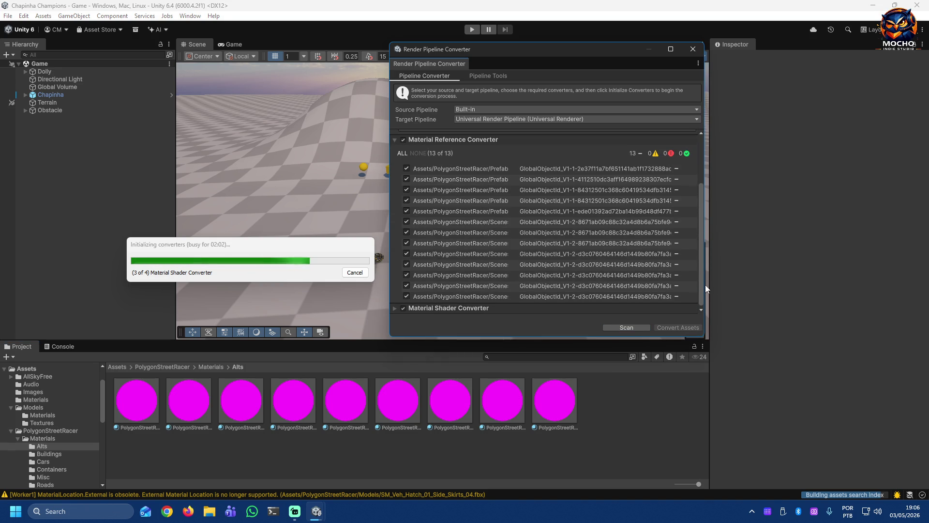
left_click(395, 308)
mouse_move(700, 259)
left_mouse_down()
mouse_move(701, 286)
mouse_move(699, 239)
left_mouse_up()
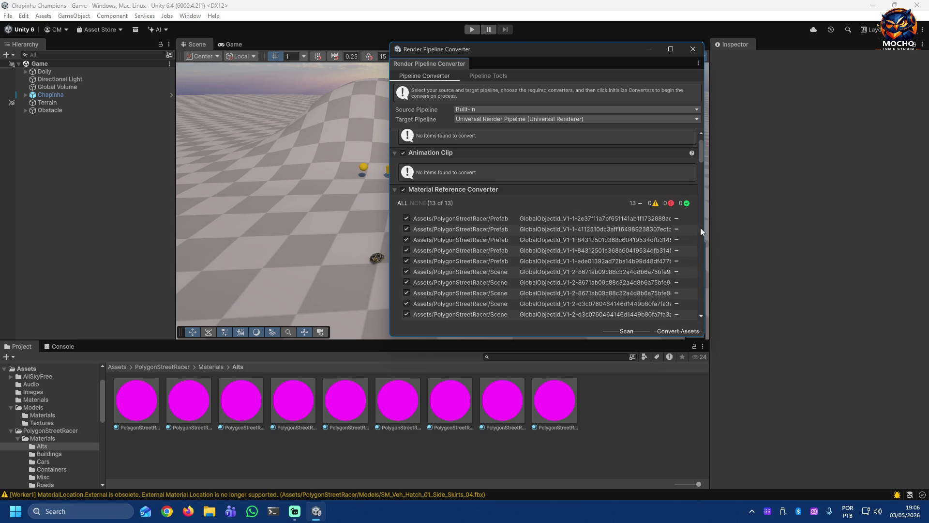
scroll(697, 281, "up", 1)
scroll(698, 280, "down", 4)
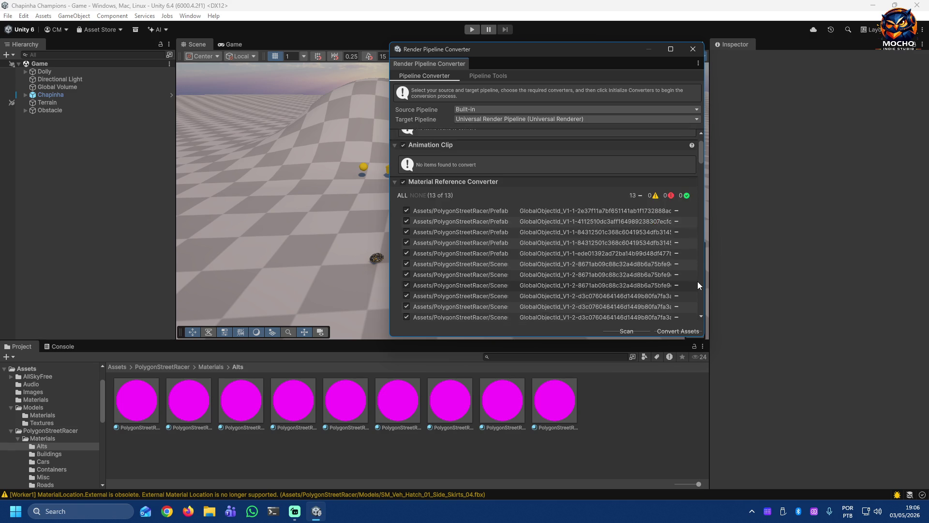
scroll(697, 281, "down", 4)
scroll(698, 282, "down", 1)
scroll(697, 281, "down", 5)
scroll(698, 282, "down", 3)
scroll(697, 281, "down", 4)
mouse_move(703, 202)
left_mouse_down()
mouse_move(705, 178)
mouse_move(701, 307)
left_mouse_up()
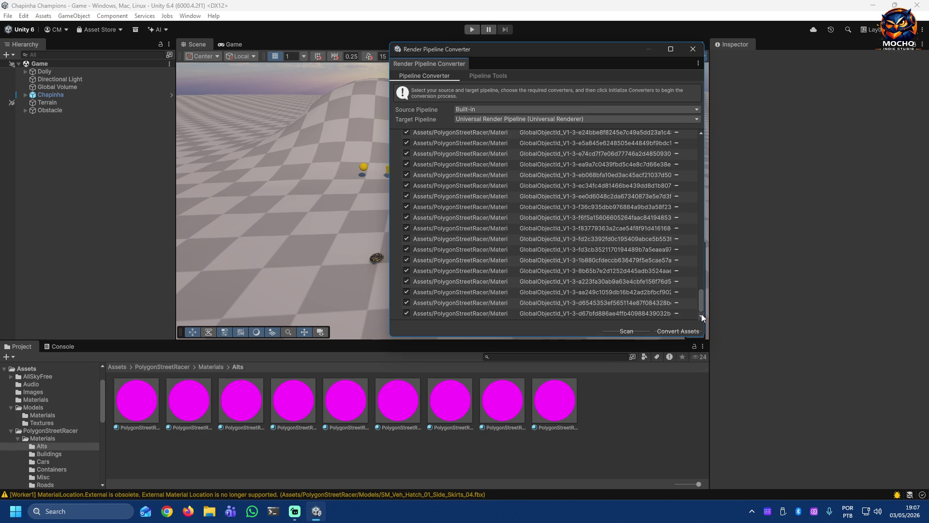
Step: Enlarge the converter, collapse both material converter sections and start converting the assets to URP
left_click_drag(674, 336, 672, 355)
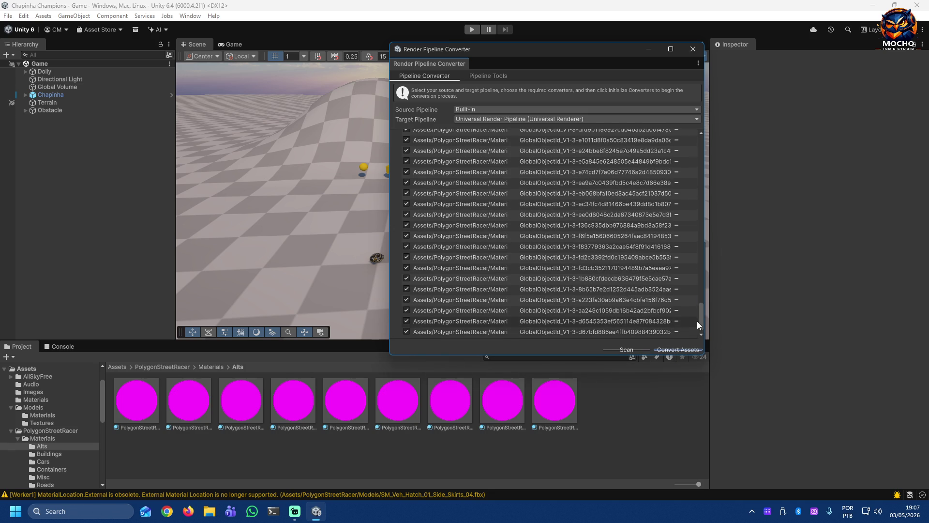
left_click_drag(700, 318, 703, 153)
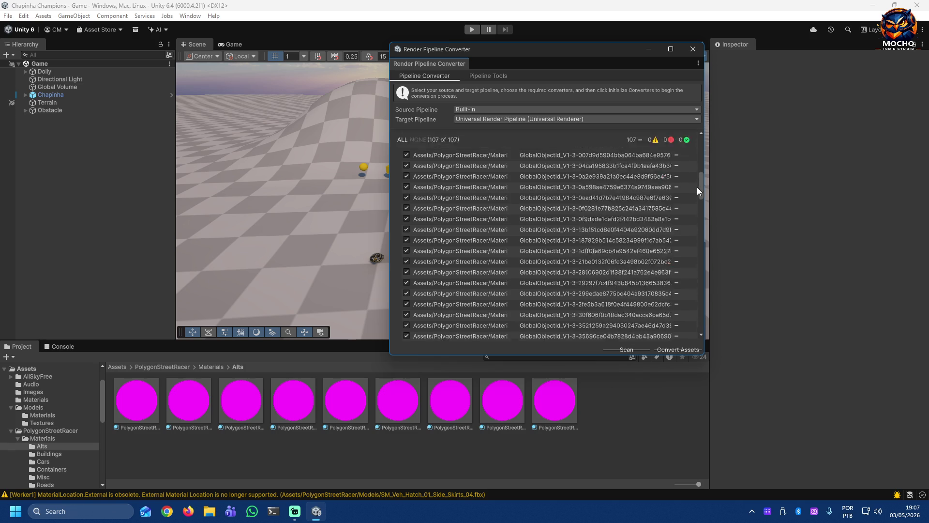
left_click(395, 209)
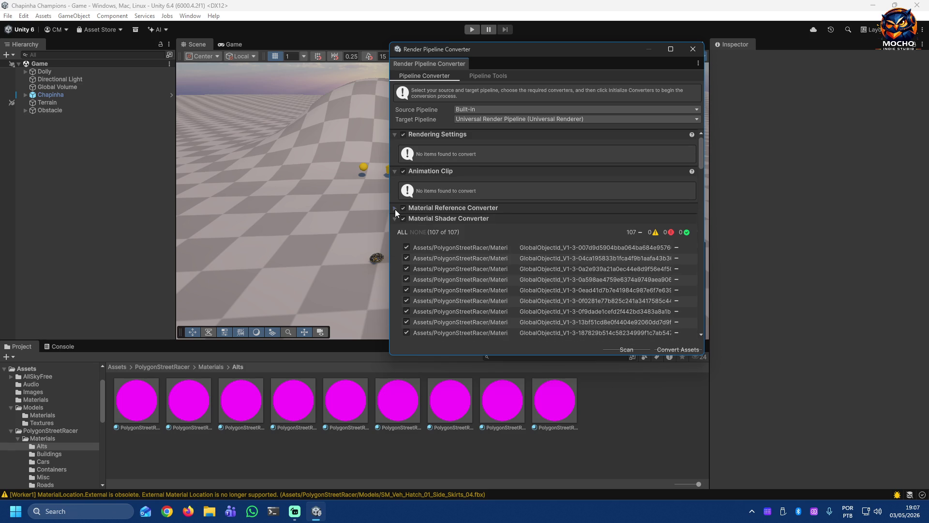
left_click(395, 219)
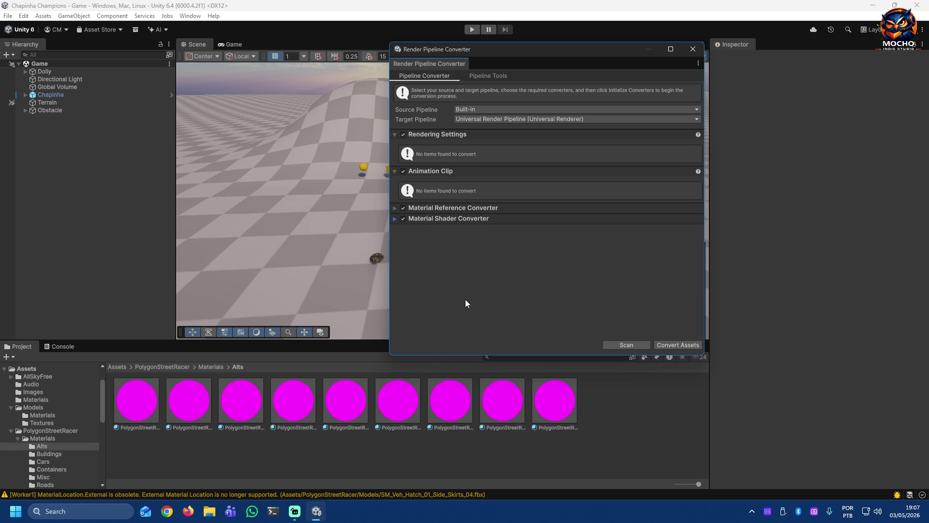
left_click(680, 345)
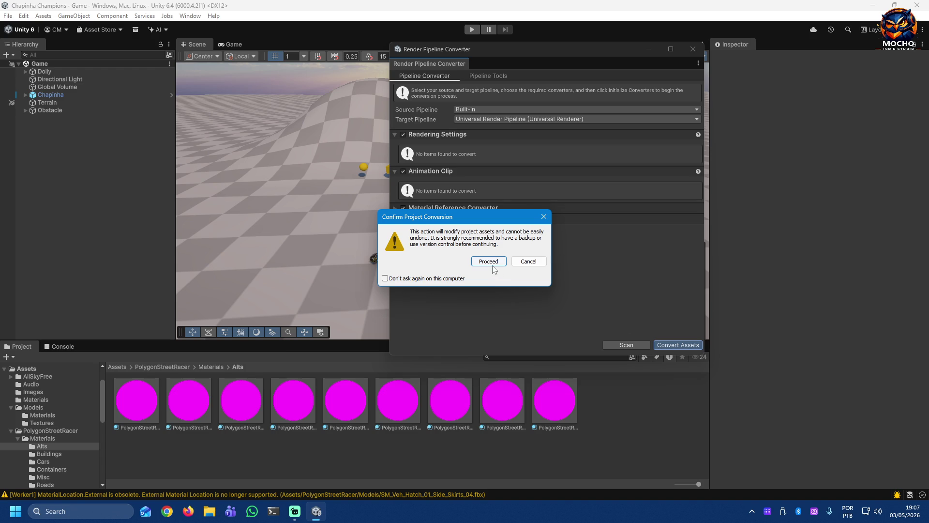
Step: Proceed with URP material conversion with 'Don't ask again' ticked and save the modified Demo scene
left_click(445, 279)
left_click(488, 262)
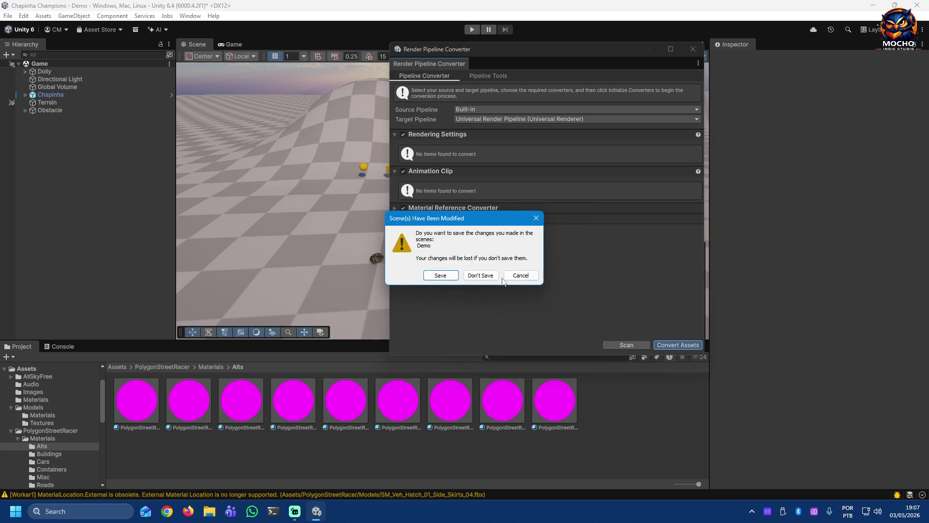
left_click(441, 275)
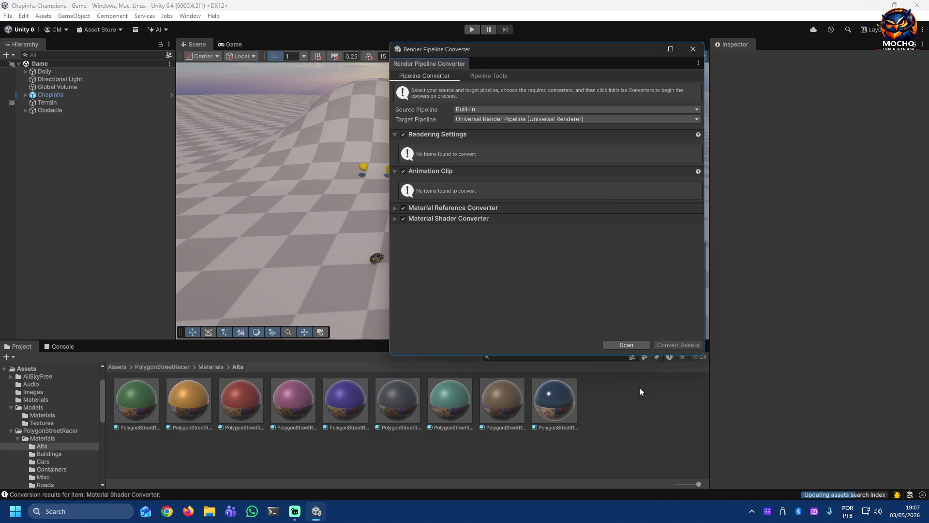
Step: Close the Render Pipeline Converter and browse the Buildings, Characters and Environments prefab folders
left_click(693, 49)
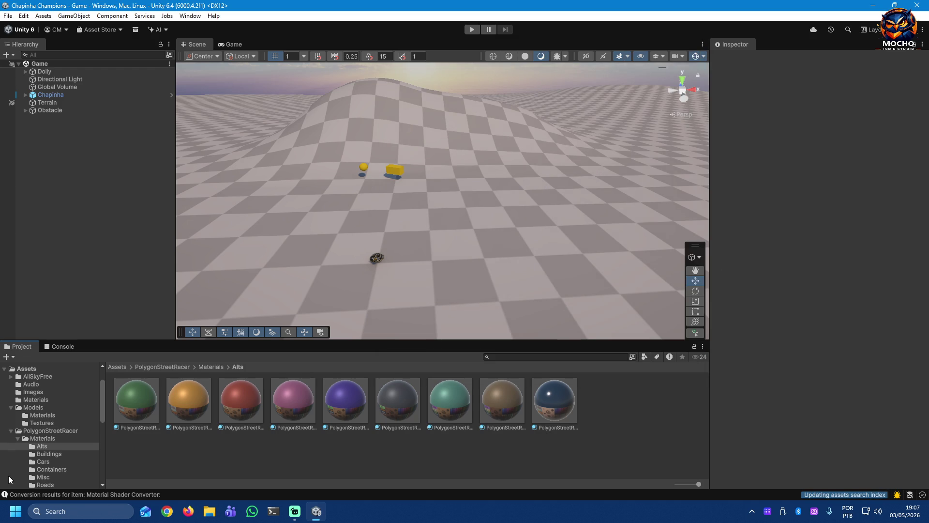
left_click(42, 438)
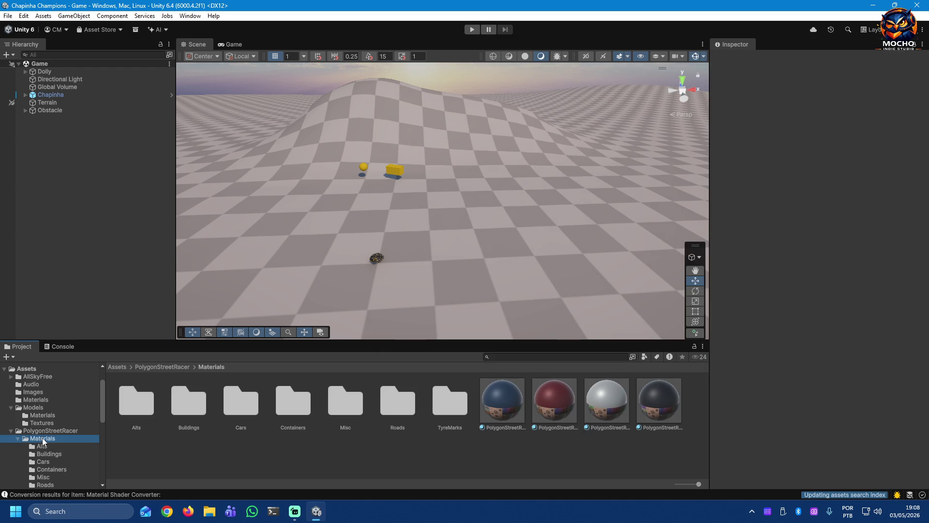
left_click(18, 438)
left_click(36, 454)
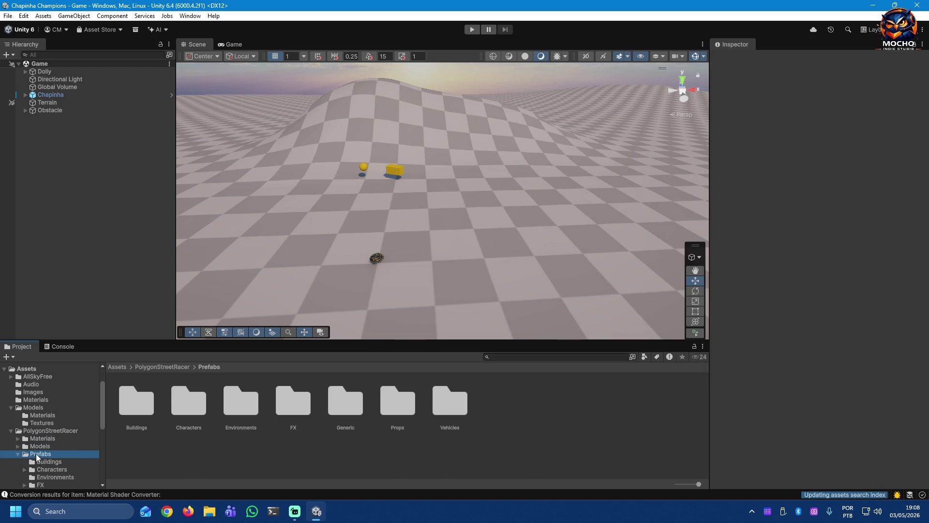
left_click(42, 461)
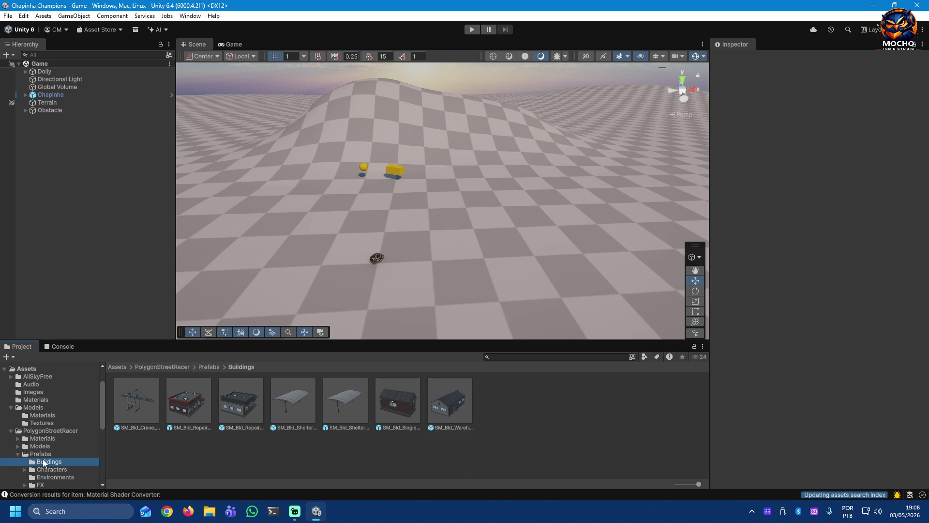
left_click(44, 469)
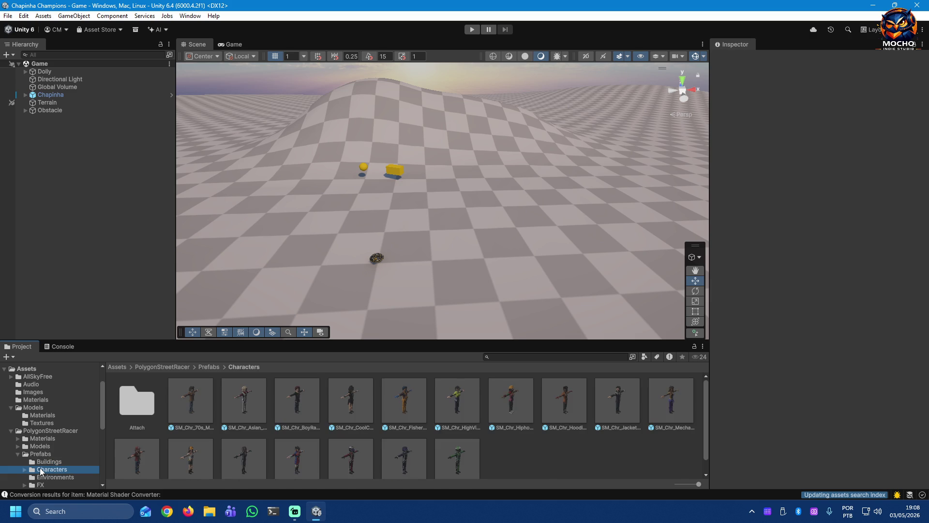
left_click(42, 477)
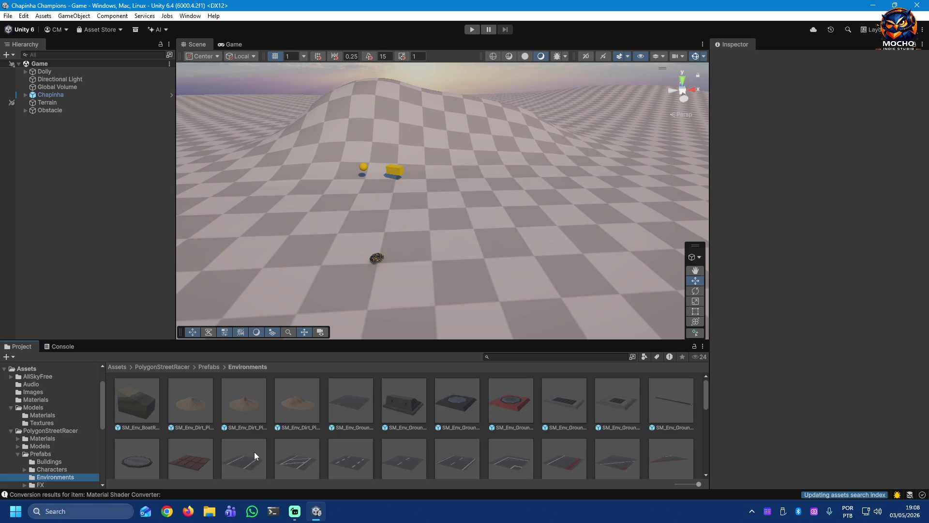
scroll(337, 446, "down", 2)
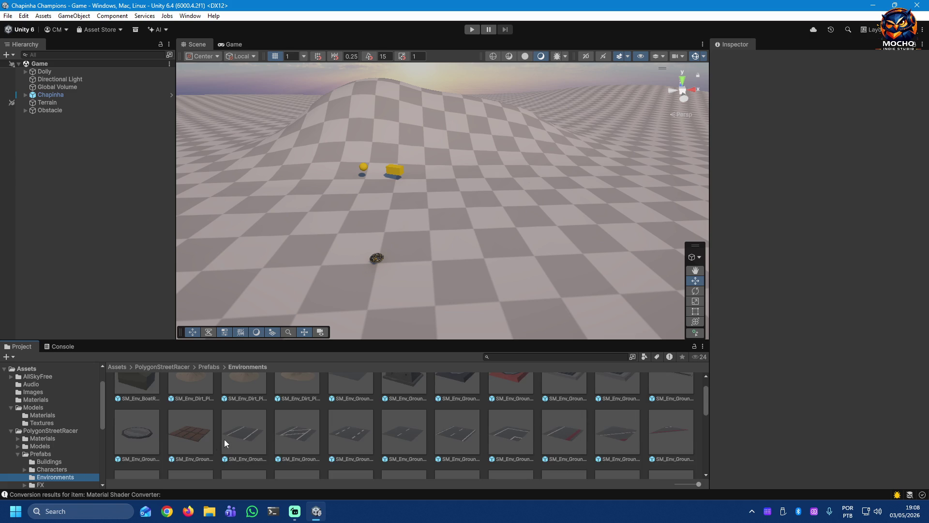
scroll(653, 433, "down", 2)
scroll(653, 432, "up", 2)
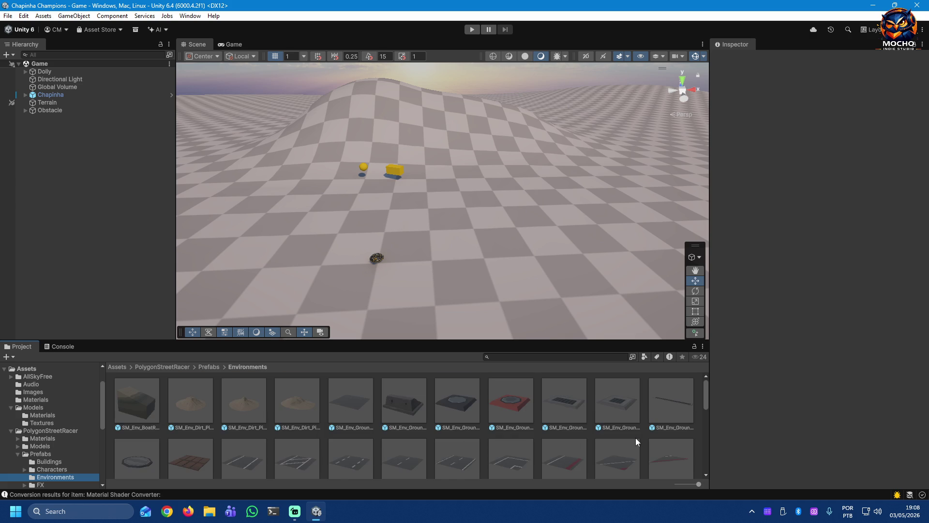
scroll(635, 438, "down", 4)
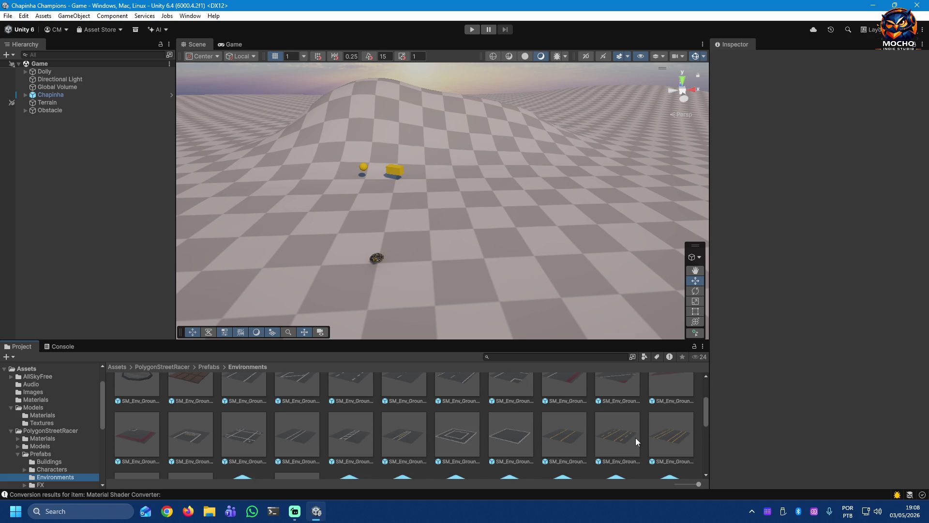
scroll(636, 438, "down", 2)
scroll(635, 438, "down", 2)
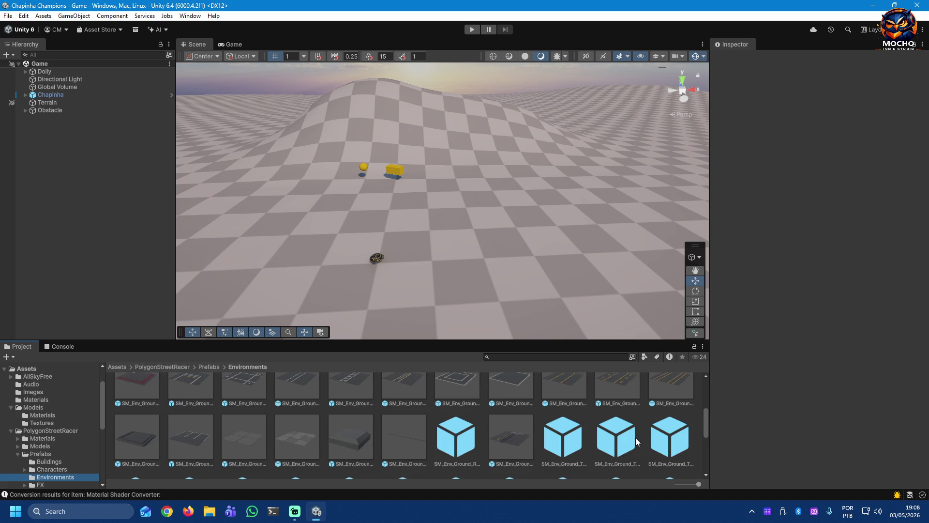
scroll(636, 438, "down", 2)
scroll(635, 438, "down", 2)
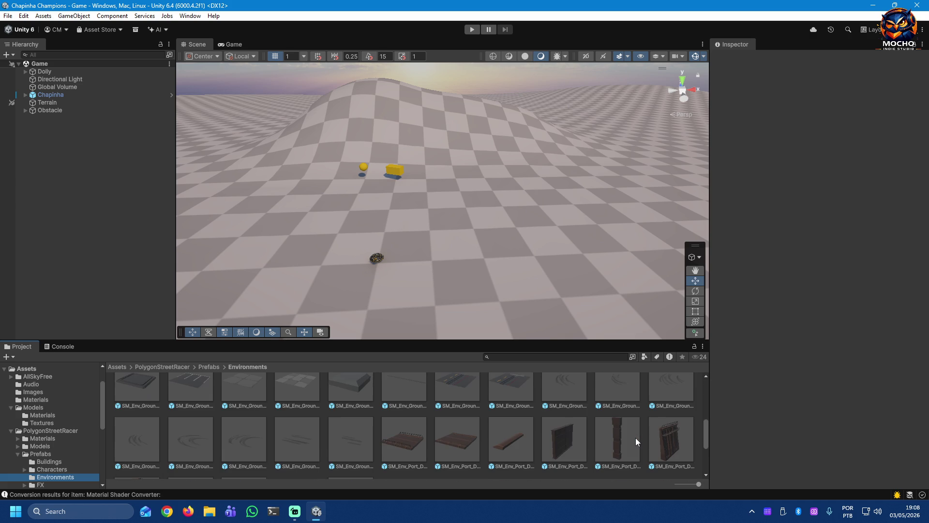
scroll(636, 438, "down", 2)
scroll(635, 438, "down", 2)
scroll(635, 438, "down", 2)
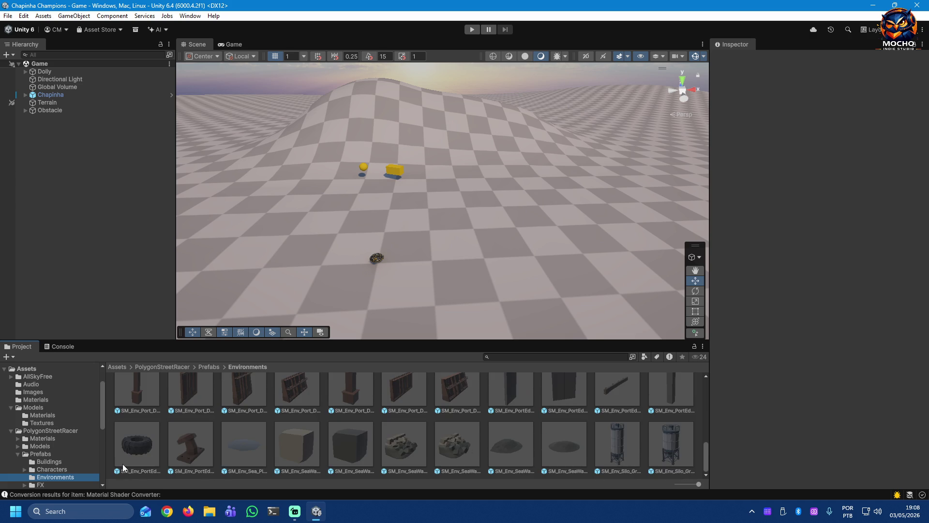
scroll(84, 469, "down", 1)
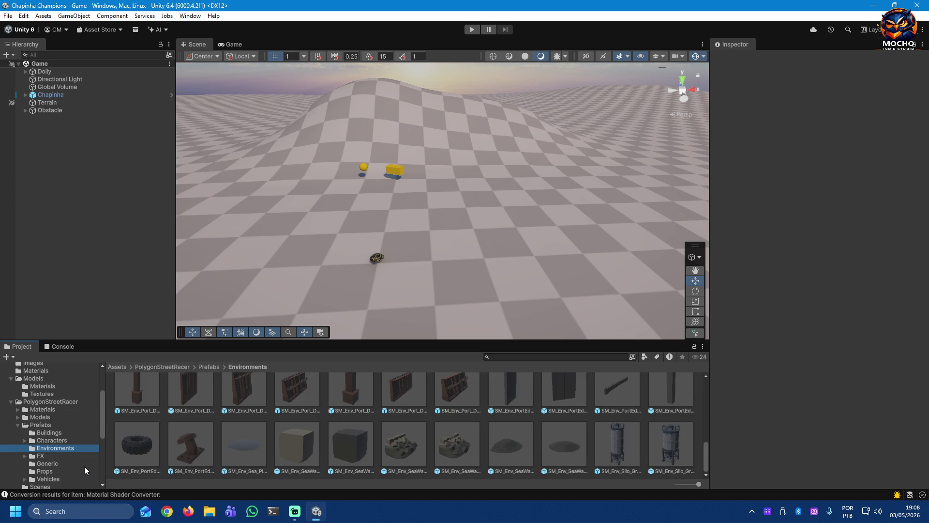
Step: Browse the FX and Generic prefabs, then select the futuristic barrier cone in Props
left_click(36, 454)
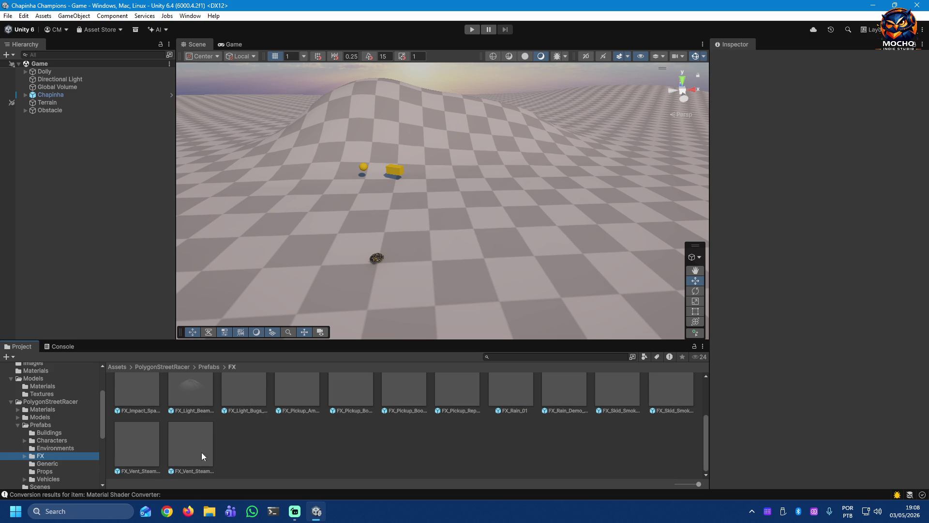
scroll(369, 441, "up", 2)
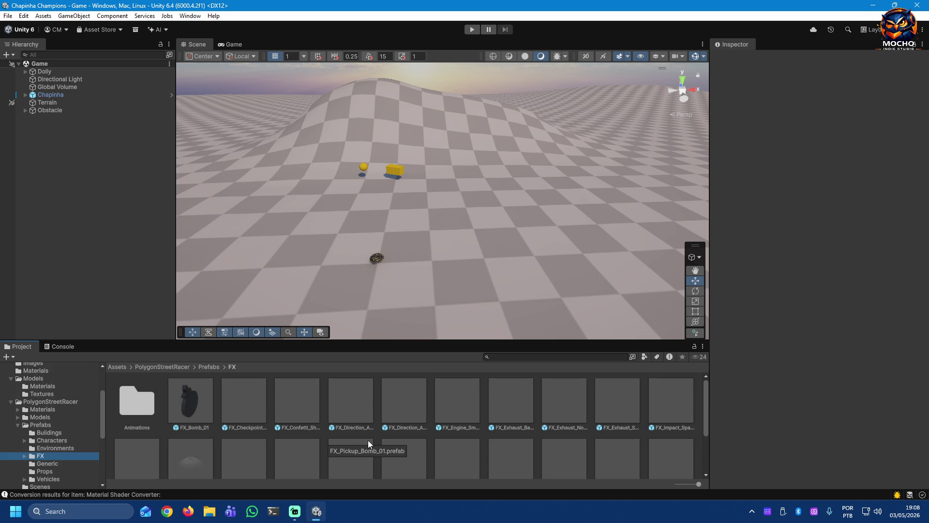
scroll(368, 440, "down", 3)
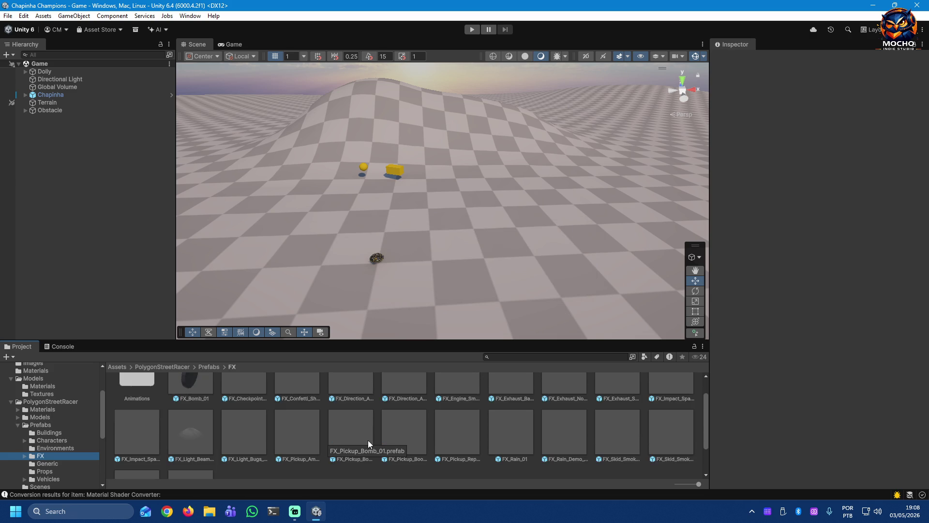
left_click(38, 464)
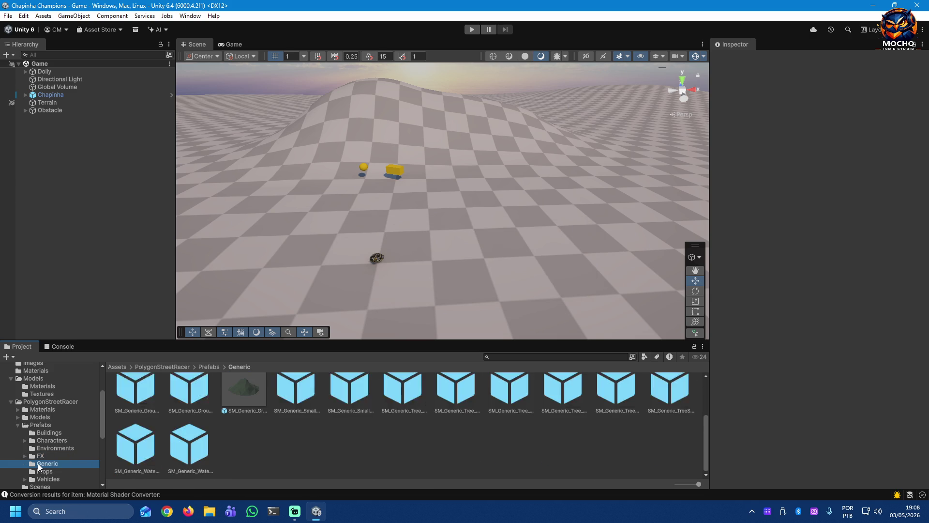
scroll(357, 455, "up", 2)
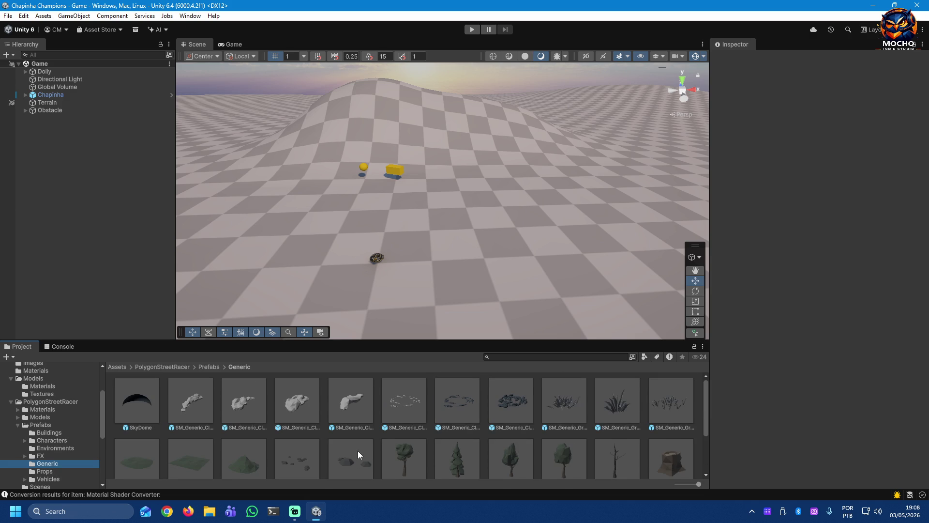
scroll(358, 451, "down", 3)
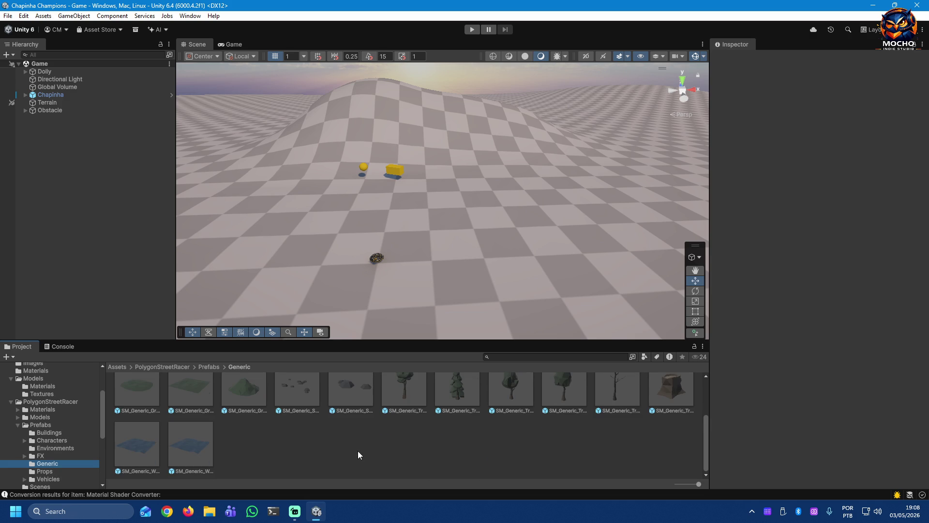
left_click(41, 471)
scroll(410, 436, "up", 1)
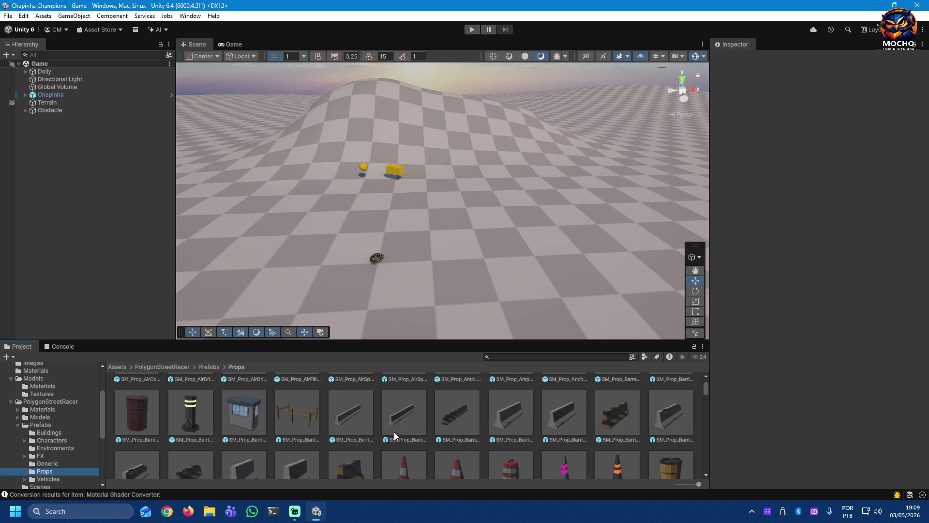
scroll(446, 432, "down", 1)
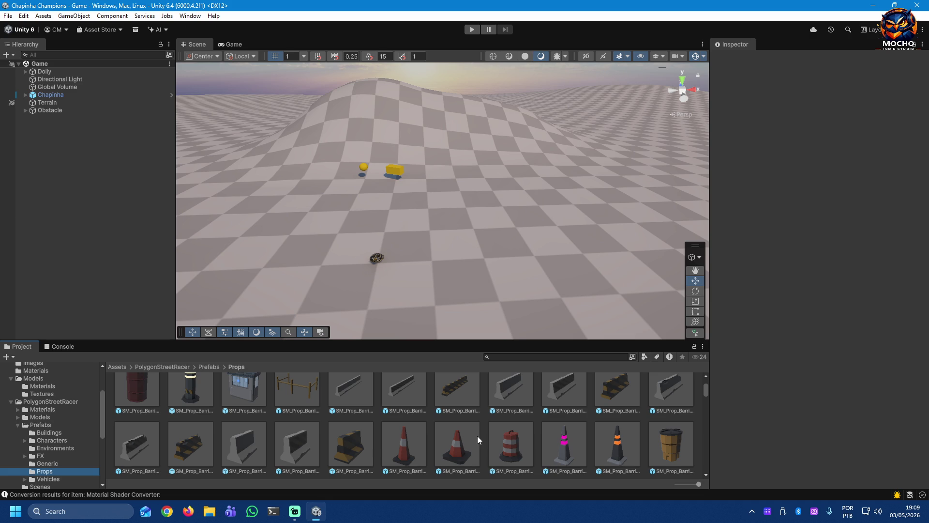
scroll(476, 430, "down", 2)
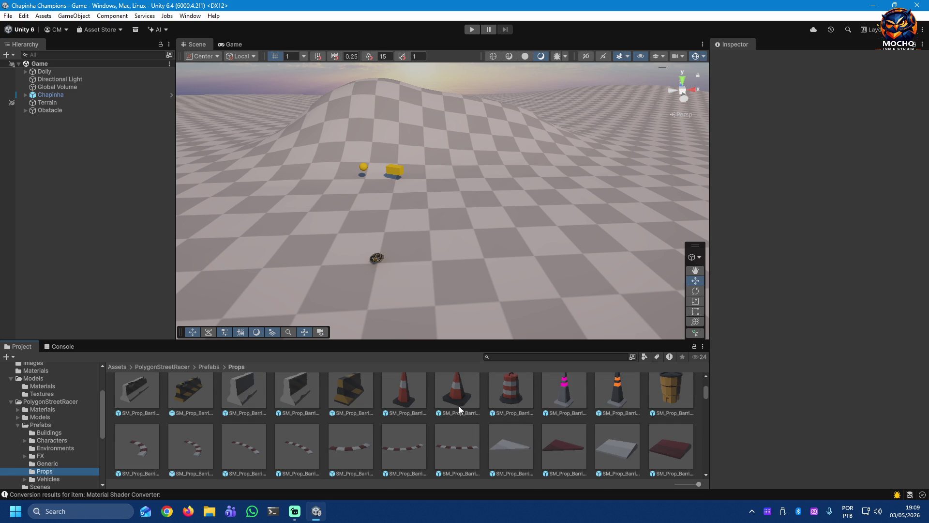
left_click(566, 382)
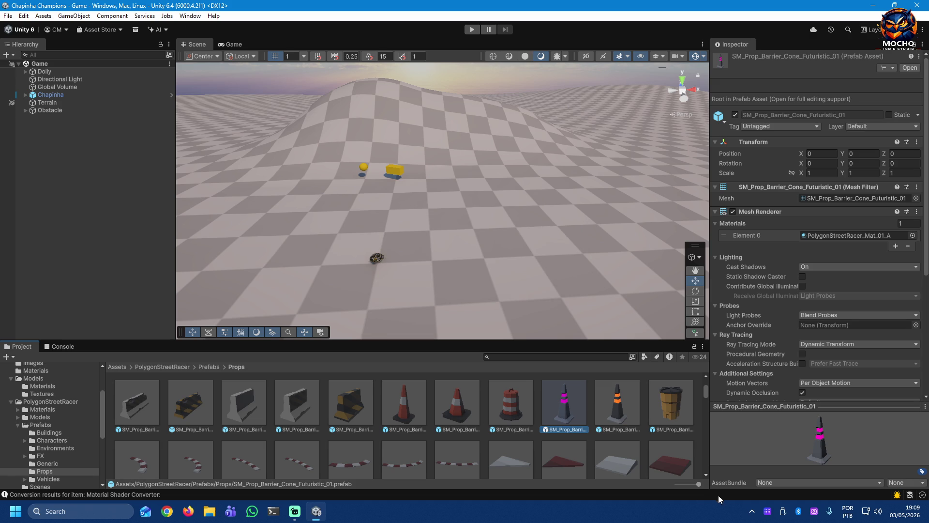
Step: Inspect PolygonStreetRacer_Mat_01_A, its preview and emission texture, then return to the Props prefabs
left_click(871, 236)
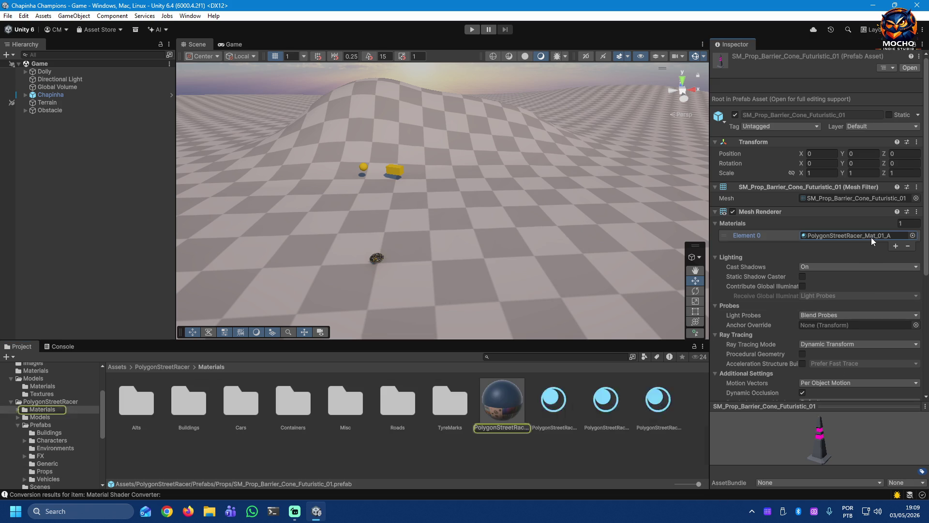
left_click(496, 409)
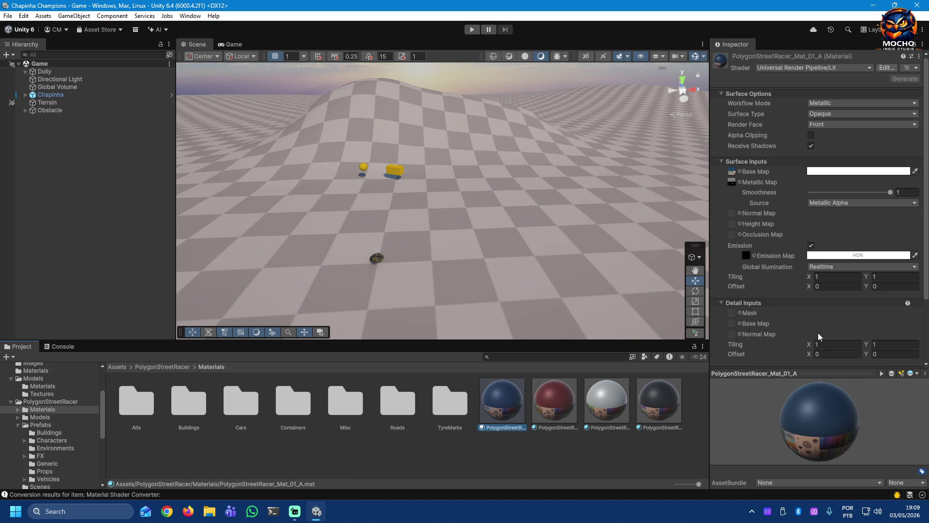
scroll(830, 338, "down", 1)
mouse_move(840, 397)
left_mouse_down()
mouse_move(848, 414)
mouse_move(761, 420)
mouse_move(824, 433)
mouse_move(800, 396)
left_mouse_up()
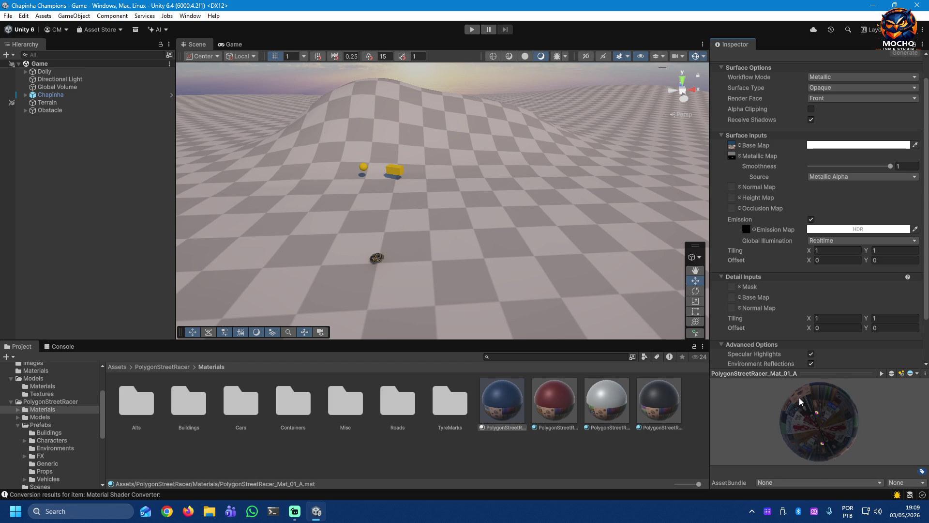
mouse_move(828, 446)
left_mouse_down()
mouse_move(826, 422)
mouse_move(786, 425)
mouse_move(857, 442)
mouse_move(856, 406)
mouse_move(842, 399)
left_mouse_up()
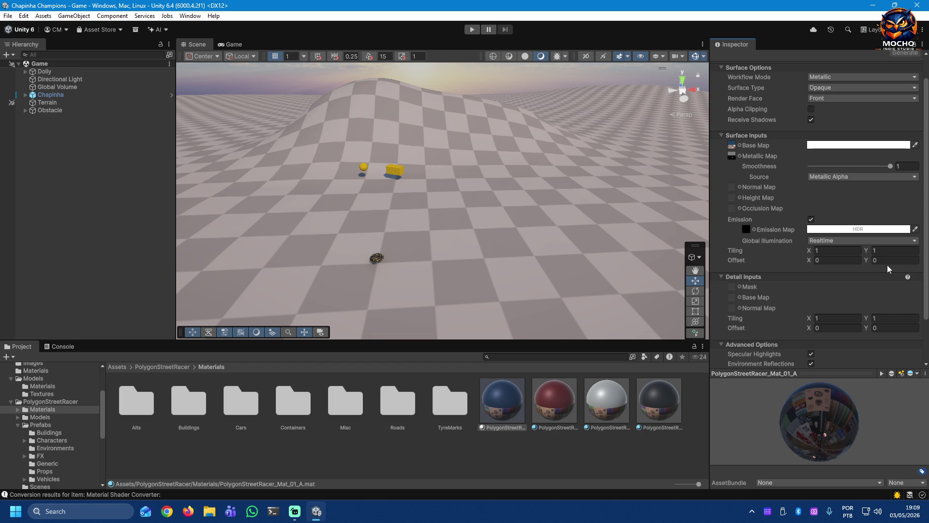
left_click_drag(925, 284, 926, 340)
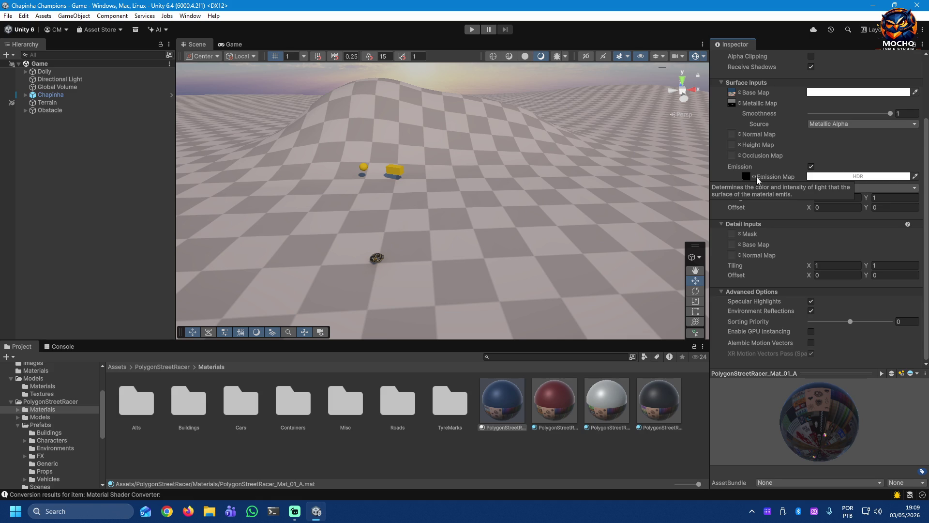
left_click(748, 179)
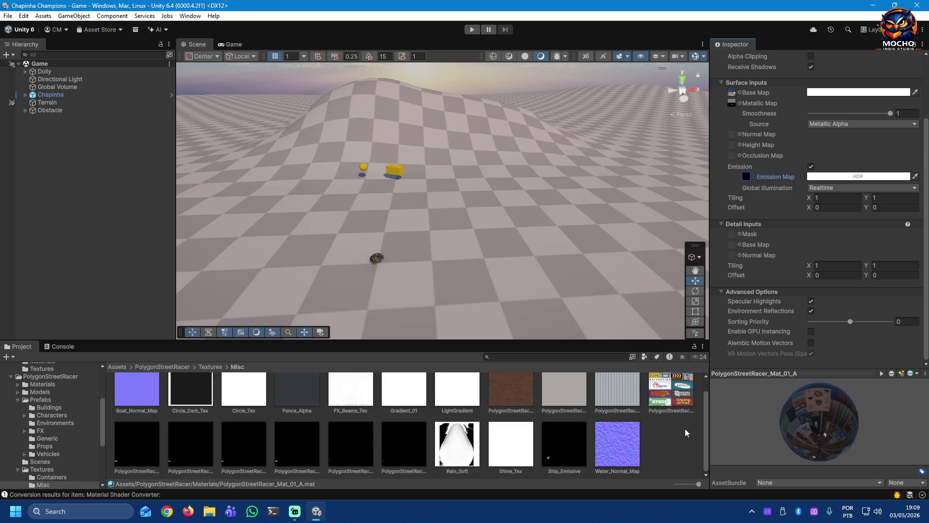
left_click_drag(705, 435, 707, 400)
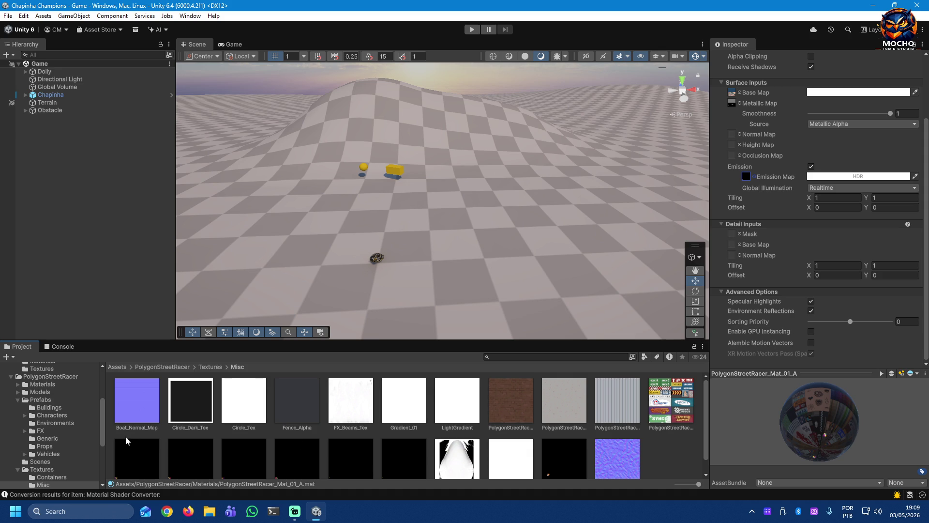
left_click(45, 446)
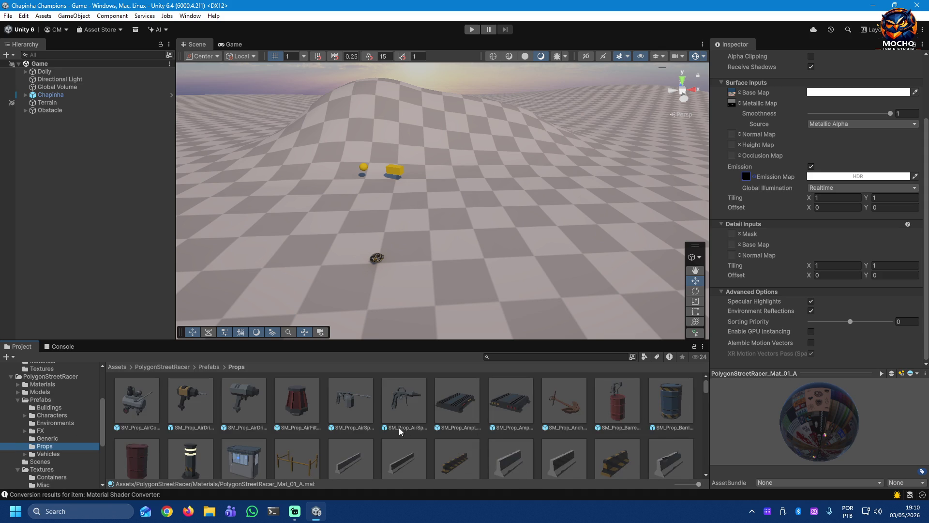
scroll(364, 432, "down", 1)
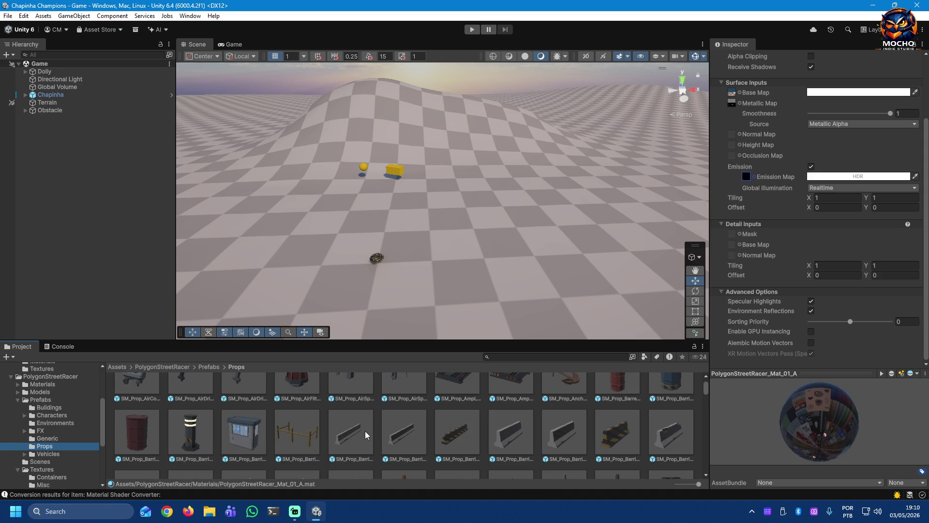
scroll(365, 430, "down", 1)
scroll(367, 429, "down", 1)
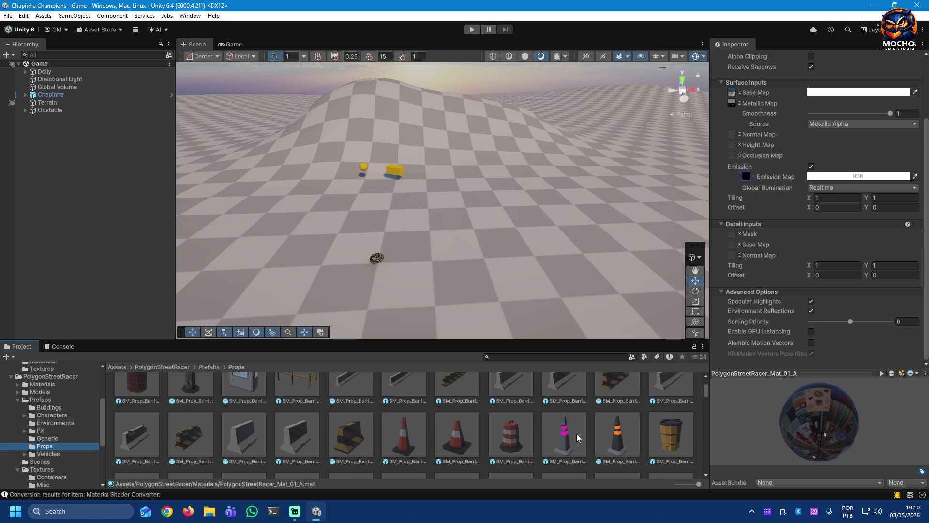
scroll(576, 434, "down", 2)
scroll(577, 433, "down", 2)
scroll(577, 433, "down", 2)
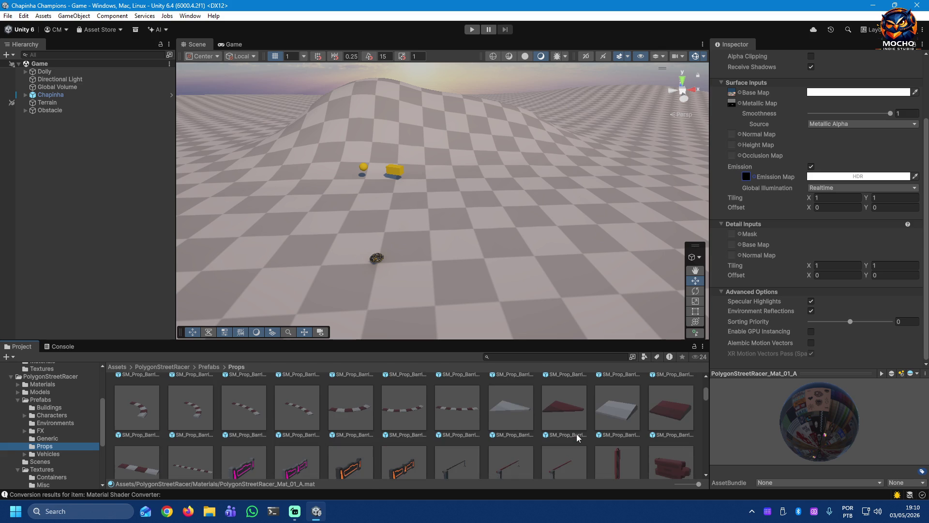
scroll(577, 434, "down", 1)
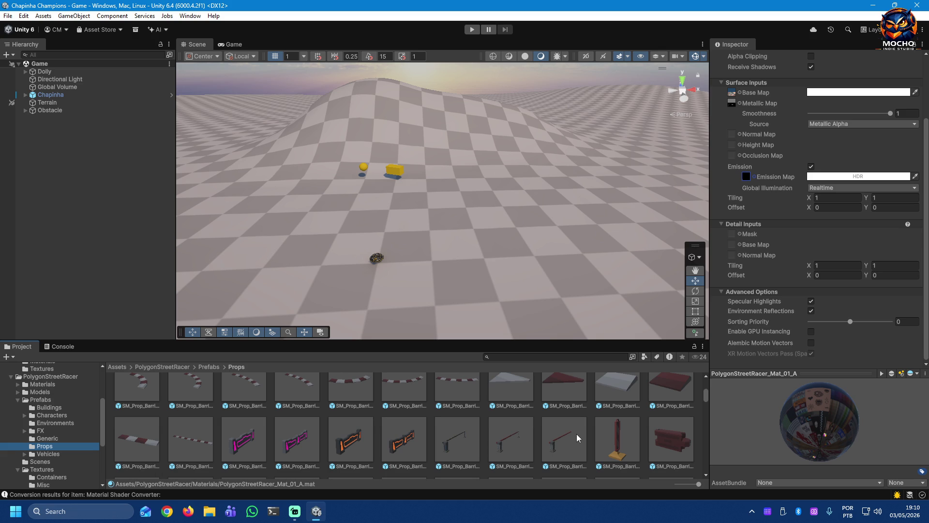
scroll(577, 434, "down", 1)
scroll(577, 433, "down", 1)
scroll(577, 434, "down", 1)
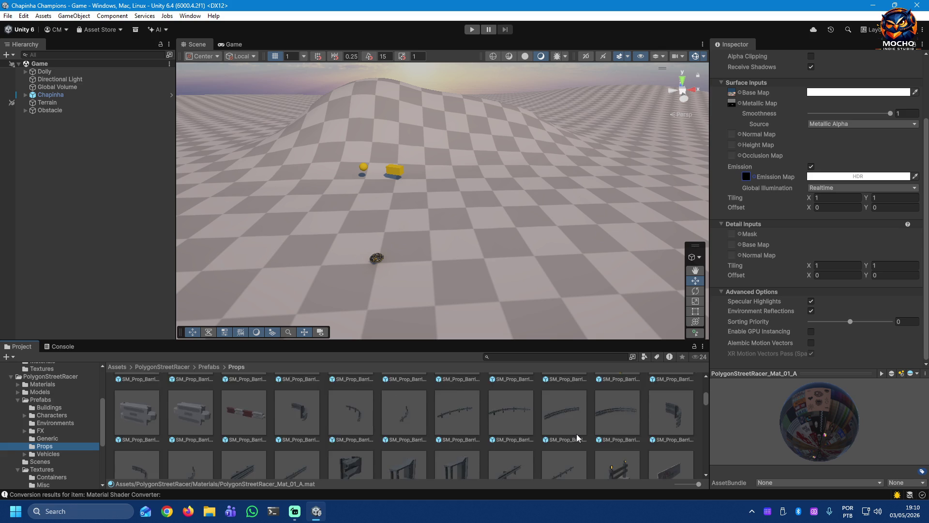
scroll(577, 433, "down", 1)
scroll(577, 433, "down", 1)
scroll(576, 433, "down", 2)
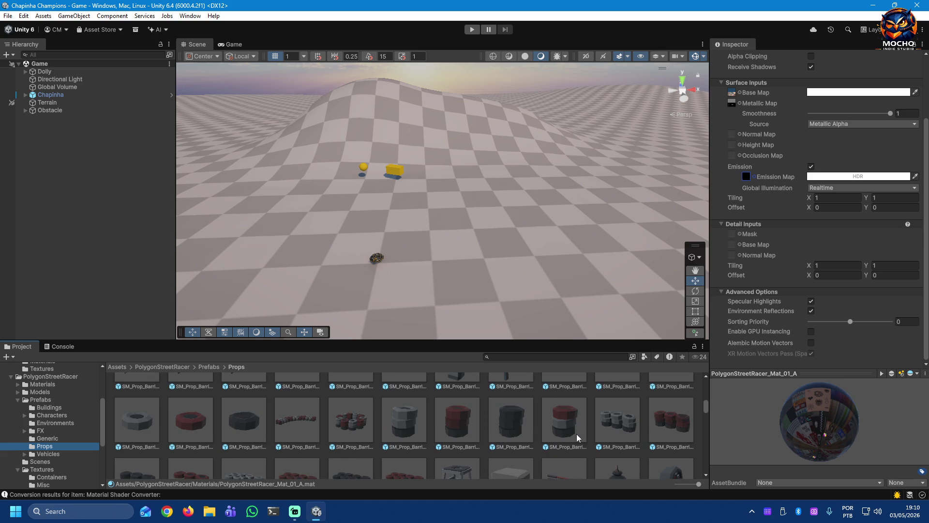
scroll(577, 434, "down", 1)
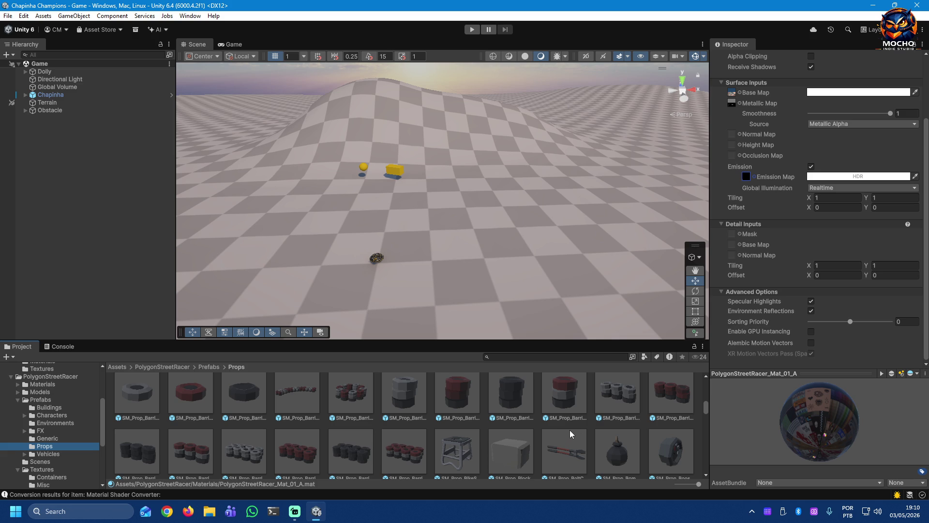
scroll(580, 432, "down", 1)
scroll(581, 432, "down", 1)
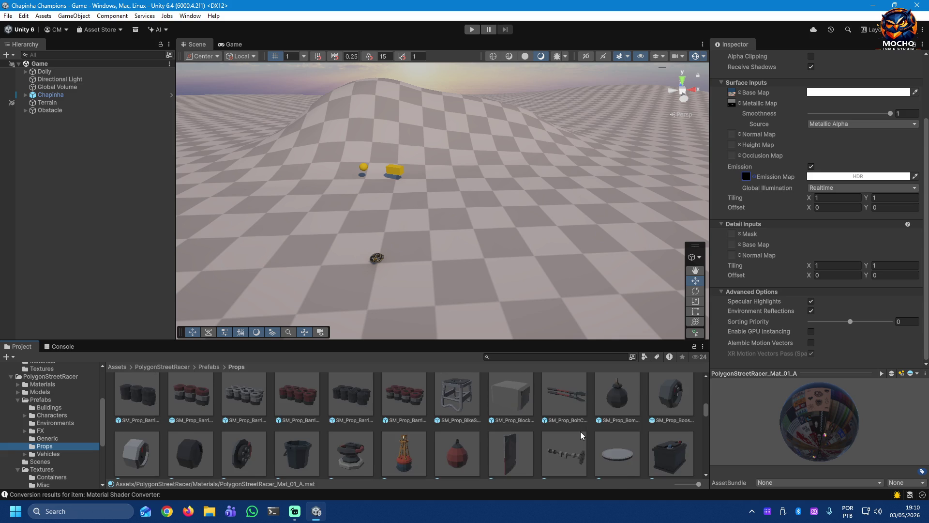
scroll(580, 432, "down", 2)
scroll(580, 431, "down", 1)
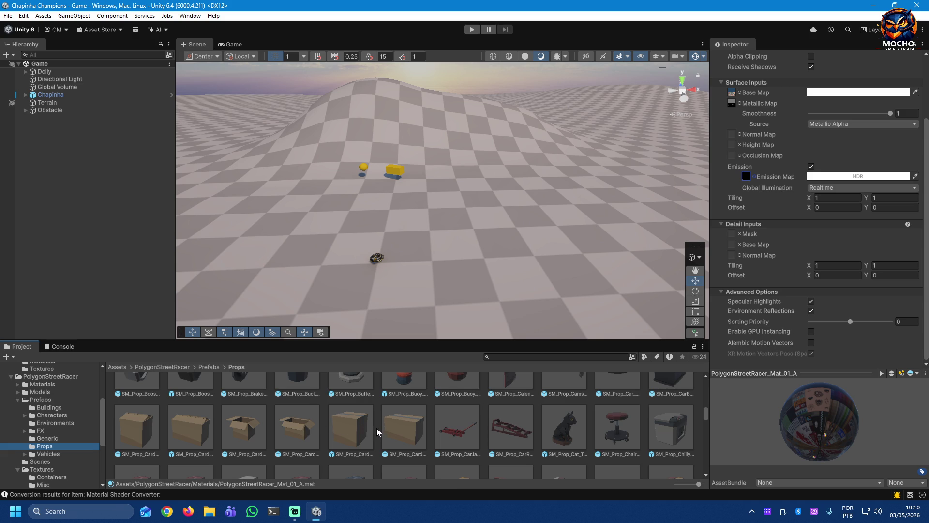
scroll(402, 434, "down", 1)
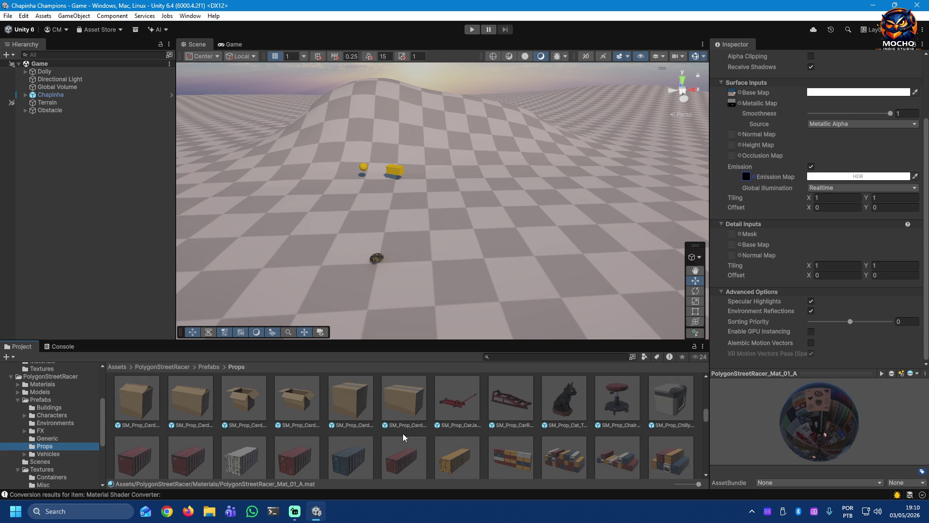
scroll(403, 434, "down", 2)
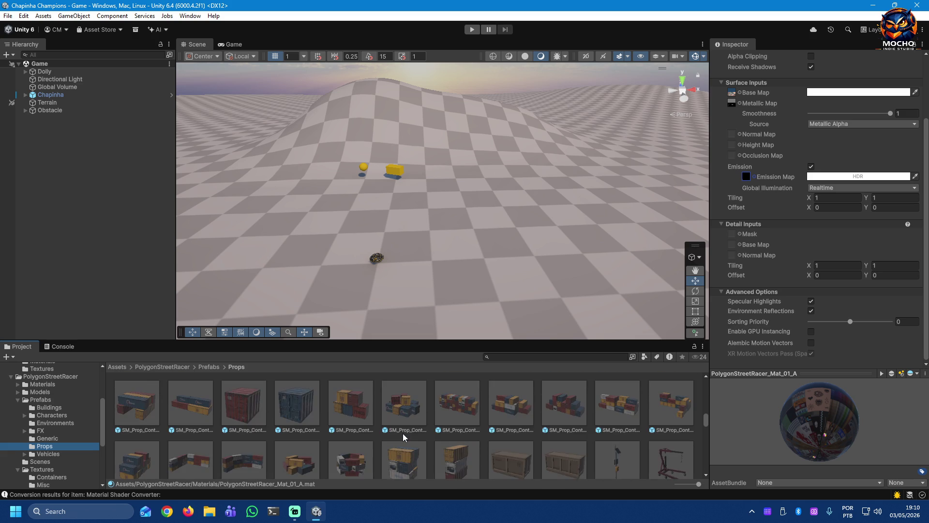
scroll(403, 434, "down", 1)
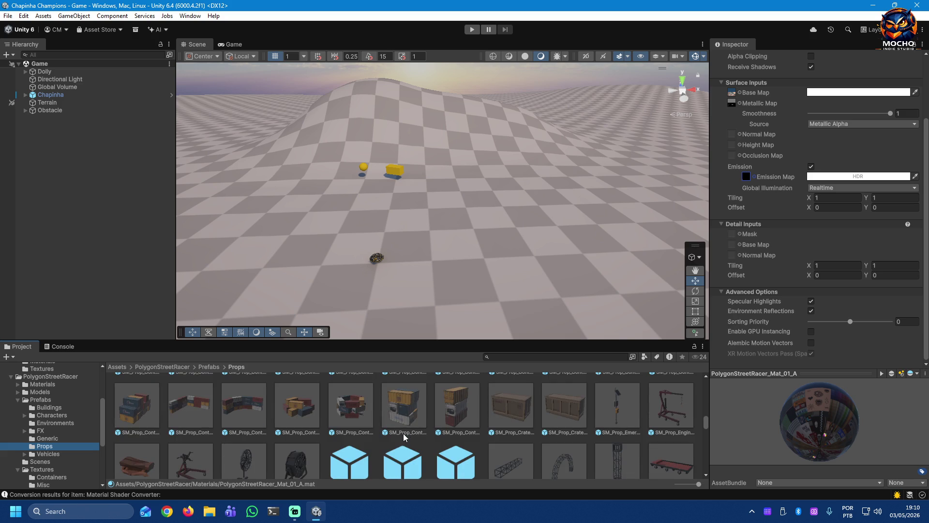
scroll(566, 417, "down", 1)
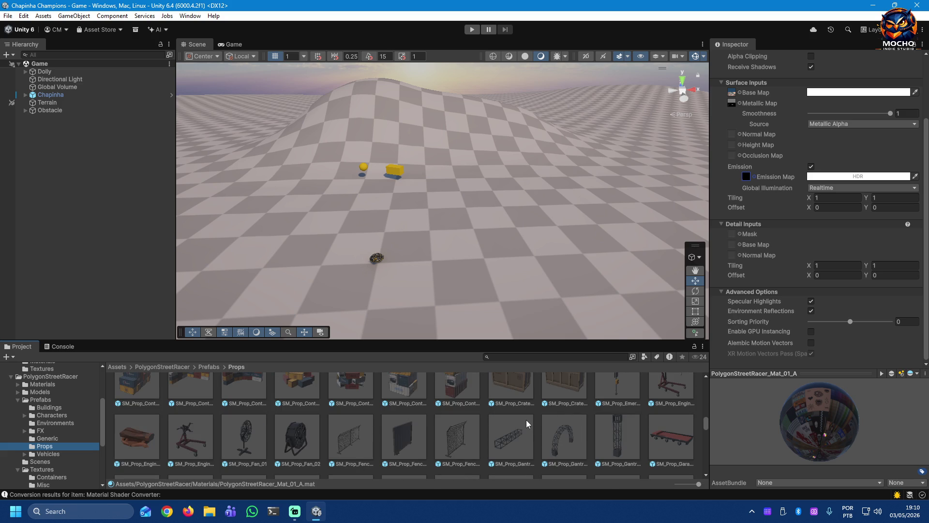
scroll(526, 423, "down", 1)
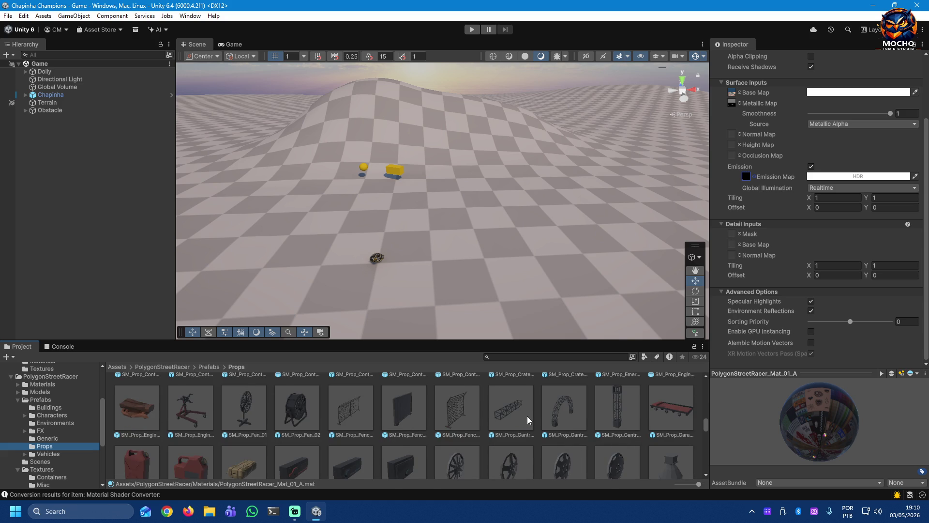
scroll(527, 420, "down", 1)
scroll(528, 419, "down", 1)
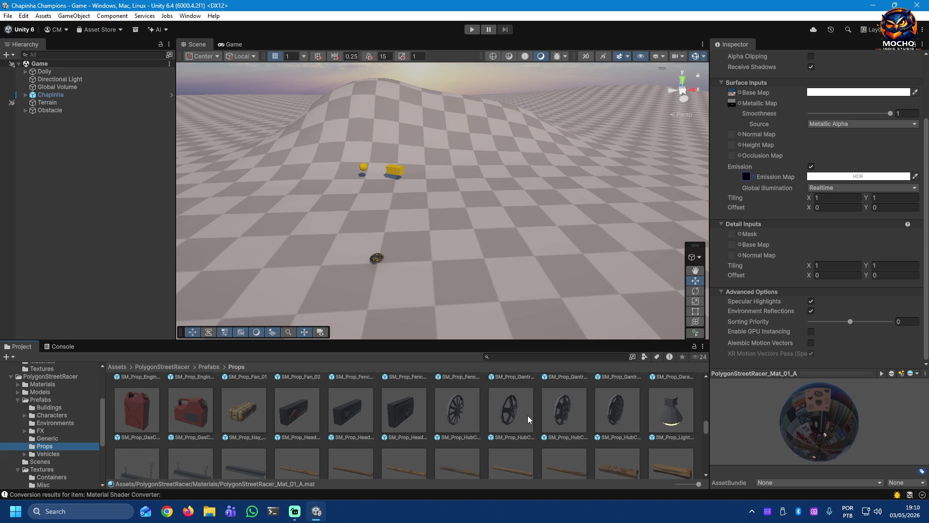
scroll(528, 419, "down", 1)
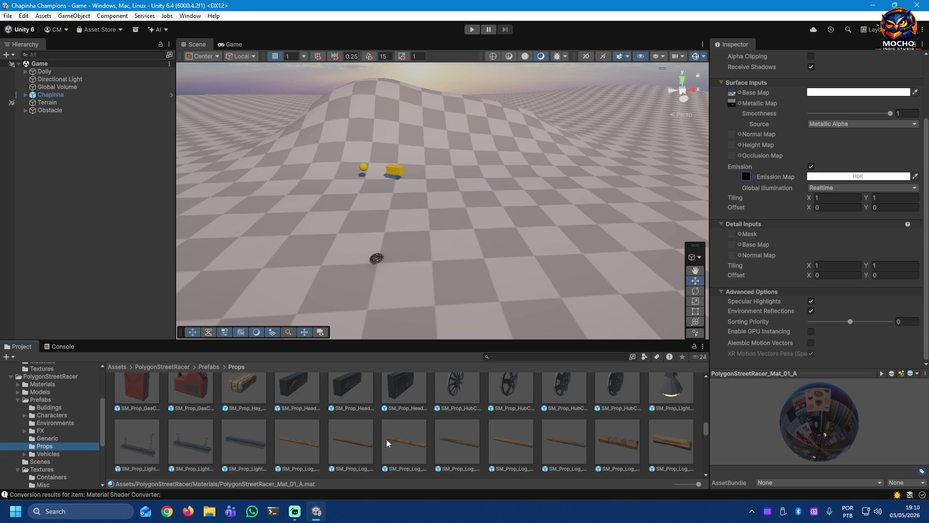
scroll(356, 432, "down", 1)
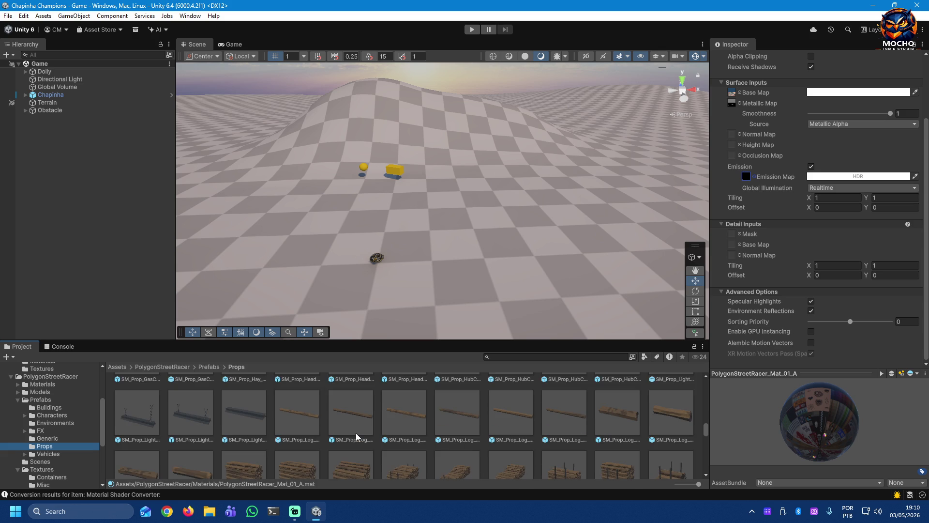
scroll(299, 419, "down", 1)
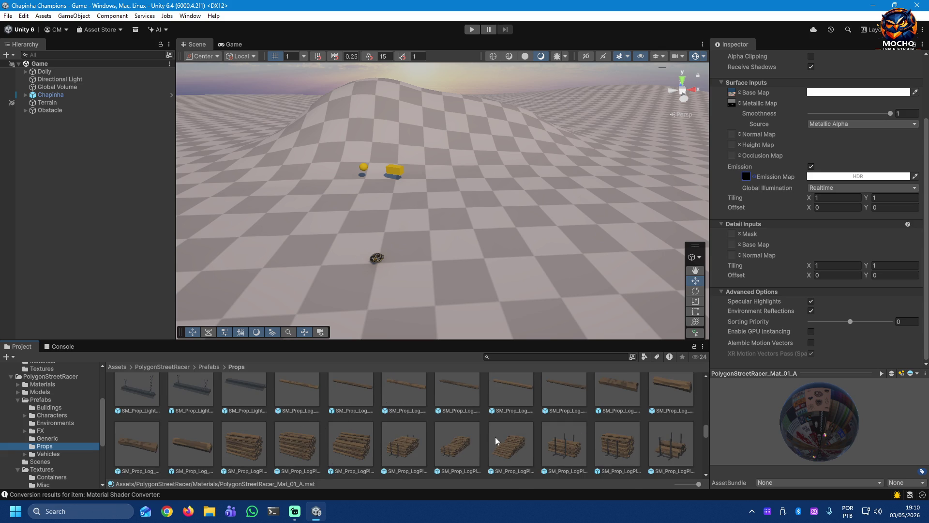
scroll(503, 436, "down", 1)
scroll(502, 433, "down", 1)
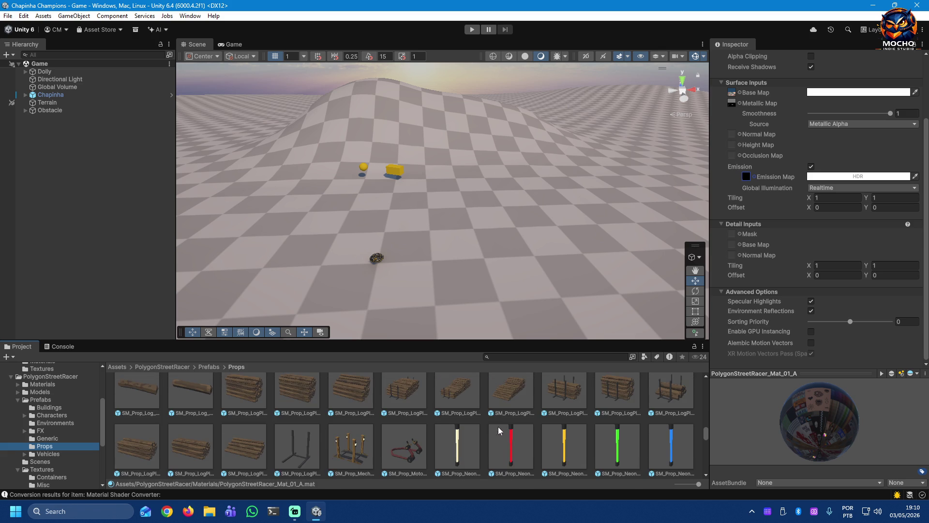
scroll(464, 394, "down", 1)
scroll(464, 394, "down", 1)
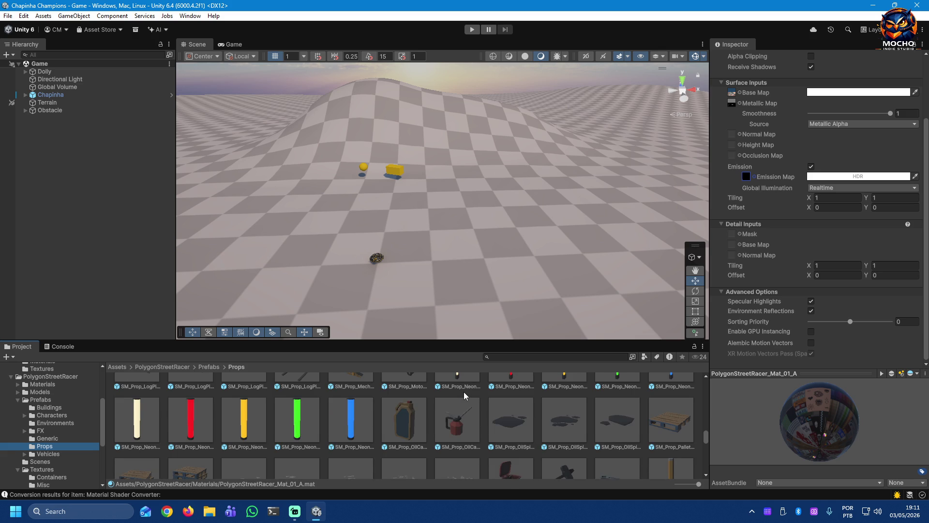
scroll(464, 392, "down", 1)
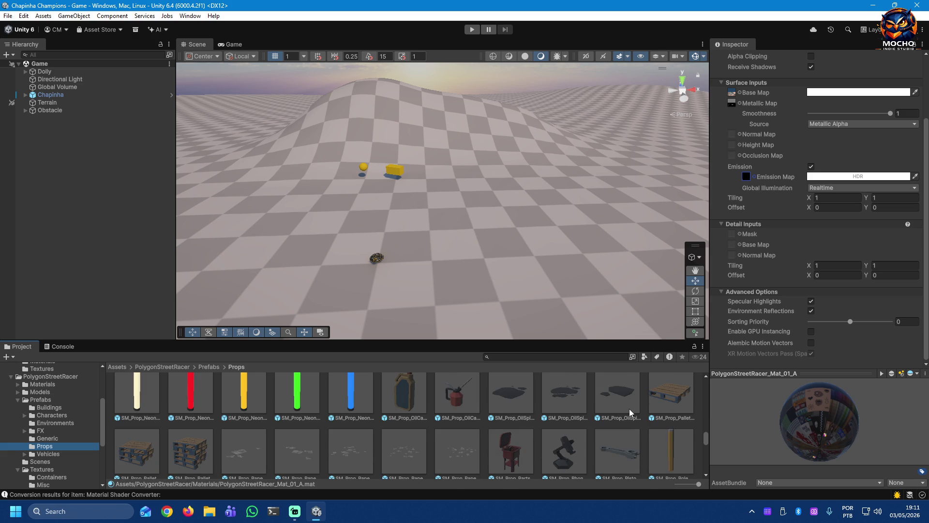
scroll(629, 412, "down", 1)
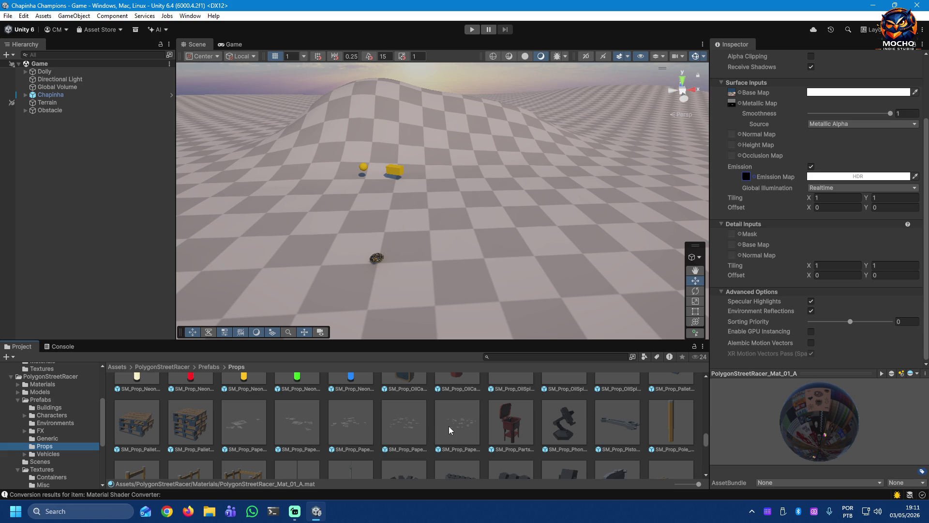
scroll(419, 422, "down", 1)
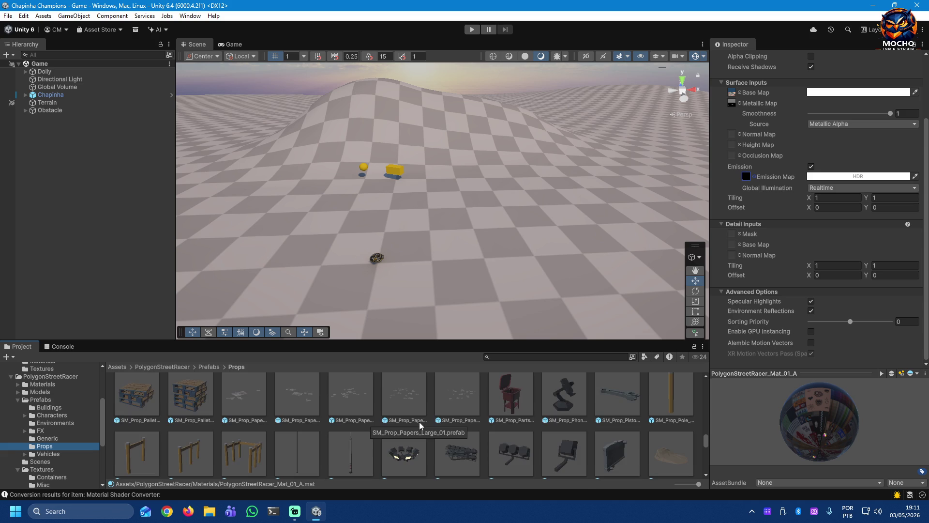
scroll(436, 408, "down", 1)
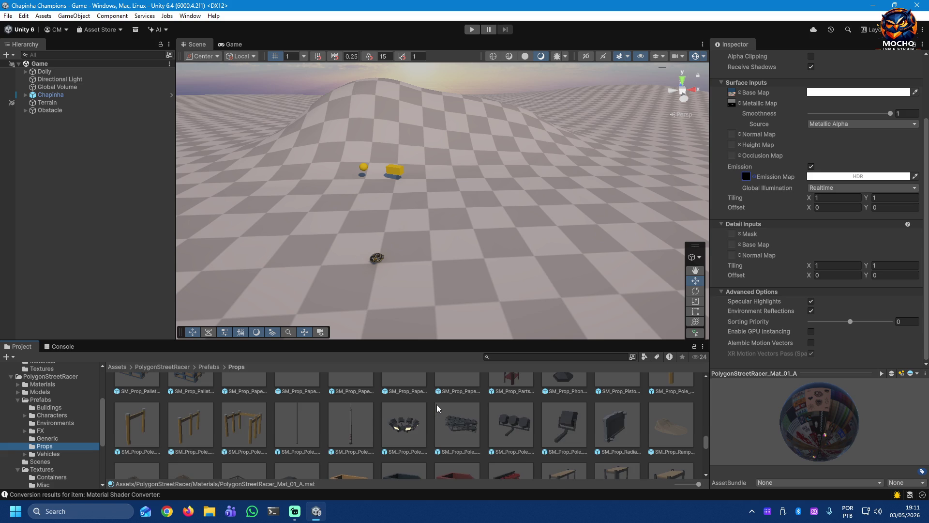
scroll(436, 402, "down", 1)
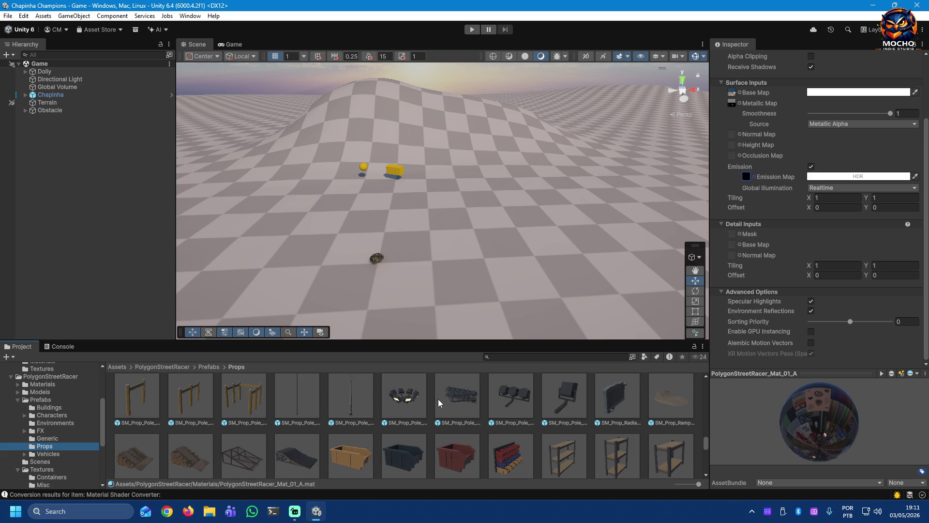
Step: Inspect the Ramp_Dirt_01 and Ramp_Logs_01 prefabs with an enlarged Inspector preview
left_click(678, 406)
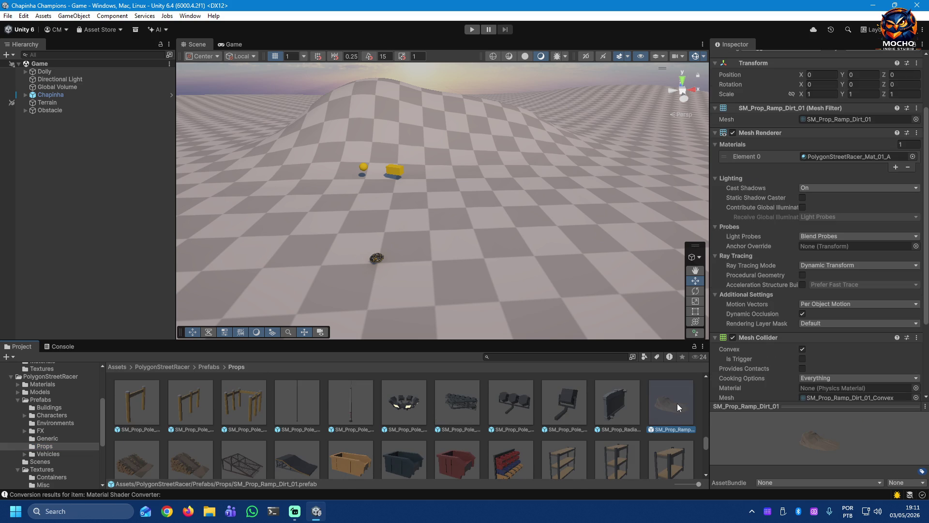
mouse_move(801, 403)
left_mouse_down()
mouse_move(802, 274)
mouse_move(807, 398)
left_mouse_up()
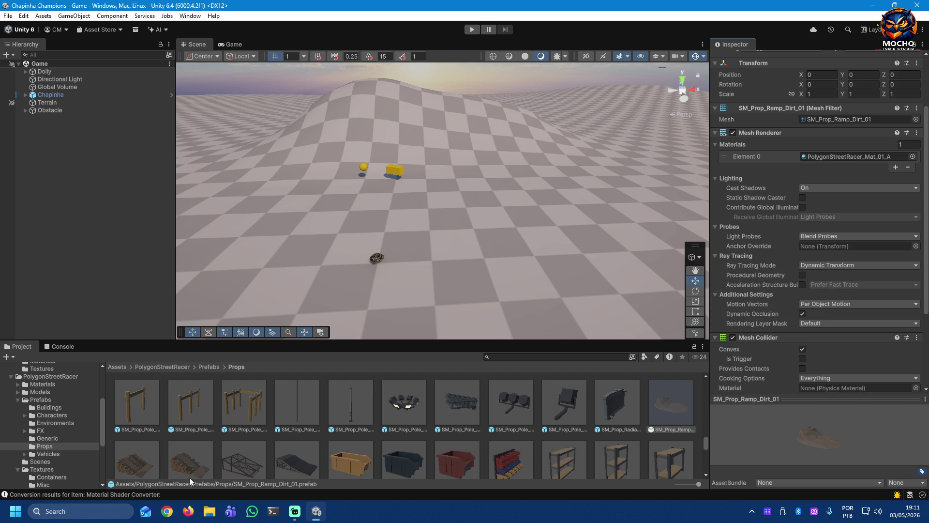
left_click(133, 459)
left_click_drag(855, 398, 854, 270)
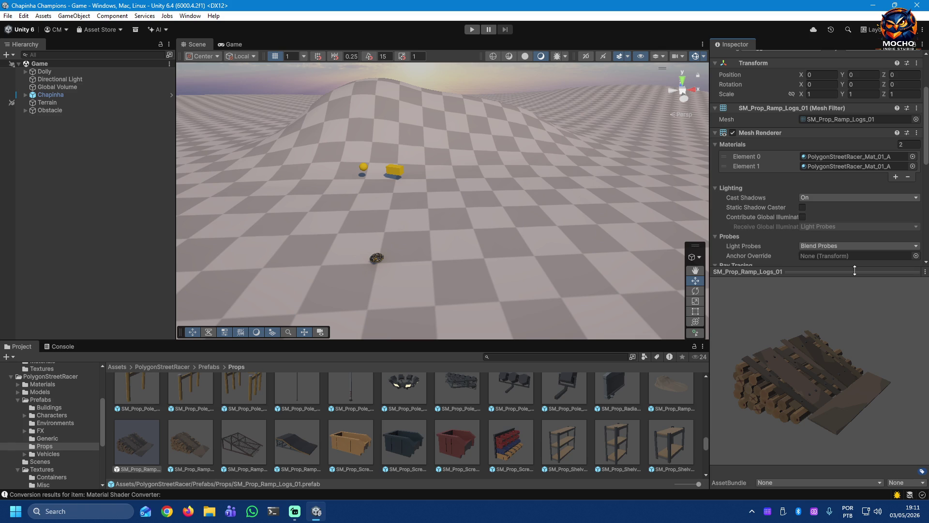
left_click_drag(855, 271, 830, 342)
Step: Inspect the Ramp_Logs_02, Ramp_Mesh_01 and Ramp_Metal prefabs in turn
left_click(182, 445)
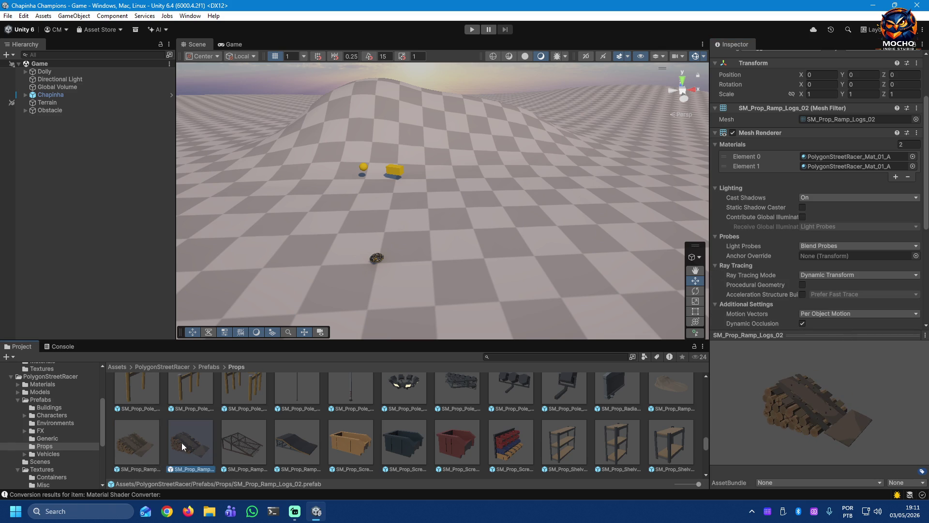
left_click(240, 444)
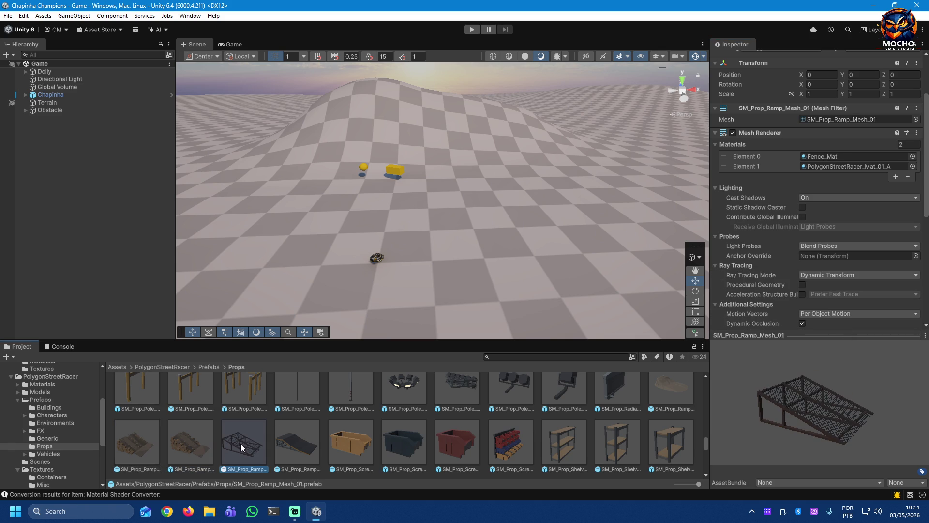
left_click(292, 444)
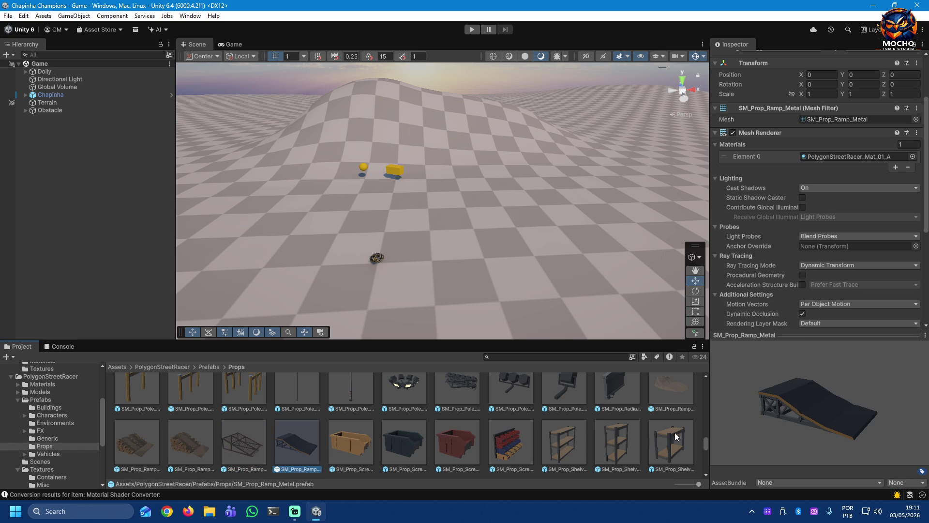
scroll(610, 422, "down", 2)
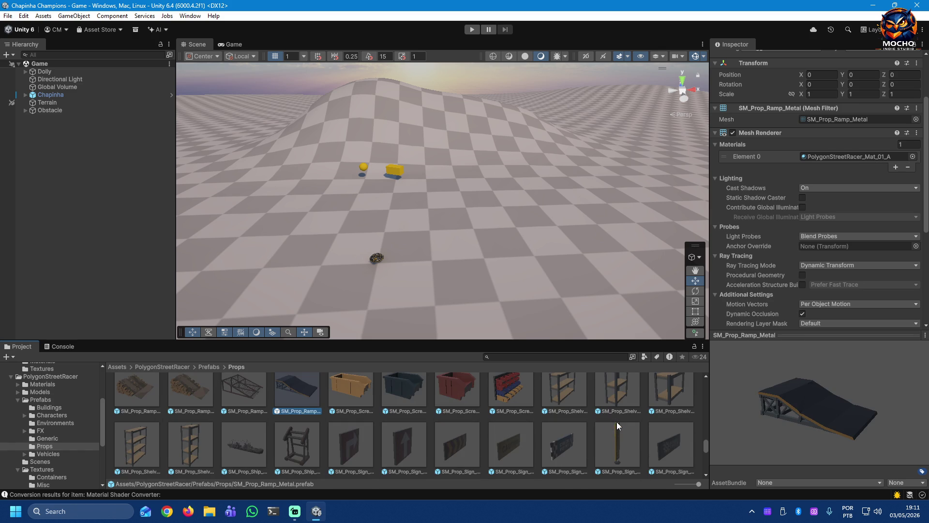
Step: Inspect the Arrows_Large, Caution, Checkpoint, Checkpoint_Vertical and Company_Diesel sign prefabs, rotating the arrows sign preview
left_click(452, 442)
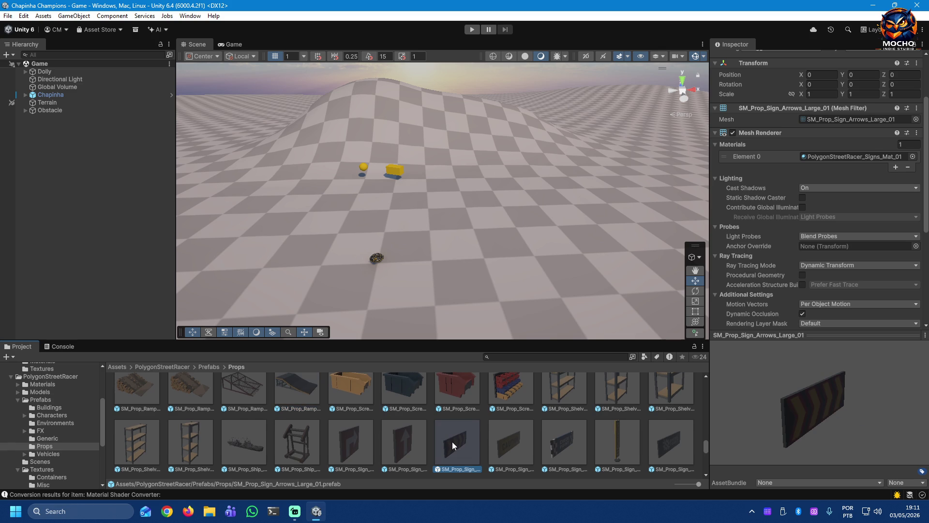
mouse_move(824, 424)
left_mouse_down()
mouse_move(761, 393)
mouse_move(742, 397)
left_mouse_up()
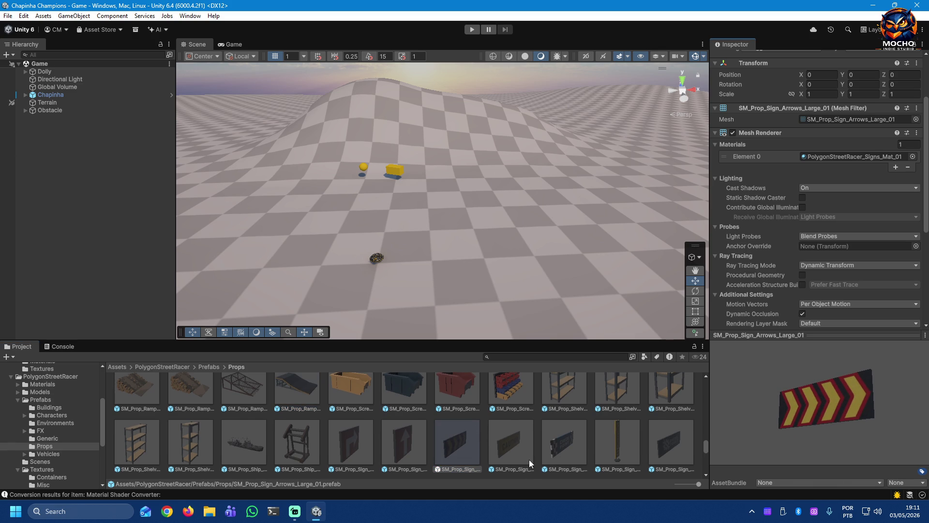
left_click(522, 447)
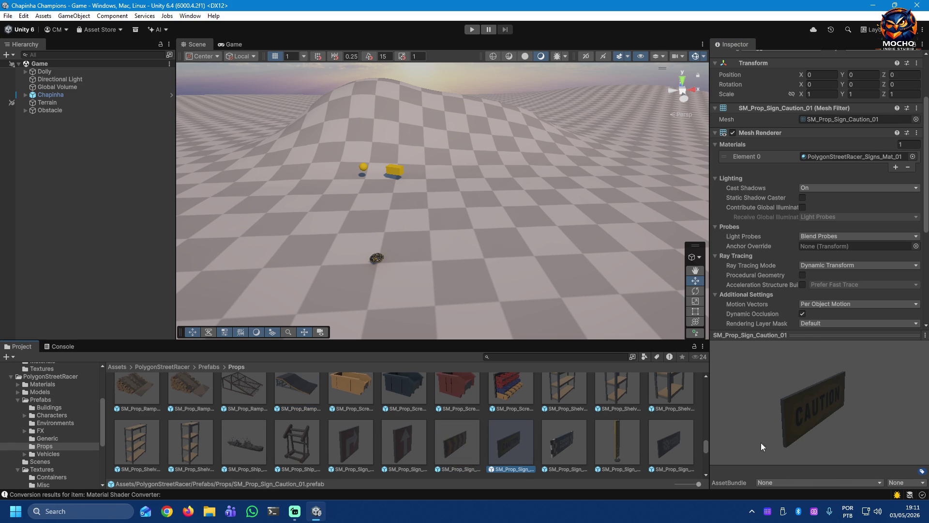
left_click(565, 444)
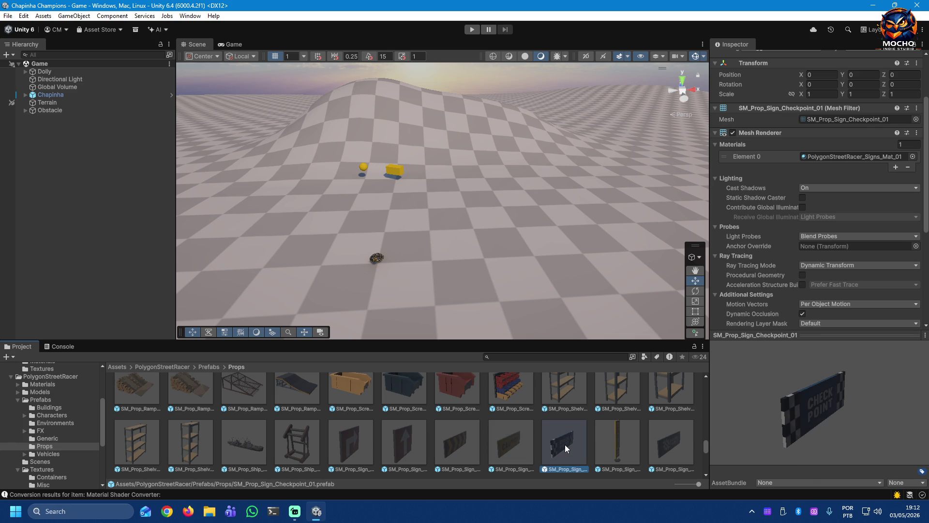
left_click(619, 444)
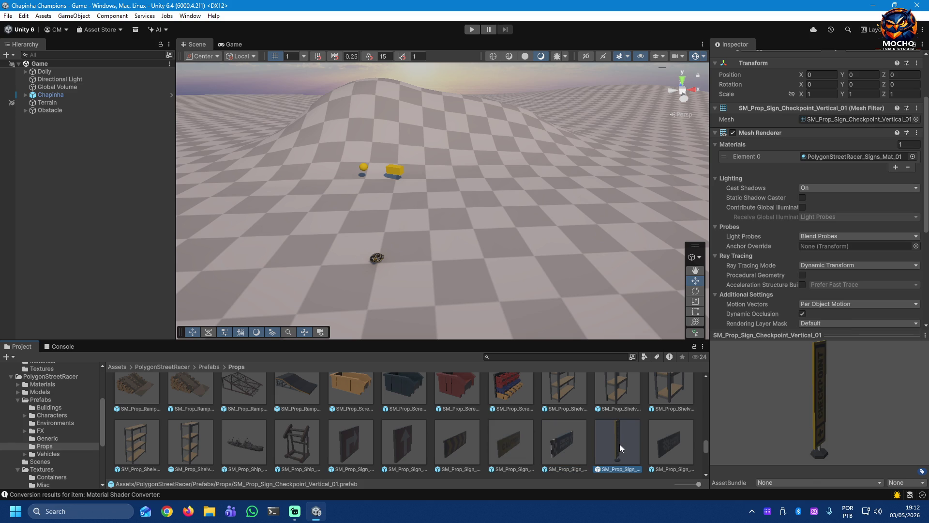
left_click(662, 445)
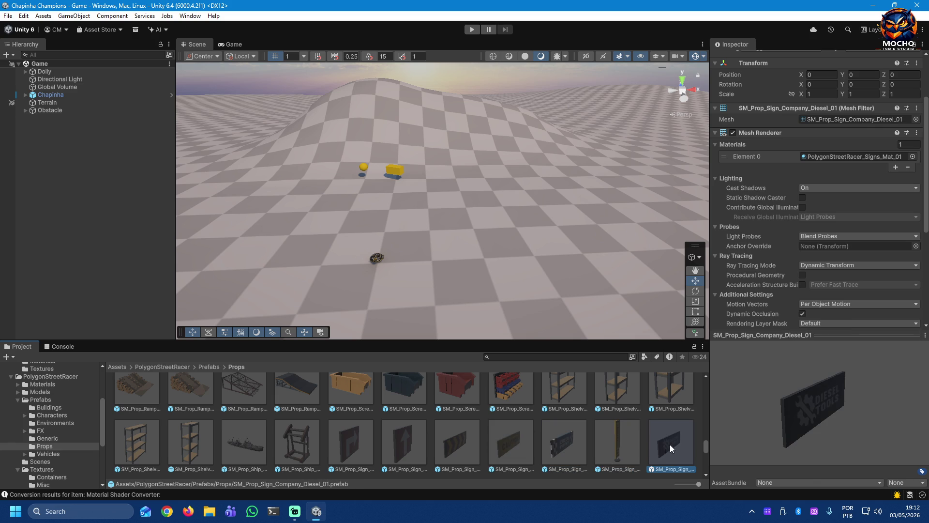
scroll(660, 429, "down", 2)
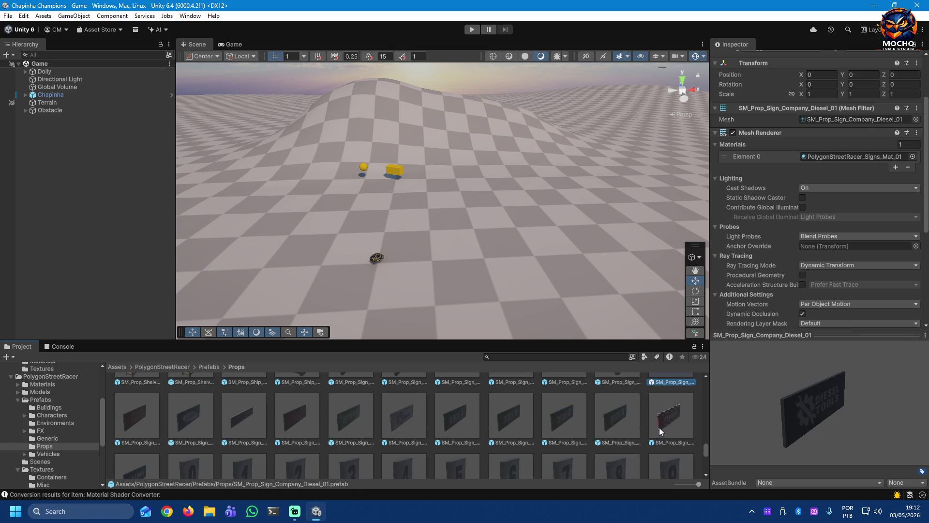
scroll(355, 419, "down", 2)
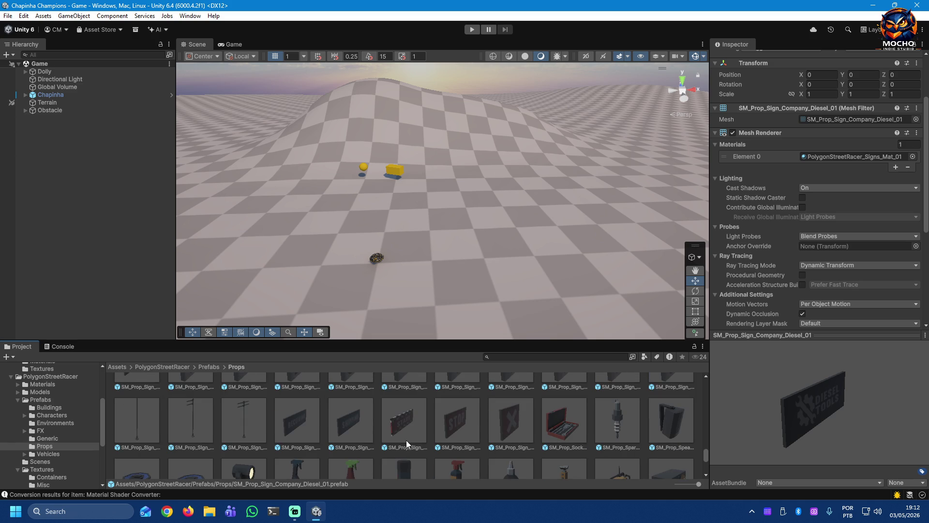
scroll(654, 425, "down", 2)
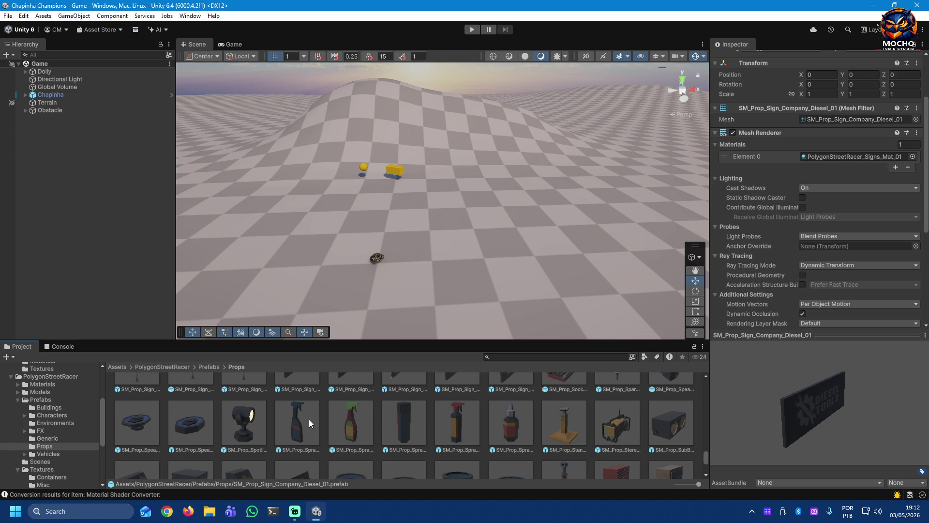
scroll(308, 419, "down", 2)
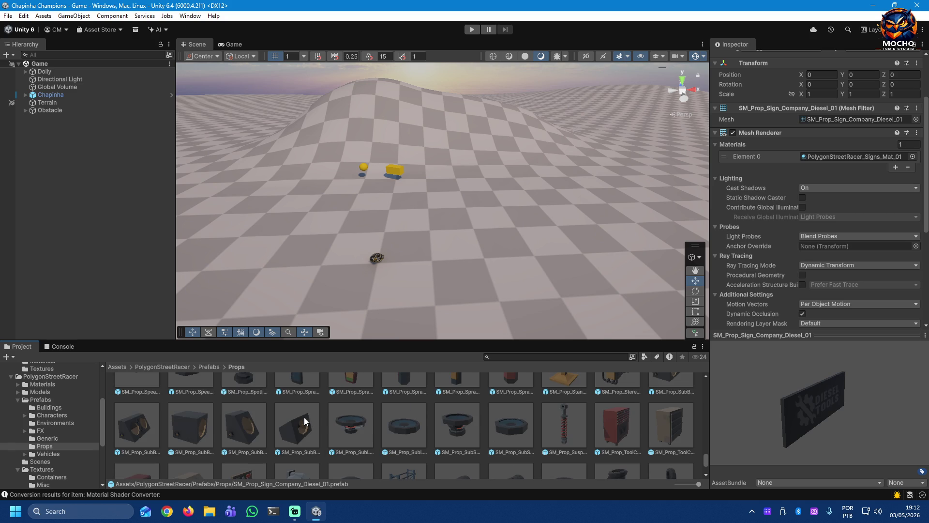
scroll(462, 429, "down", 1)
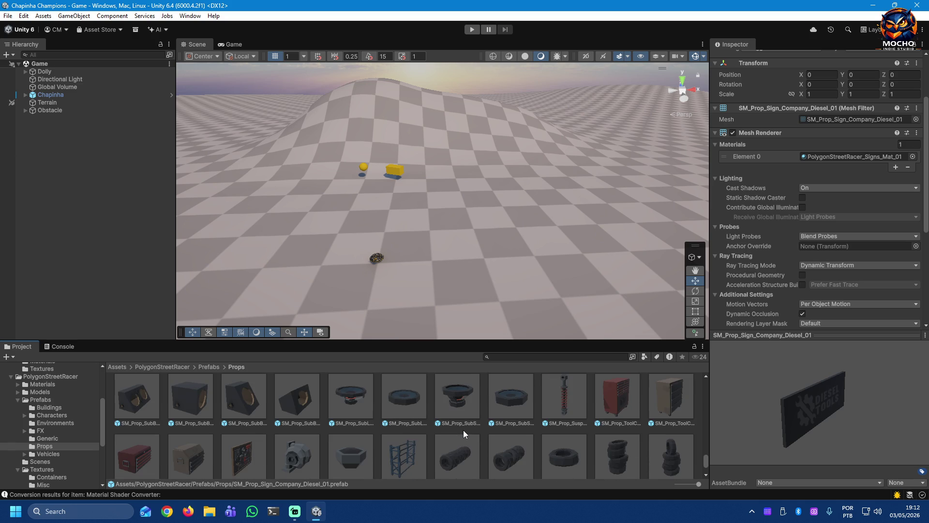
scroll(463, 430, "down", 1)
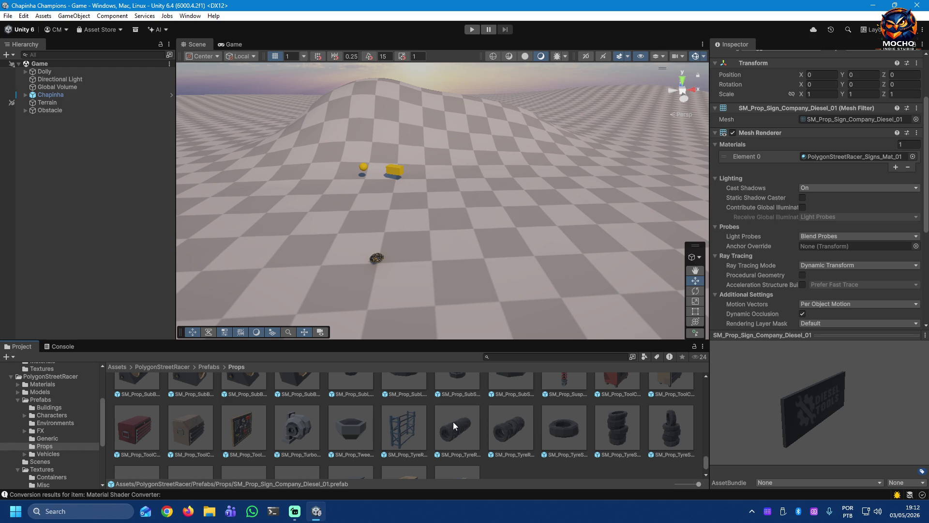
scroll(459, 434, "down", 1)
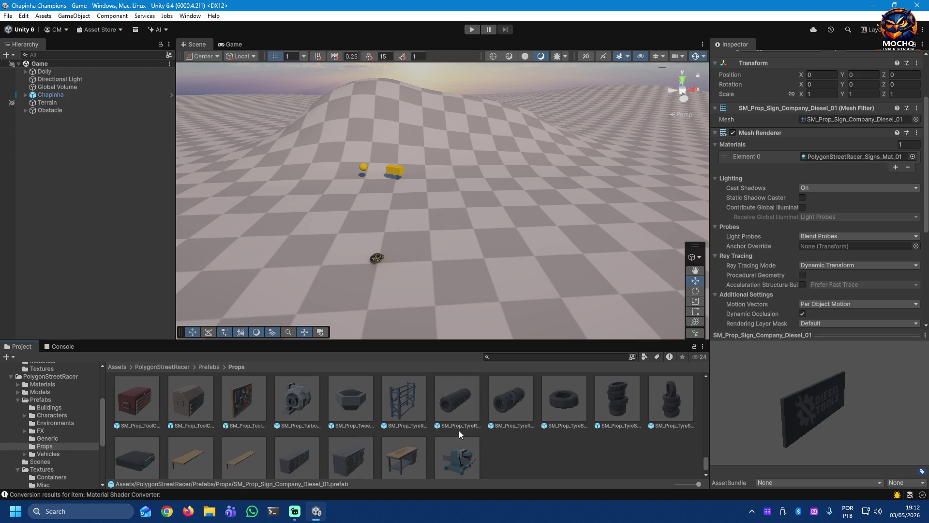
scroll(459, 430, "down", 1)
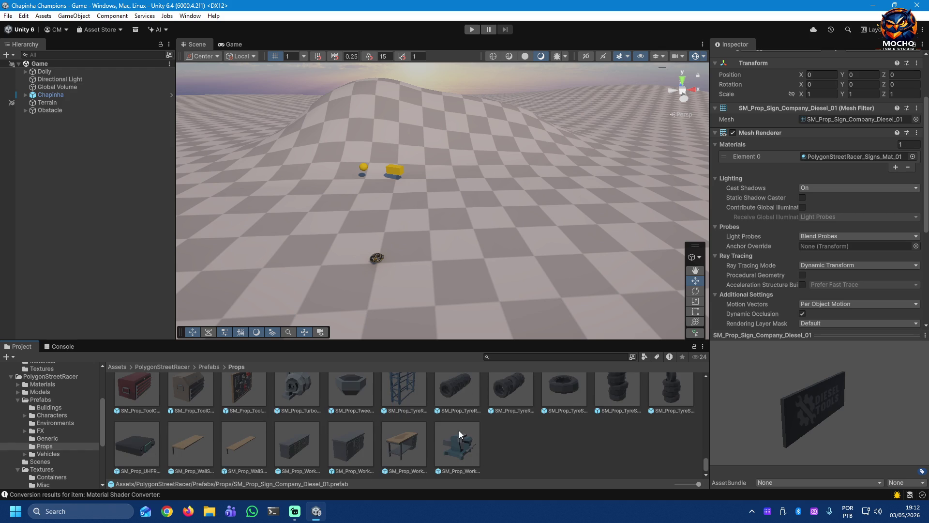
scroll(566, 436, "up", 1)
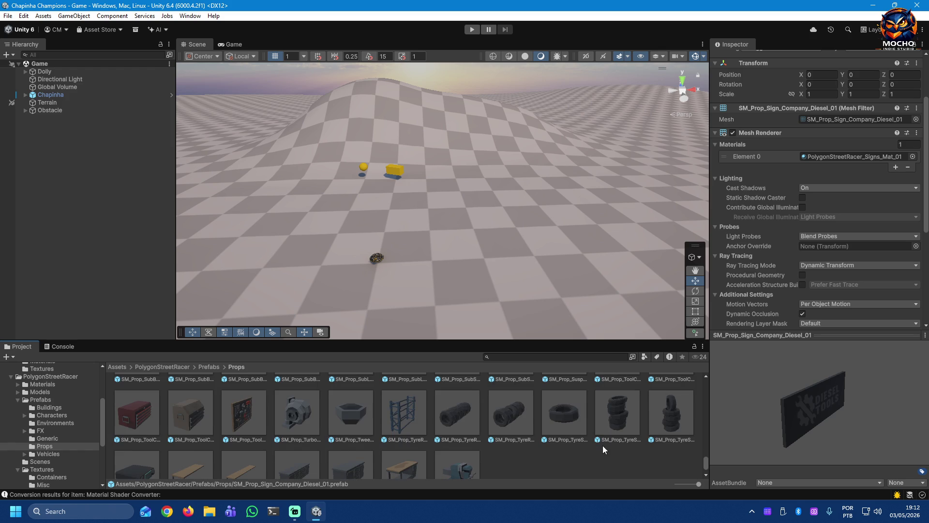
Step: Preview the tyre stack, tyre rack and single tyre prefabs, ending on SM_Prop_TyreSingle_01
left_click(618, 415)
key("Left")
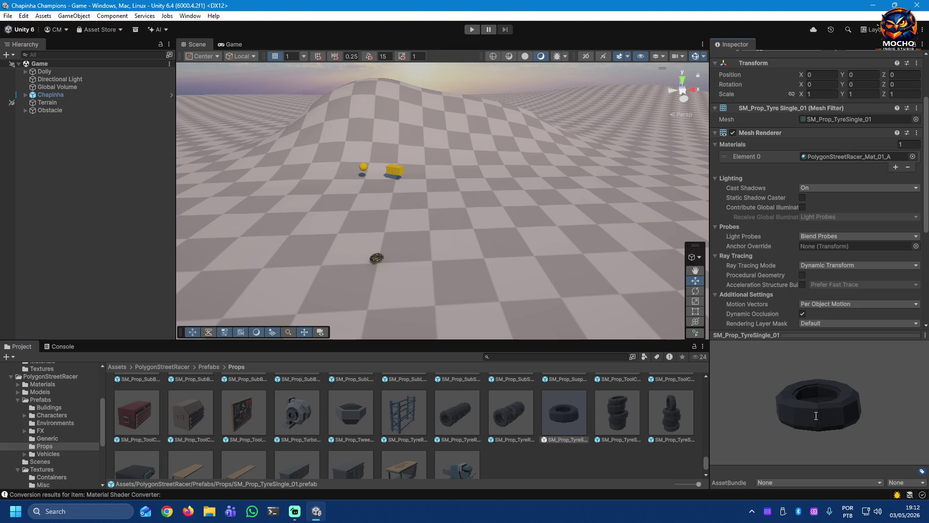
left_click(623, 413)
left_click(817, 371)
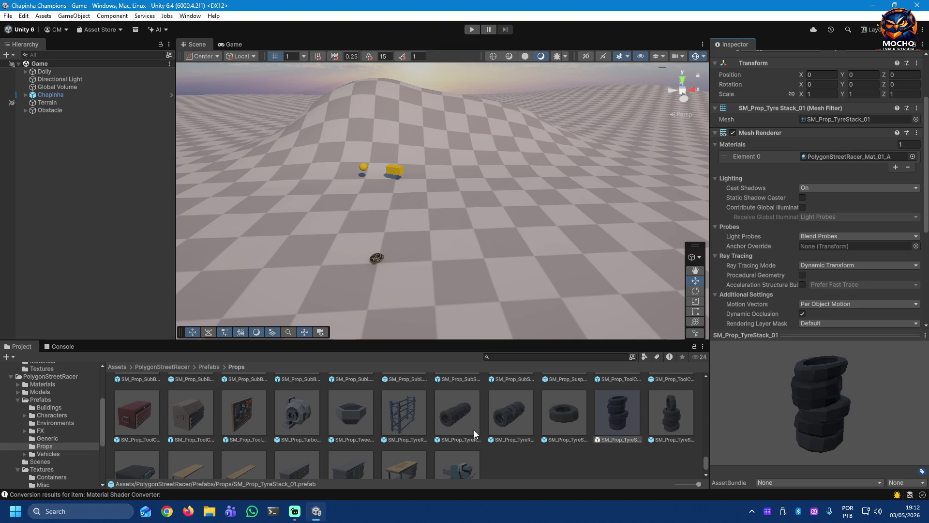
left_click(460, 415)
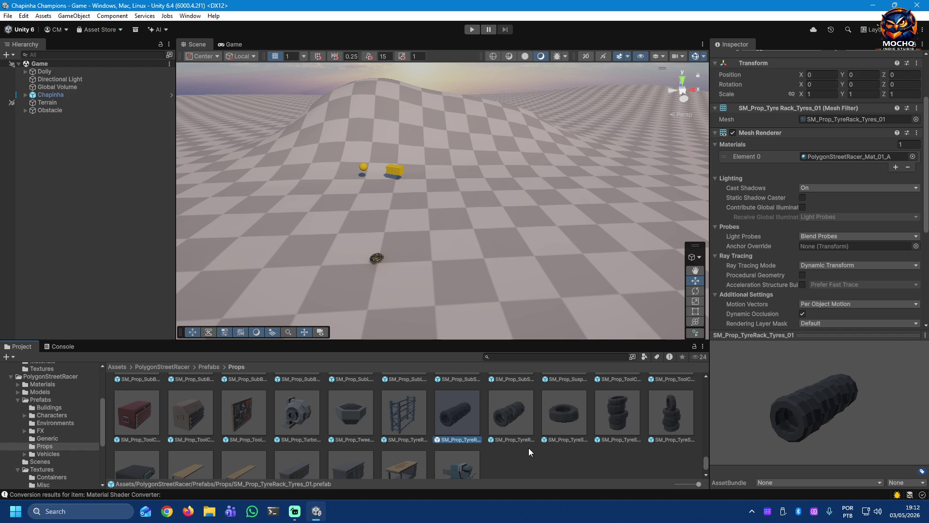
scroll(536, 445, "down", 2)
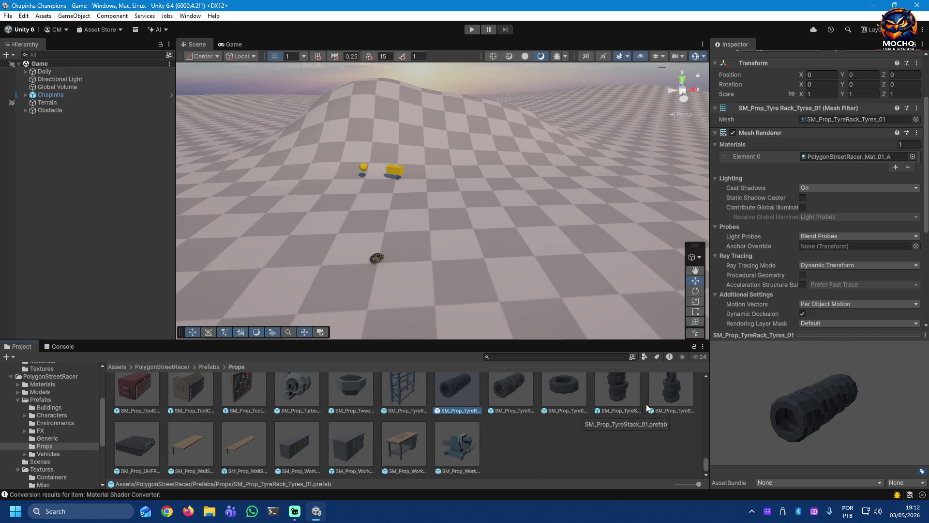
scroll(627, 431, "up", 2)
left_click(559, 416)
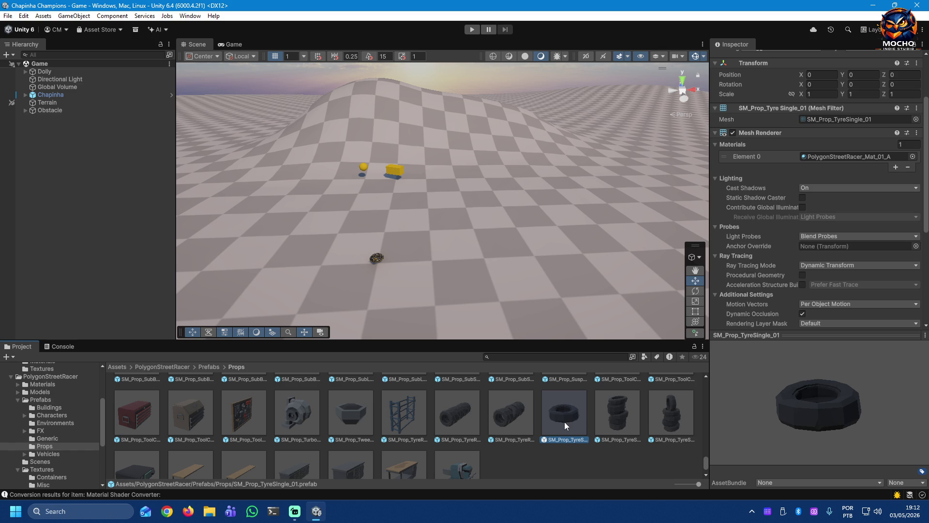
scroll(566, 417, "up", 1)
Step: Drop SM_Prop_TyreSingle_01 into the scene and try a 0.5 scale, deselecting to judge its size
left_click_drag(195, 285, 462, 251)
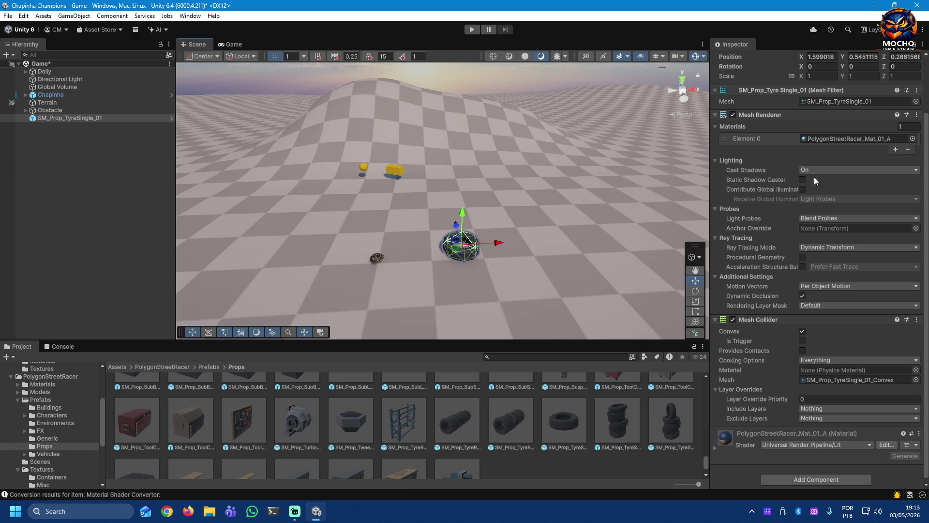
scroll(887, 222, "up", 3)
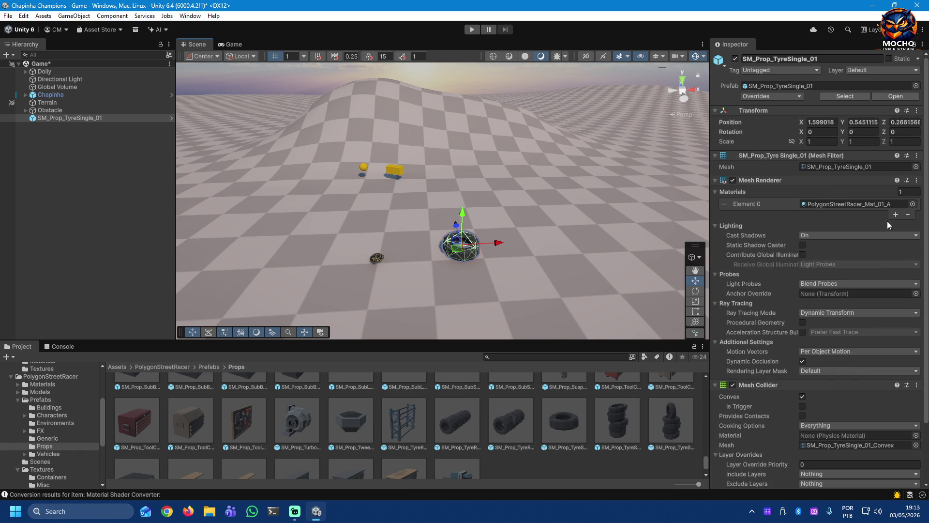
left_click(829, 141)
type("0.5")
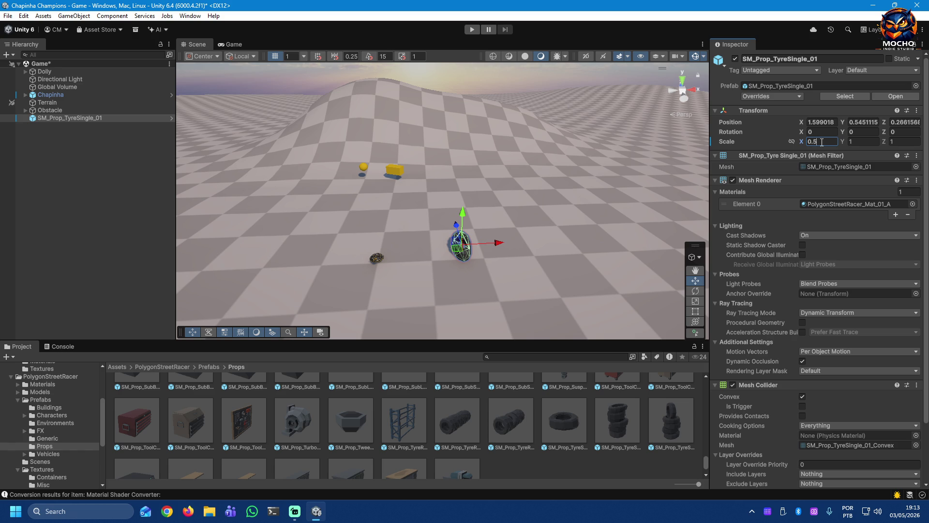
key("Escape")
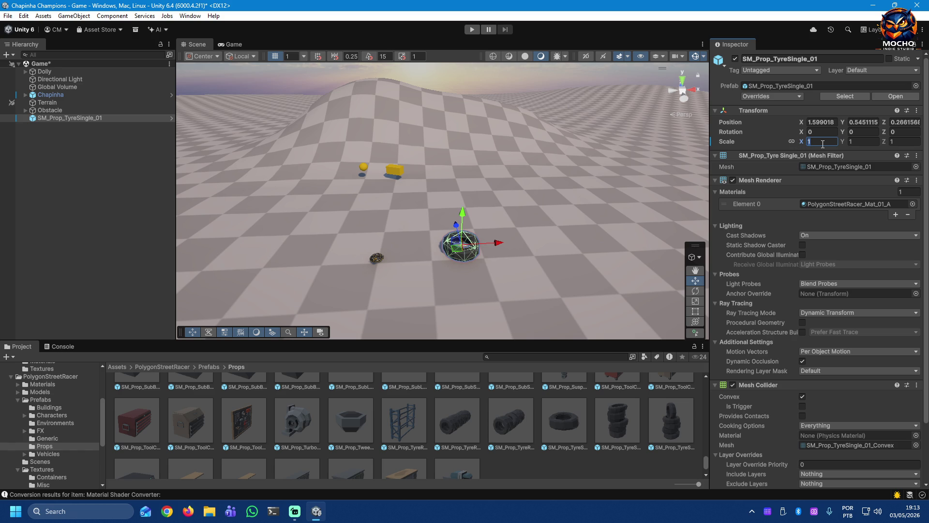
type("0.5")
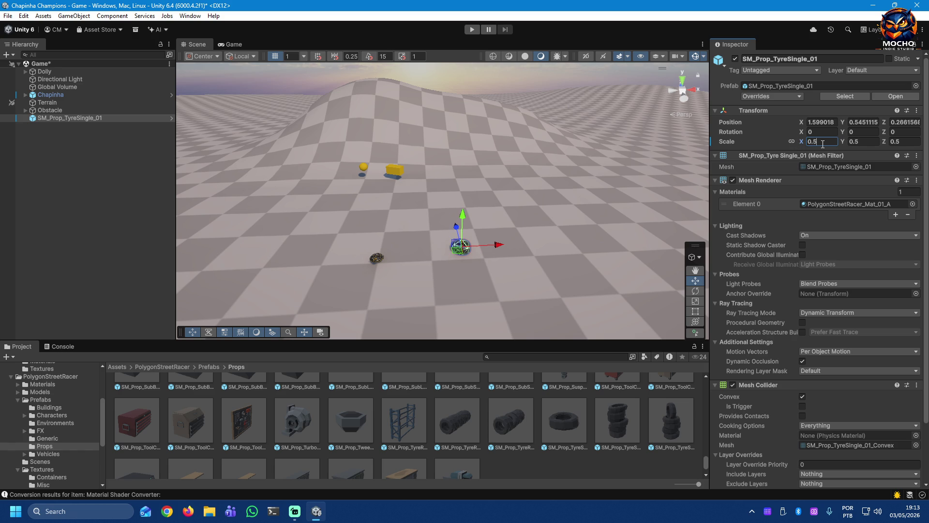
left_click(93, 247)
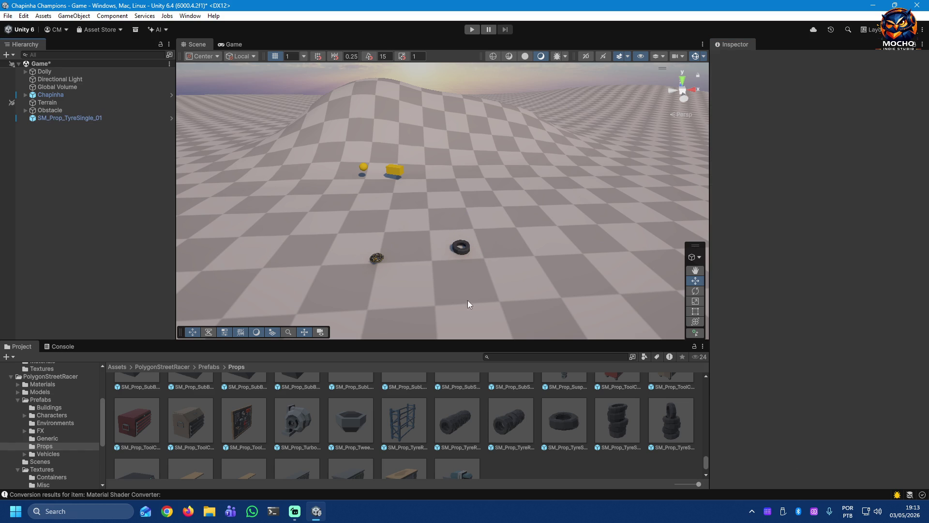
left_click(463, 249)
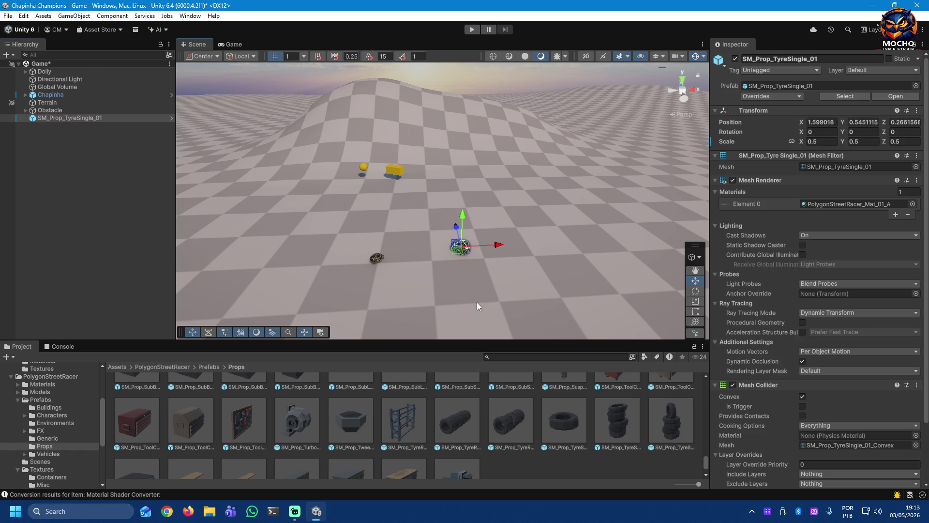
left_click(812, 142)
type("1")
left_click(129, 271)
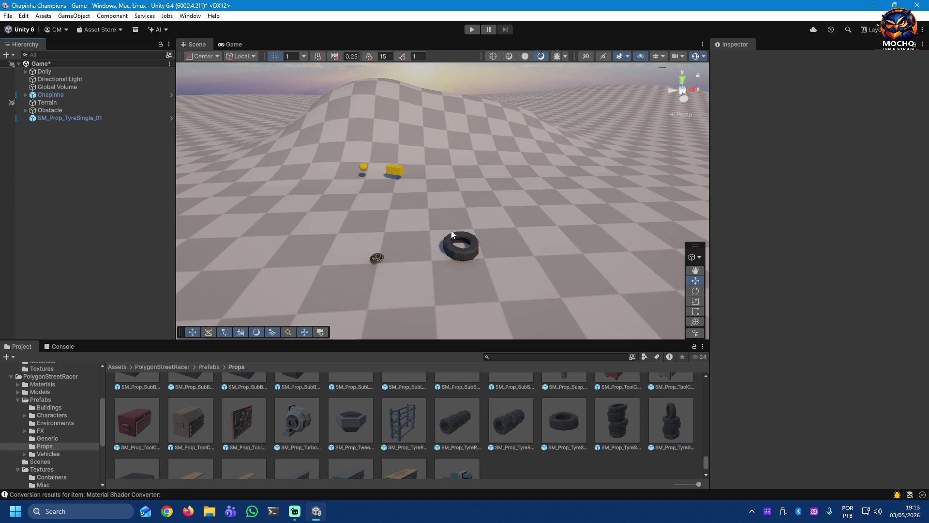
Step: Change the tyre's scale from 0.5 to 0.75 and check the result in the scene
left_click(467, 256)
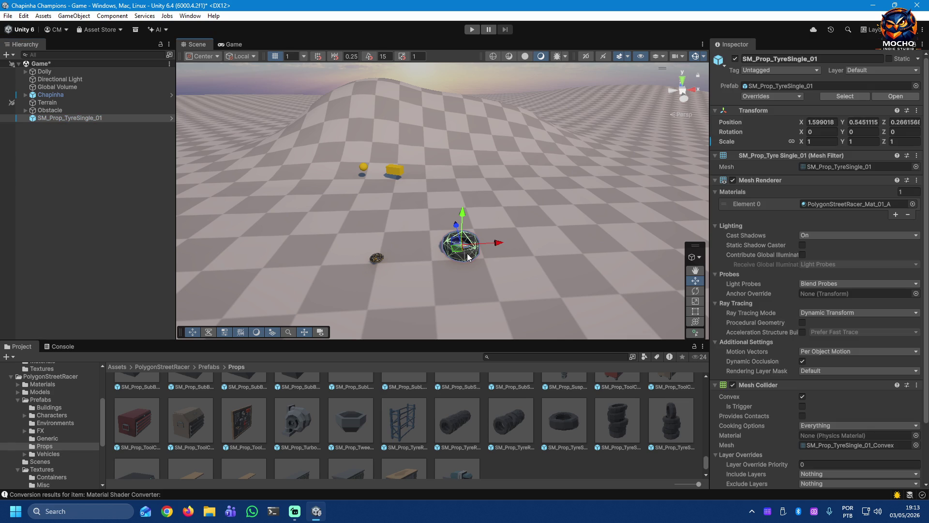
left_click(831, 141)
type("0.5")
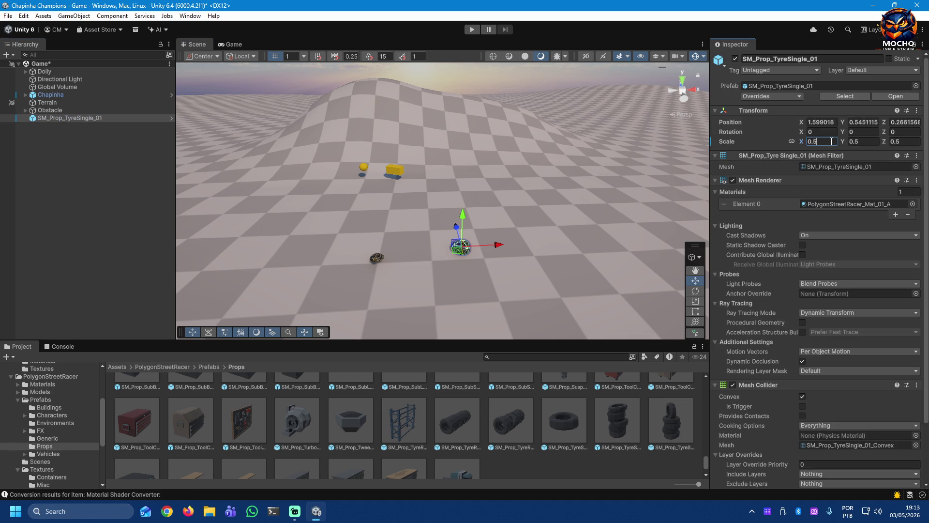
key("BackSpace")
type("75")
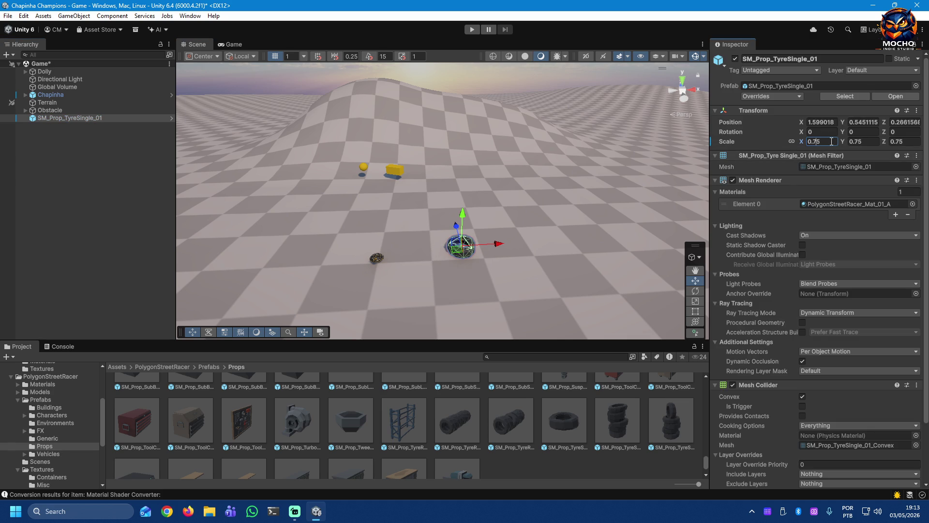
left_click(143, 240)
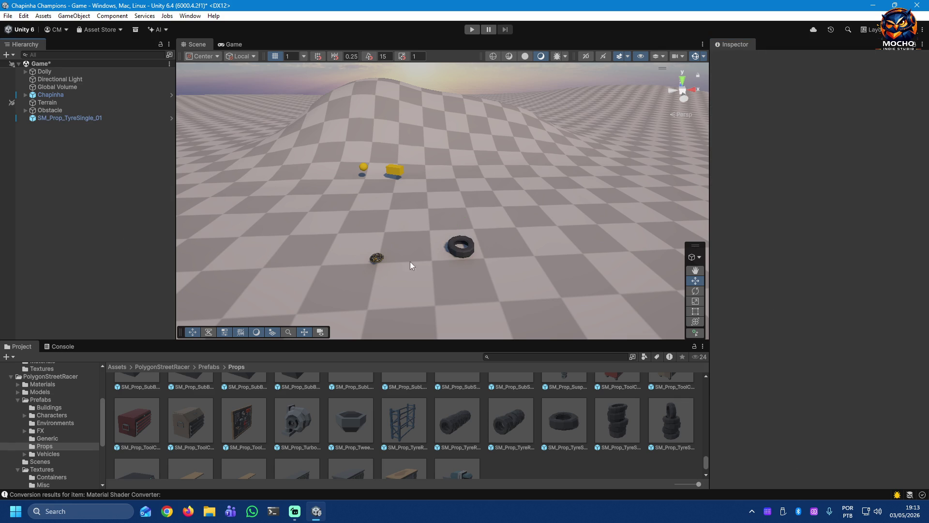
left_click(460, 255)
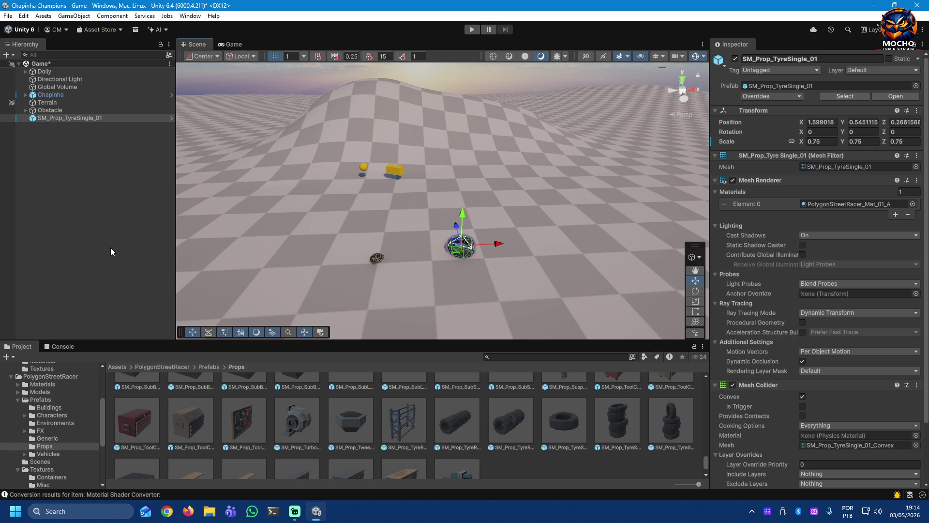
Step: Duplicate the tyre twice with Ctrl+D, lifting each copy above the previous one
key("ctrl+d")
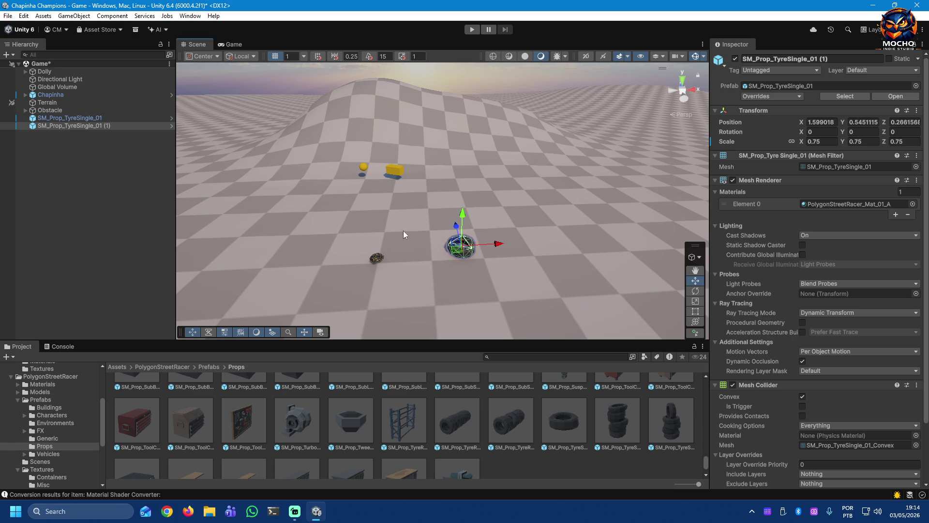
left_click_drag(462, 215, 462, 213)
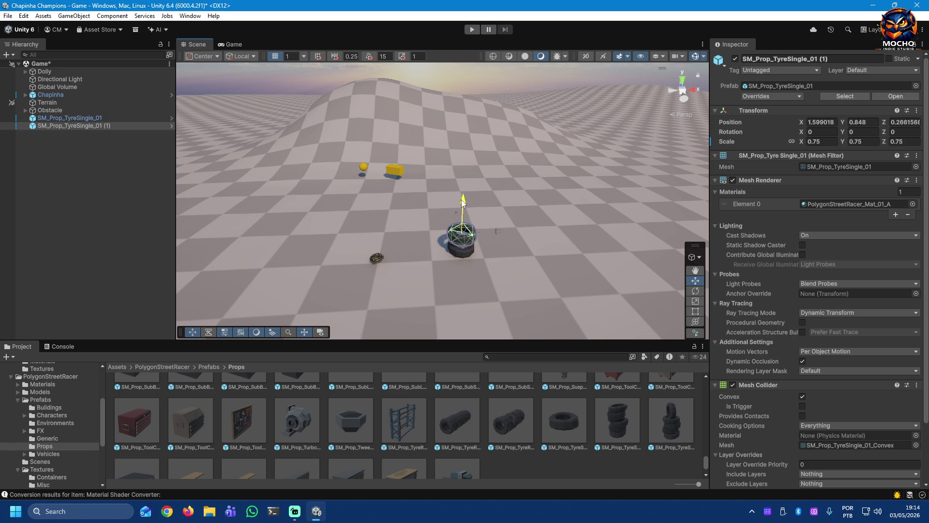
key("ctrl+d")
left_click_drag(463, 207, 464, 188)
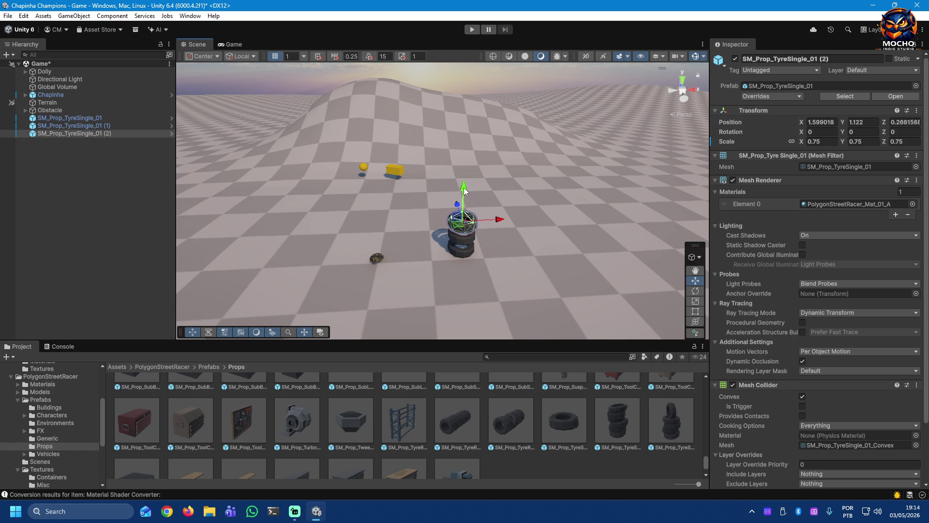
Step: Rotate the top and middle tyres about Y in opposite directions to vary the stack
left_click_drag(843, 129, 618, 328)
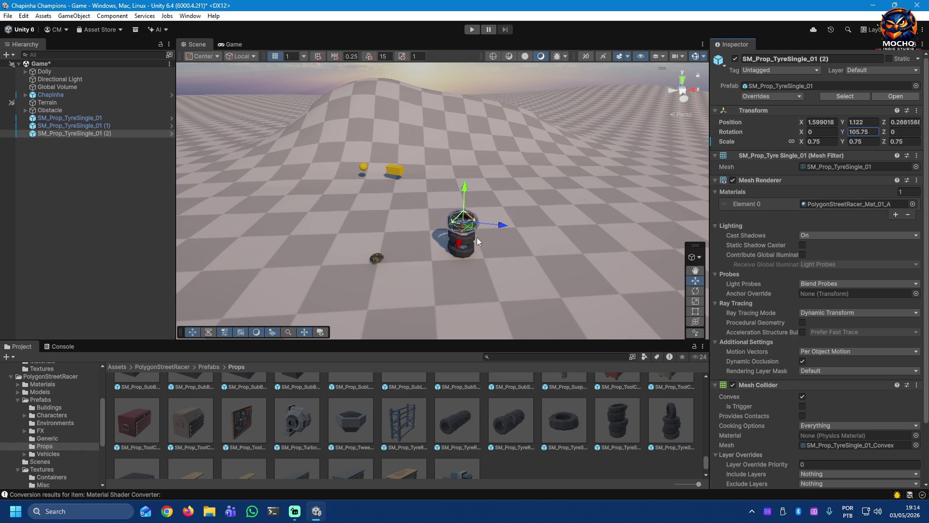
left_click(476, 239)
left_click_drag(843, 133, 139, 221)
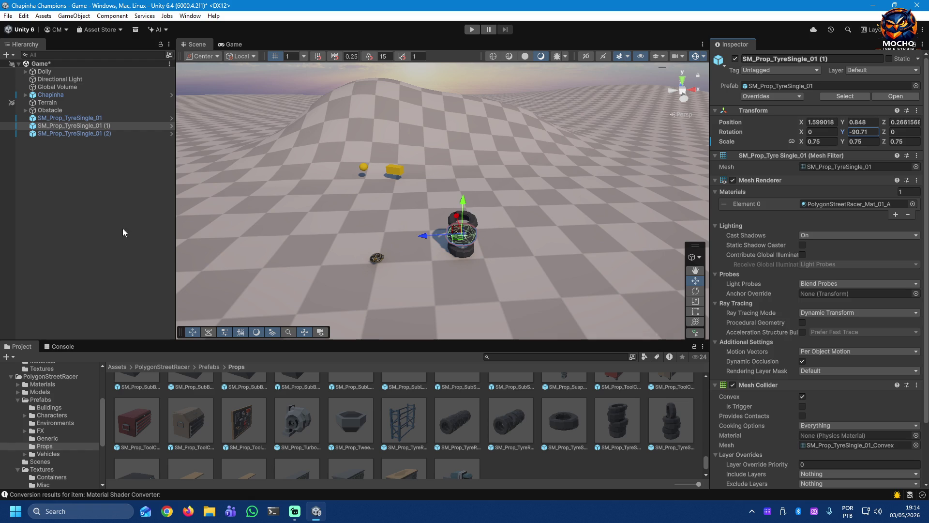
left_click(442, 274)
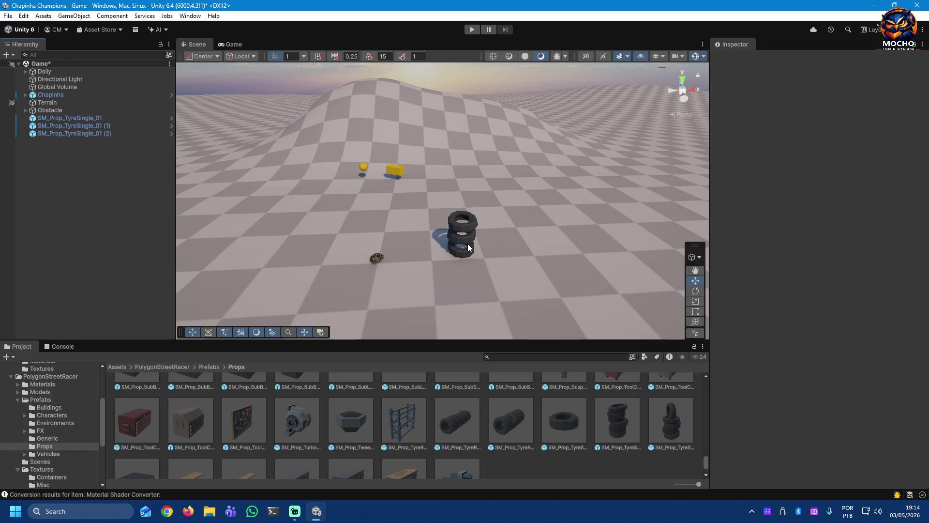
scroll(482, 241, "up", 2)
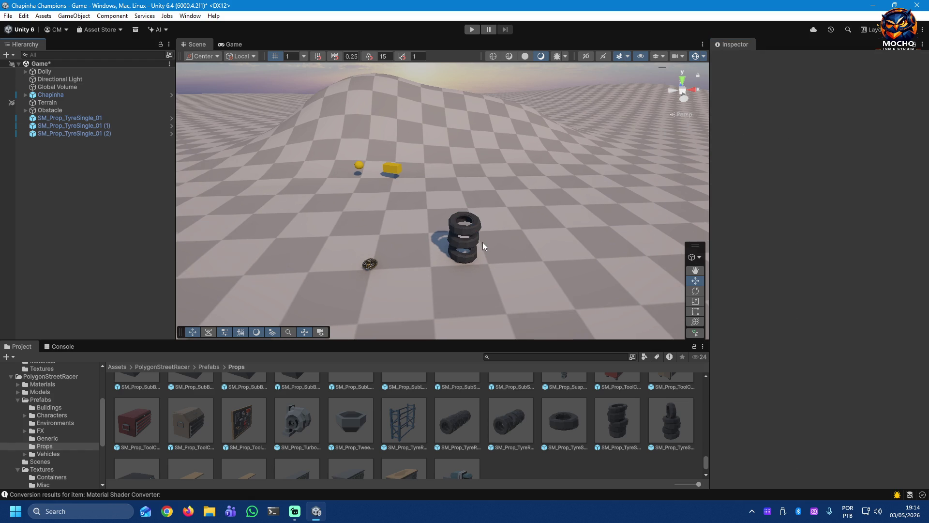
scroll(488, 248, "up", 3)
Step: Lower the middle and top tyres onto the stack, then inspect the SM_Prop_TyreStack_01 prefab
left_click_drag(520, 289, 494, 262)
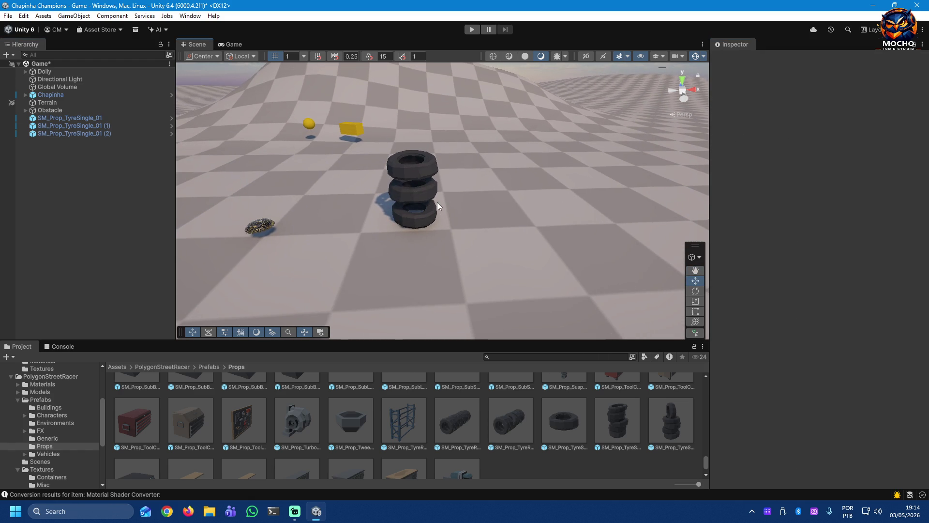
scroll(437, 205, "up", 3)
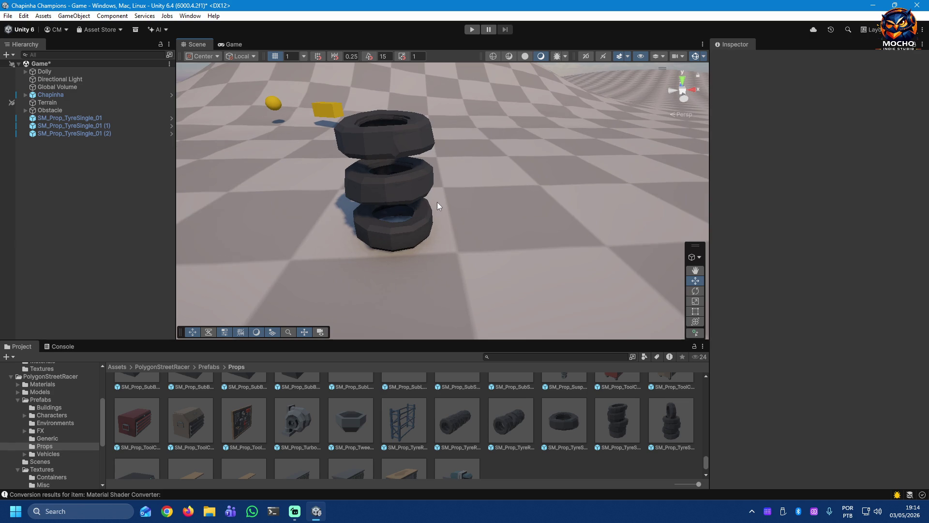
left_click(396, 185)
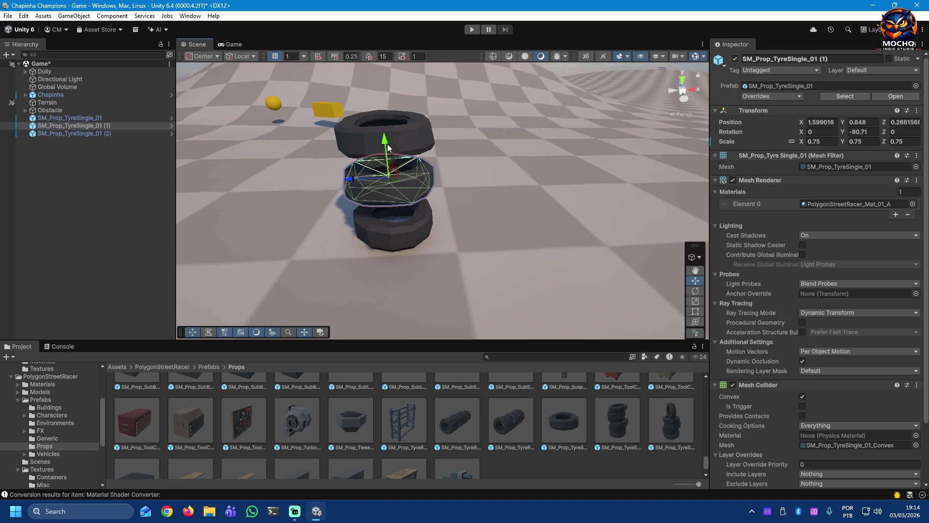
left_click_drag(385, 144, 387, 163)
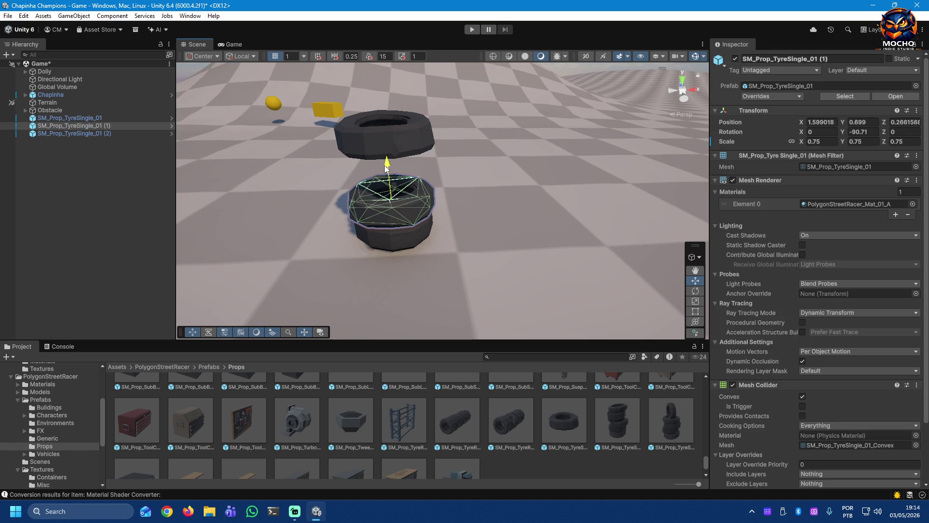
left_click(381, 137)
left_click_drag(383, 95, 383, 134)
left_click(105, 246)
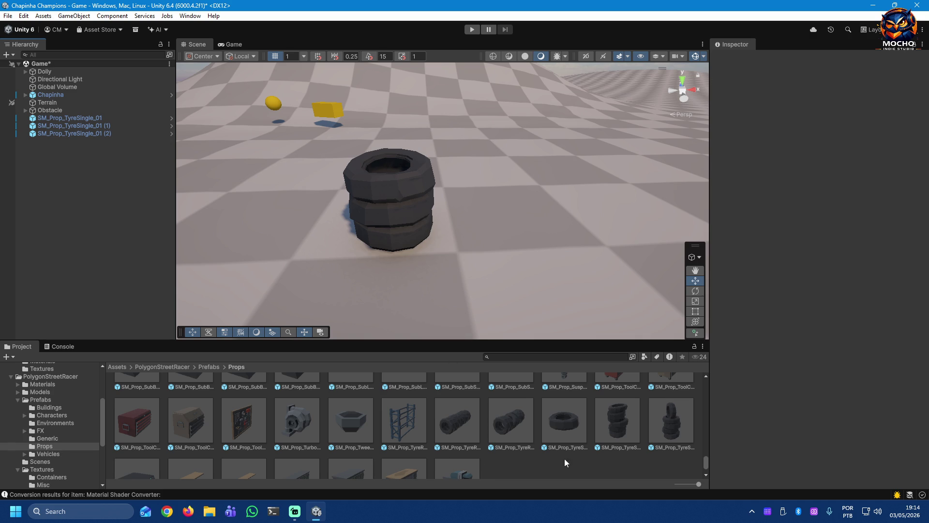
left_click(625, 439)
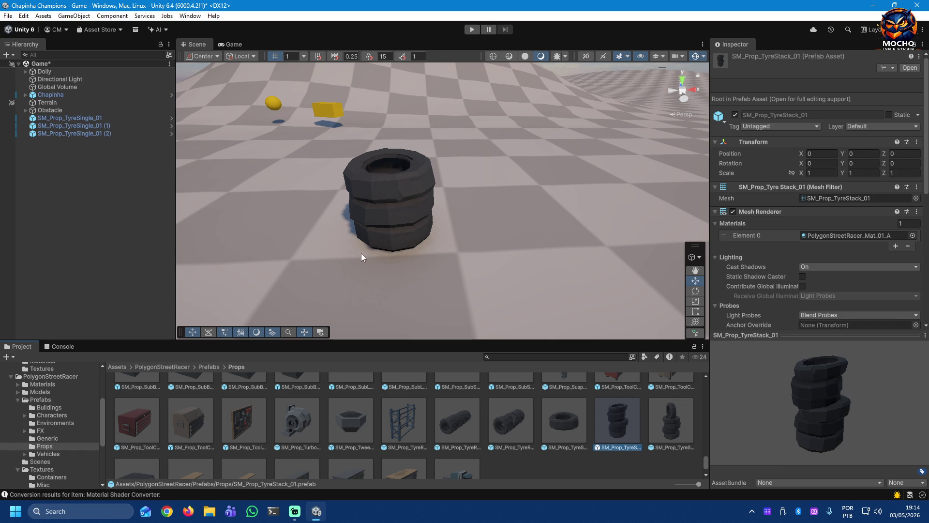
Step: Select the top tyre and collapse all its renderer, collider, filter and transform foldouts
mouse_move(325, 253)
left_mouse_down()
mouse_move(387, 263)
mouse_move(506, 254)
left_mouse_up()
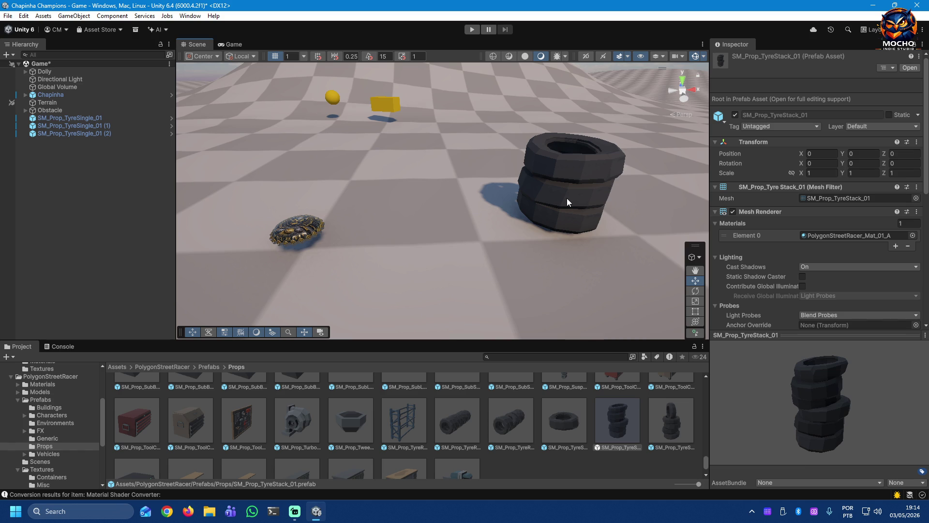
left_click(576, 165)
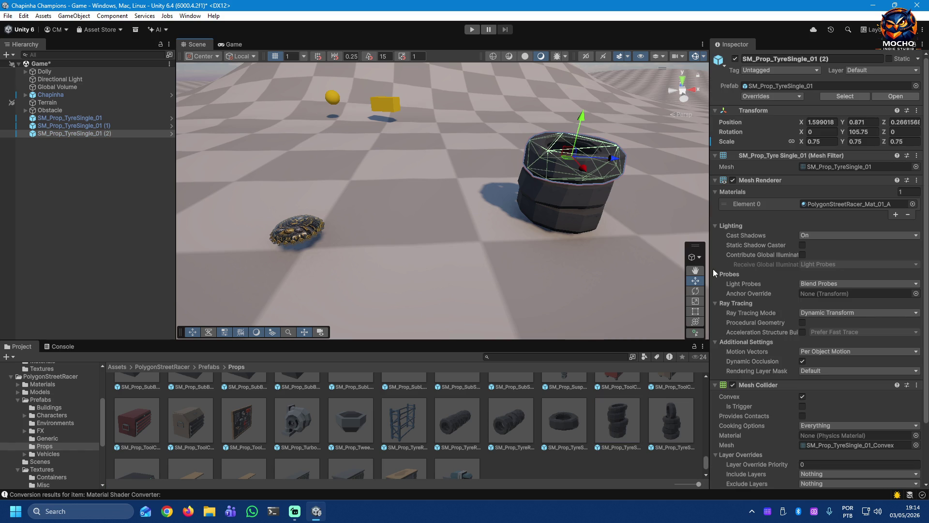
left_click(715, 191)
left_click(714, 201)
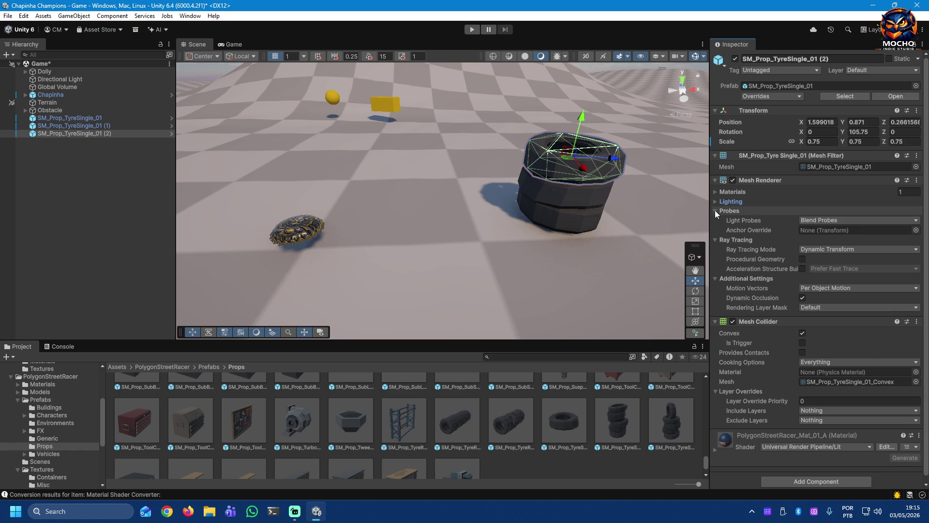
left_click(714, 210)
left_click(715, 219)
left_click(714, 229)
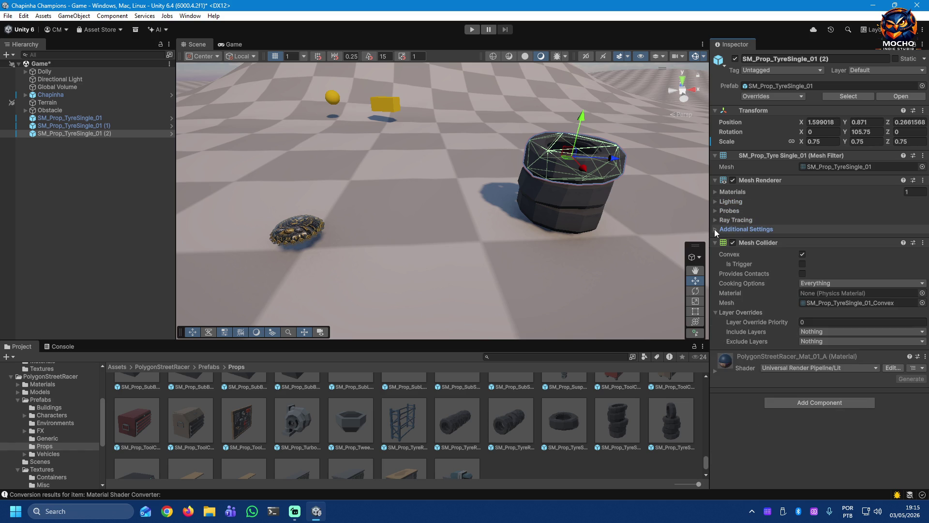
left_click(713, 241)
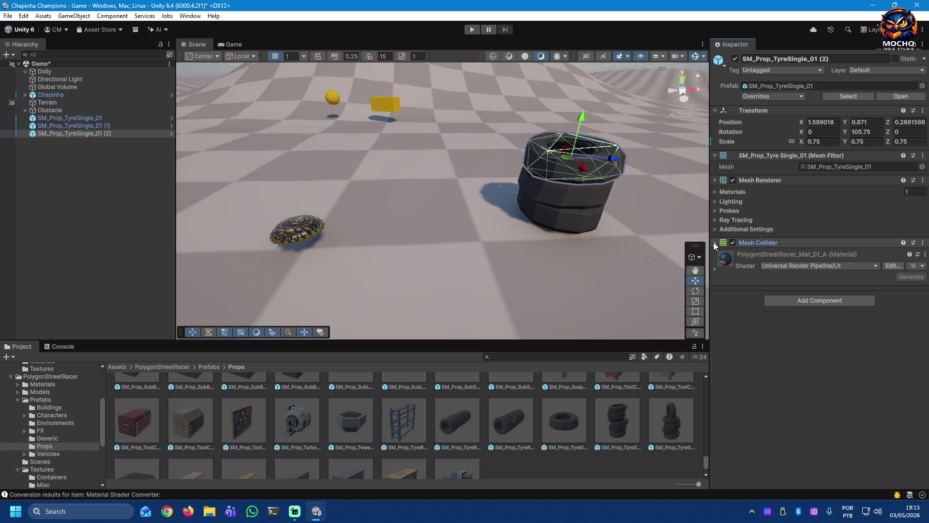
left_click(716, 156)
left_click(716, 111)
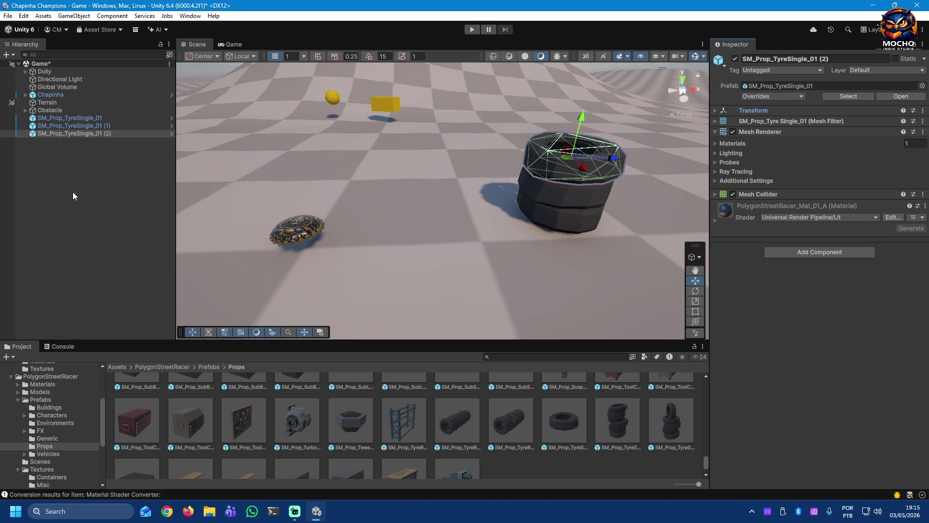
Step: Parent the three SM_Prop_TyreSingle_01 tyres under Obstacle and start adding a component to them
left_click(52, 111)
left_click(55, 116)
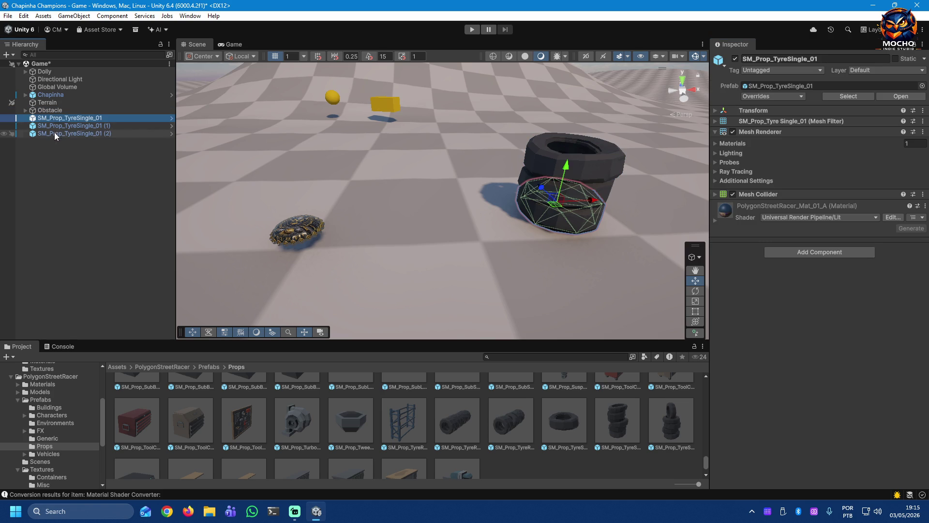
left_click(53, 133, "shift")
left_click_drag(49, 112, 49, 110)
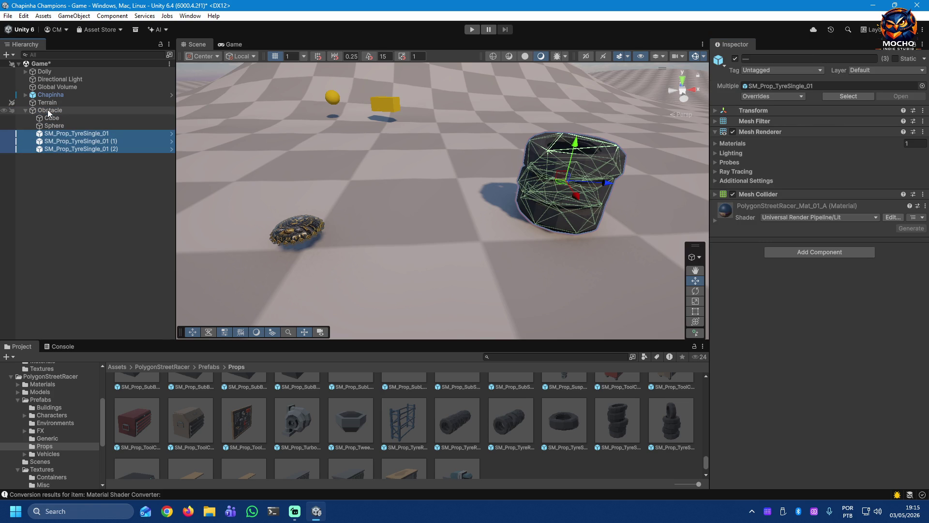
left_click(790, 252)
type("rigi")
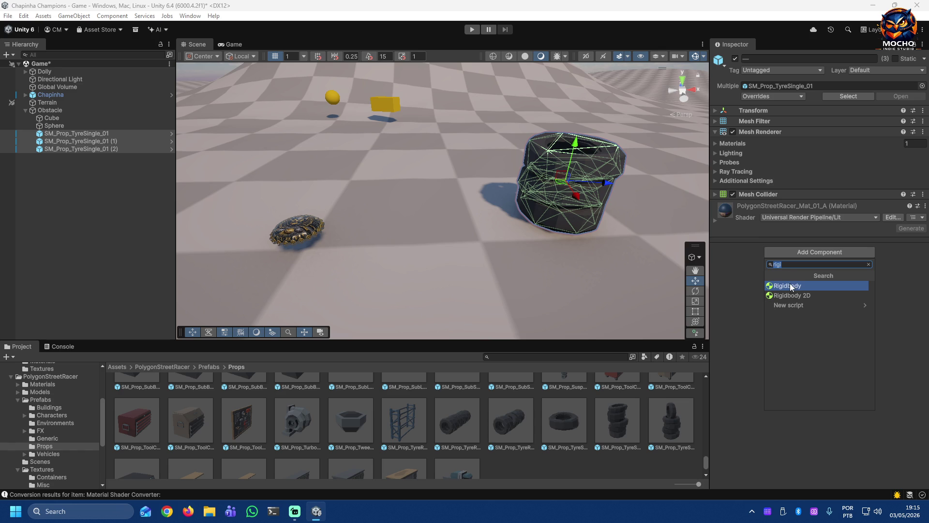
Step: Add a Rigidbody with mass 0.05 to the three tyres, then review Chapinha's physics settings
left_click(785, 286)
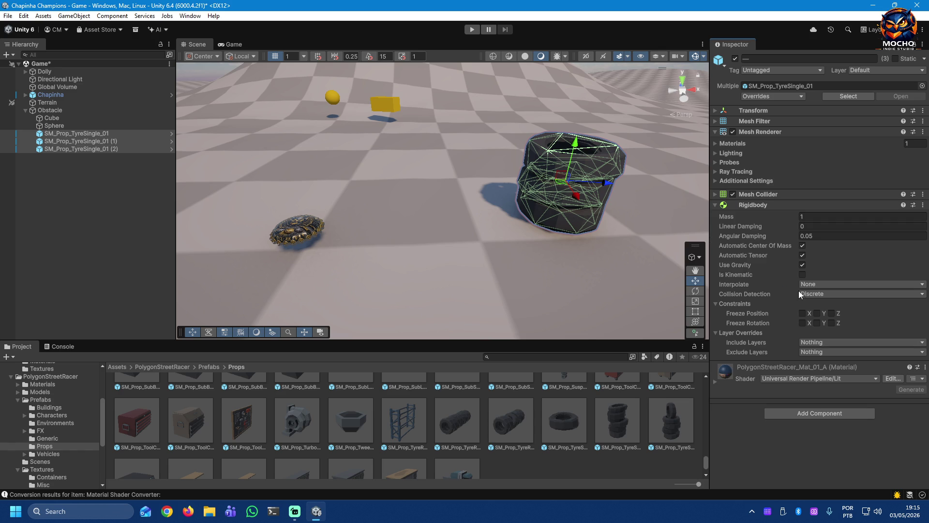
left_click(828, 217)
type("0.")
type("05")
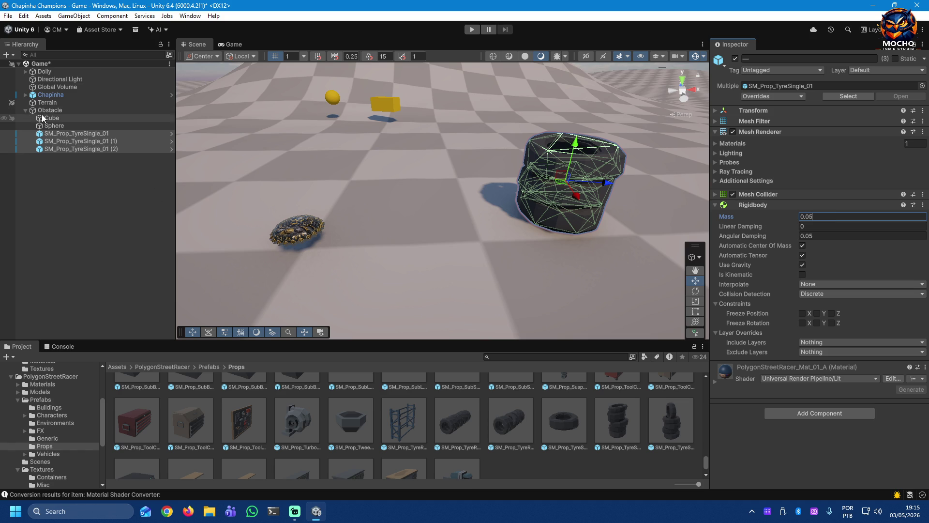
left_click(39, 95)
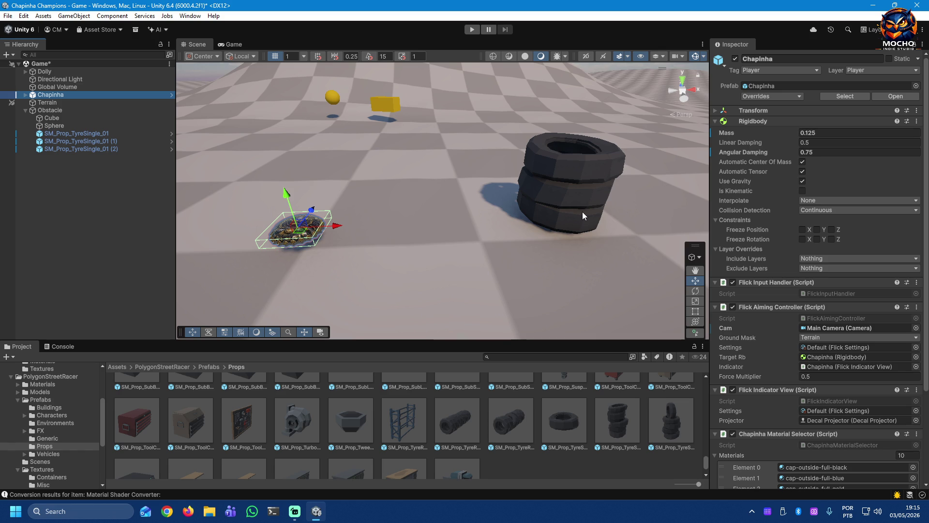
left_click(76, 134)
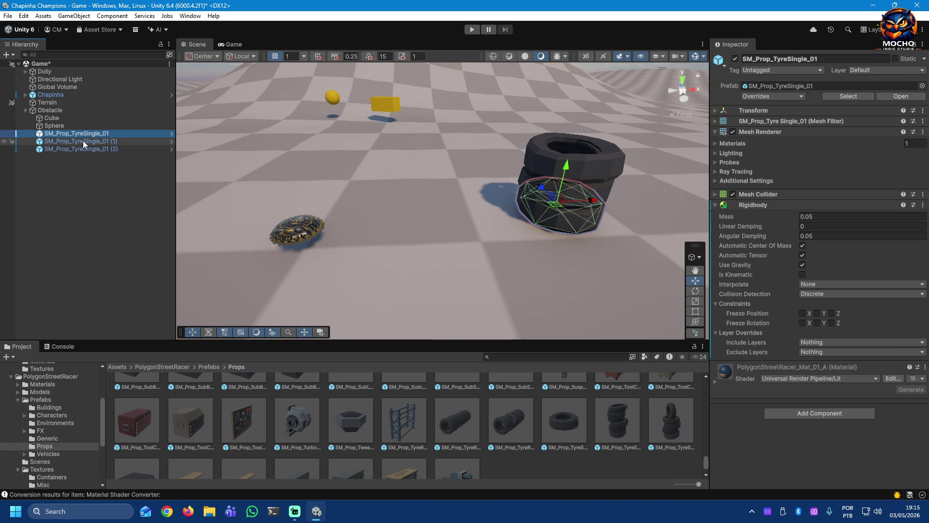
Step: Set the tyres' Rigidbody to linear damping 0.33, angular damping 0.25 and Continuous collision detection
left_click(88, 148, "shift")
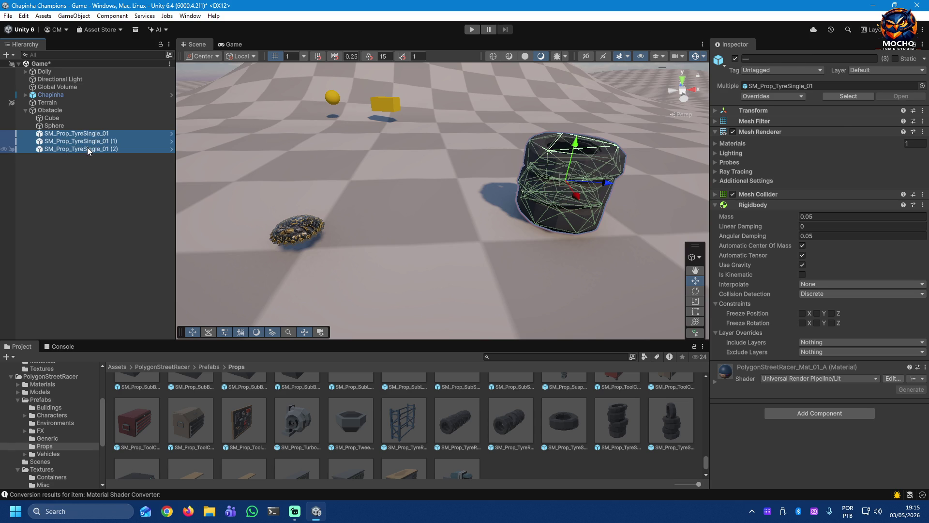
left_click(827, 227)
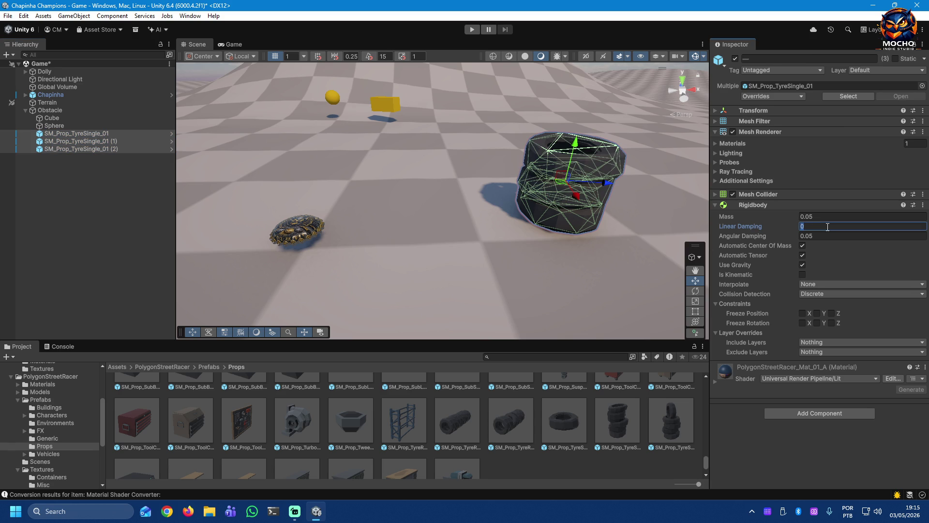
type("0.33")
key("Tab")
key("BackSpace")
key("BackSpace")
type("25")
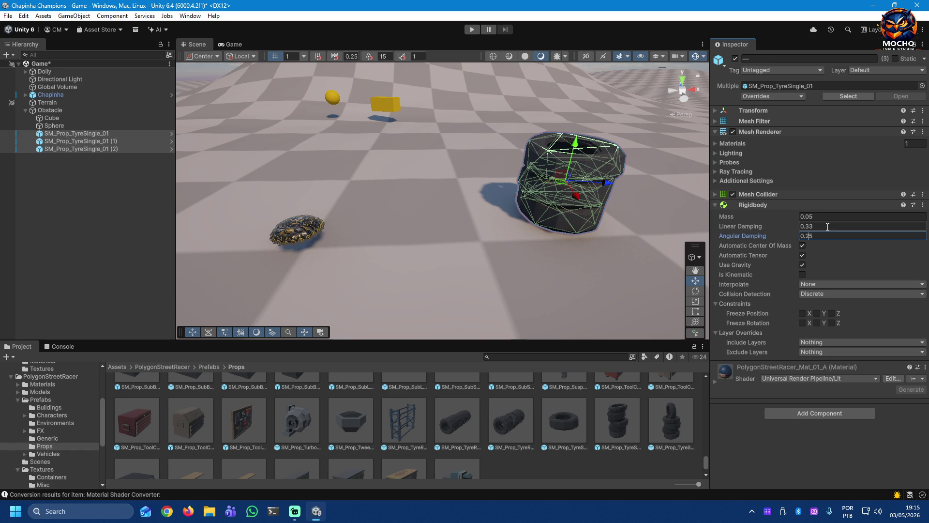
left_click(835, 294)
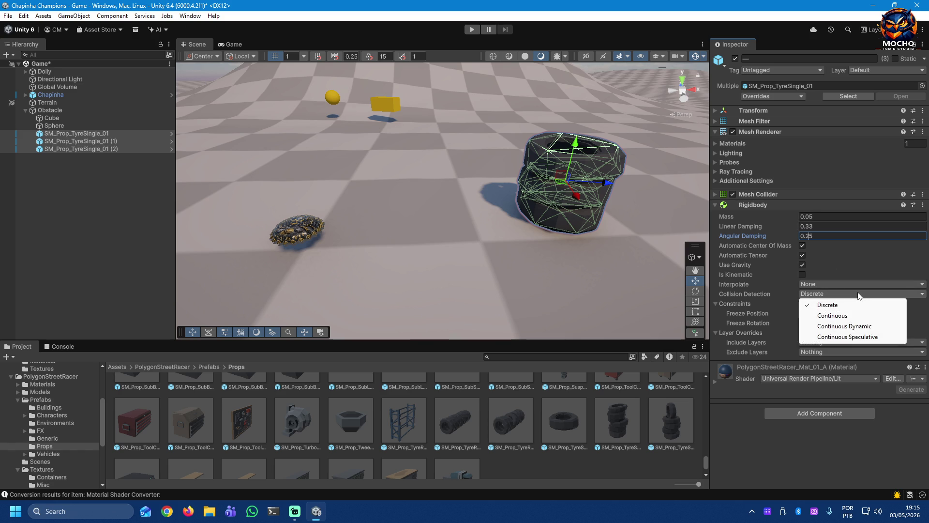
left_click(844, 317)
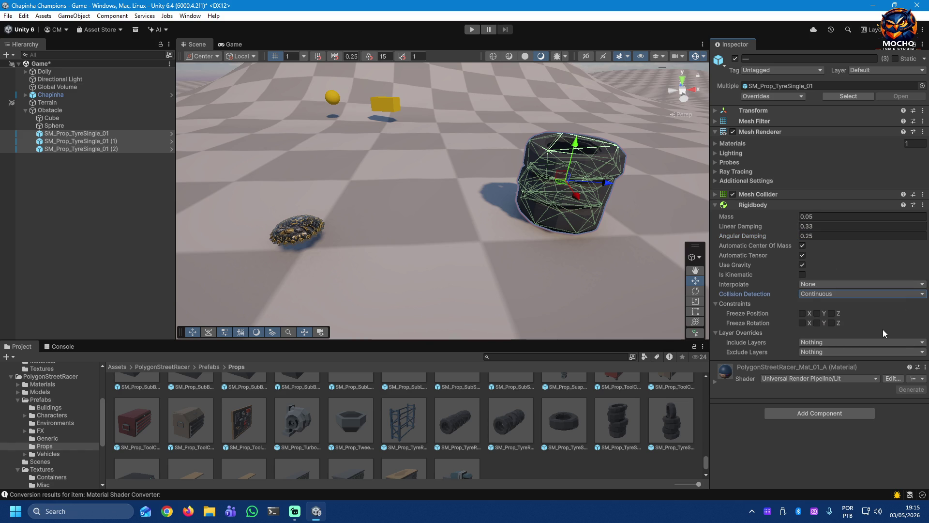
left_click(92, 228)
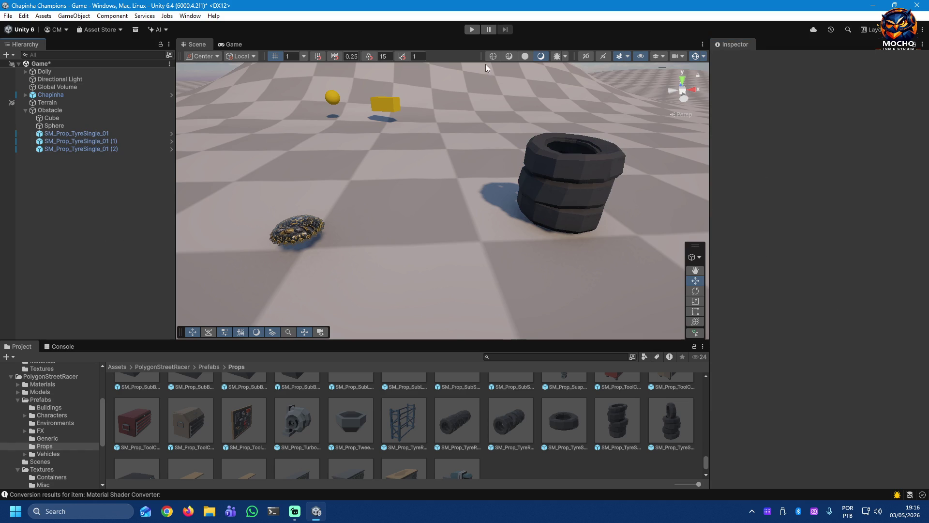
Step: Run a short play test of the tyre stack beside the blue cap, then stop and return to editing
left_click(473, 29)
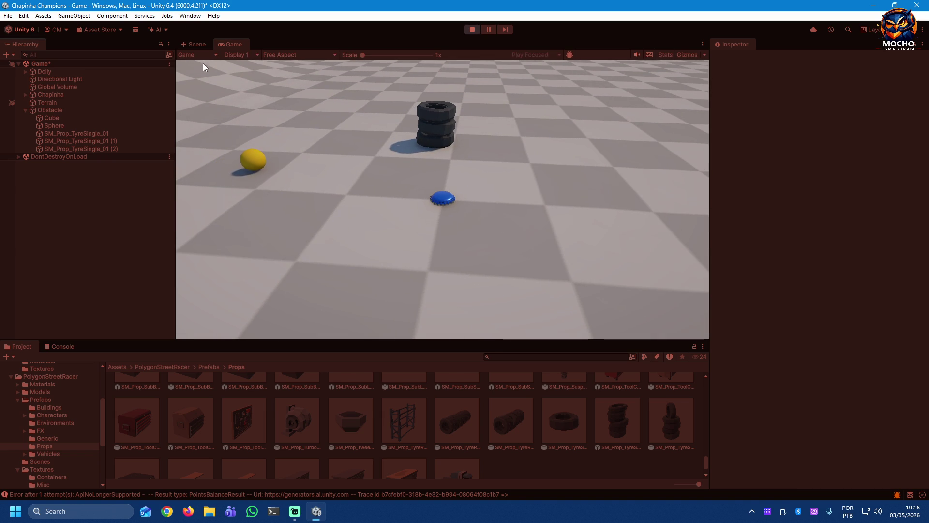
left_click(472, 30)
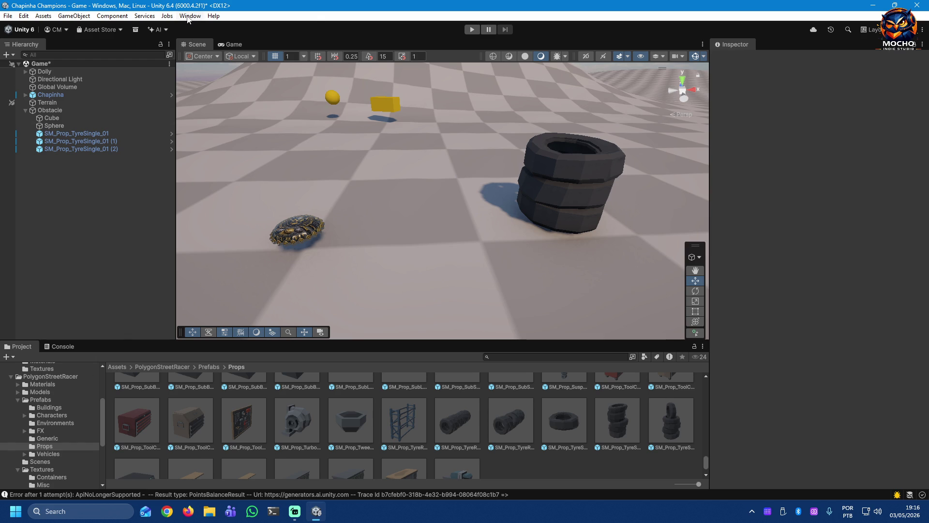
left_click(191, 17)
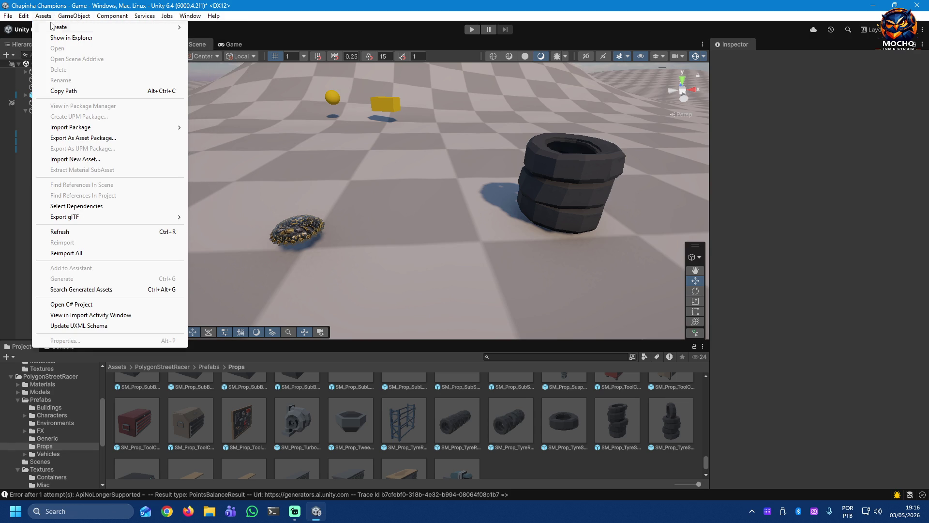
mouse_move(24, 16)
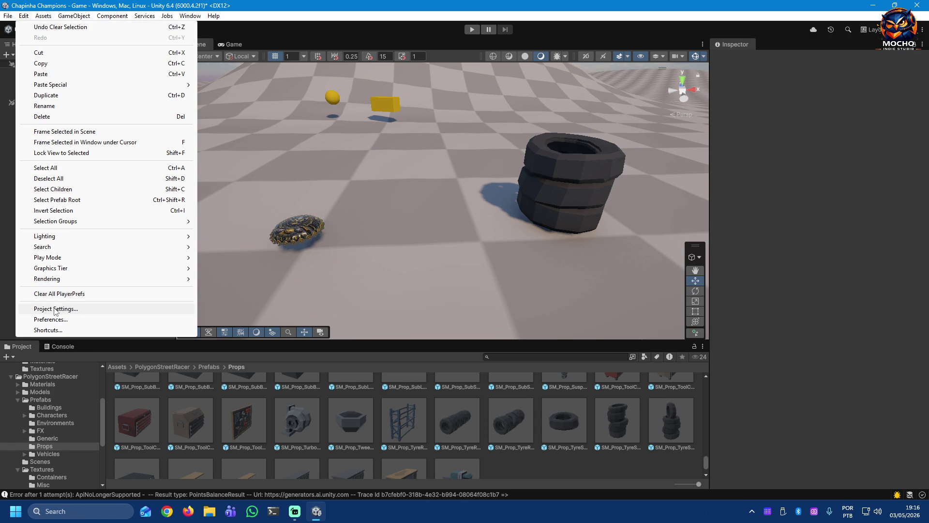
Step: Visit the Player page of Project Settings, close it, and reopen Project Settings from Edit
left_click(55, 308)
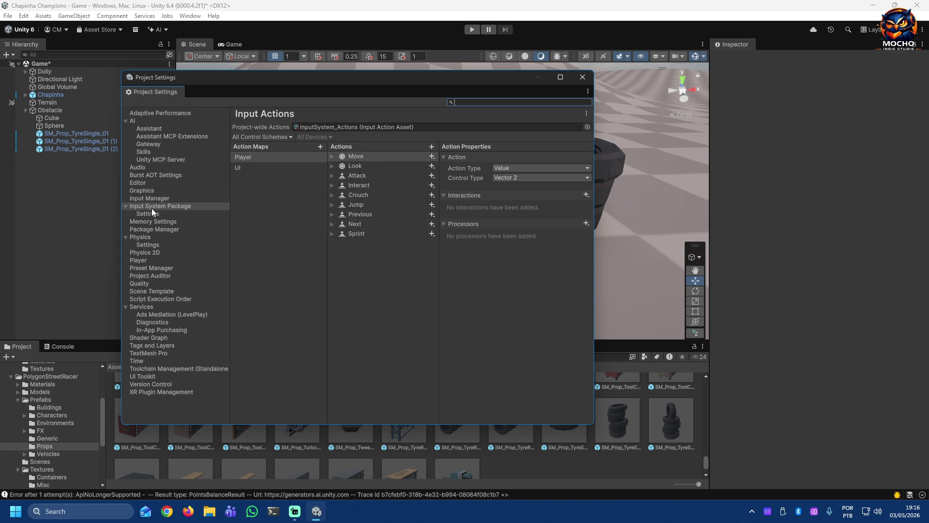
left_click(140, 262)
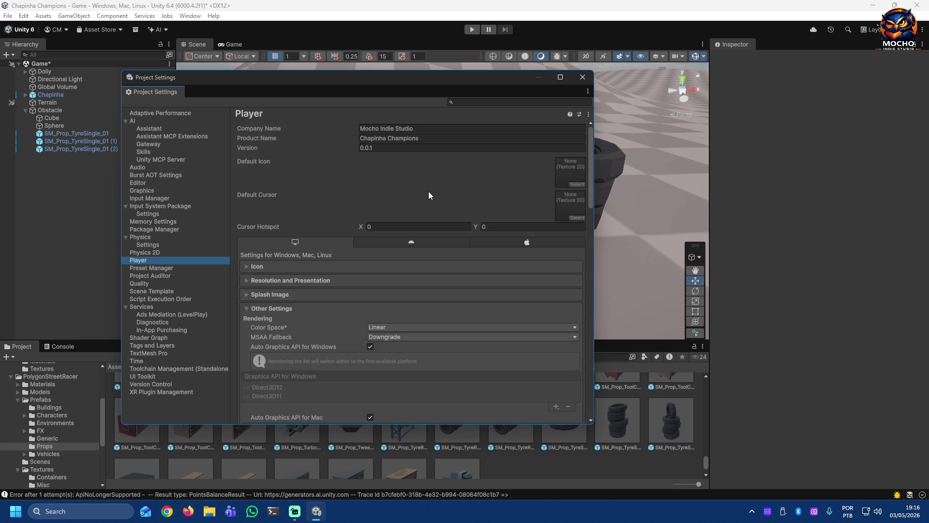
left_click(583, 77)
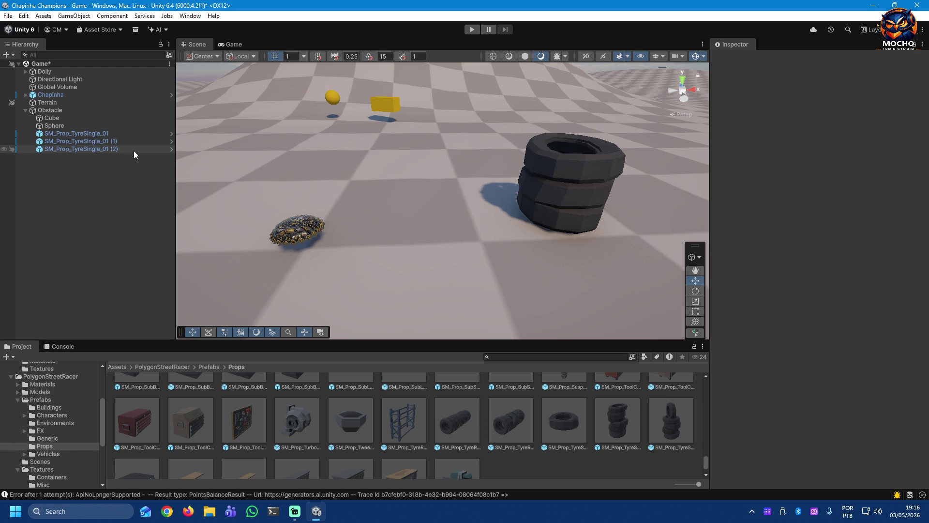
left_click(19, 17)
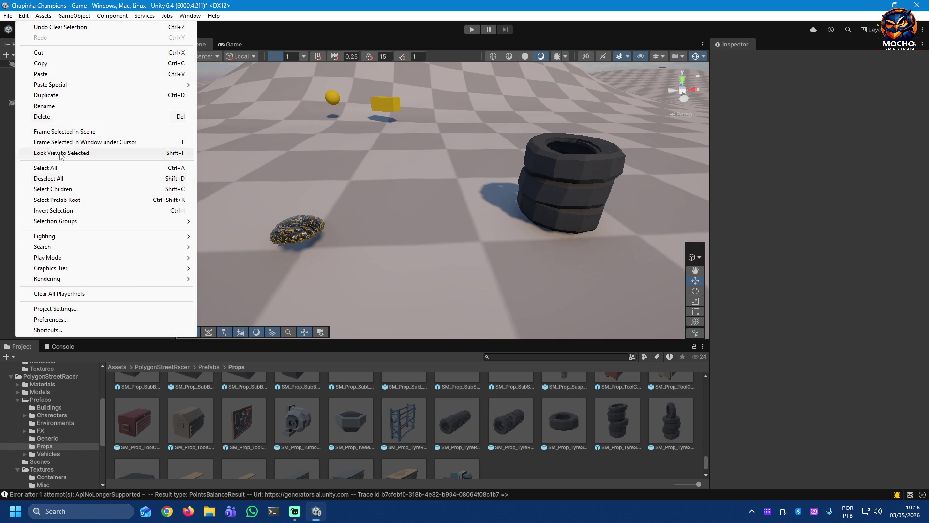
left_click(75, 311)
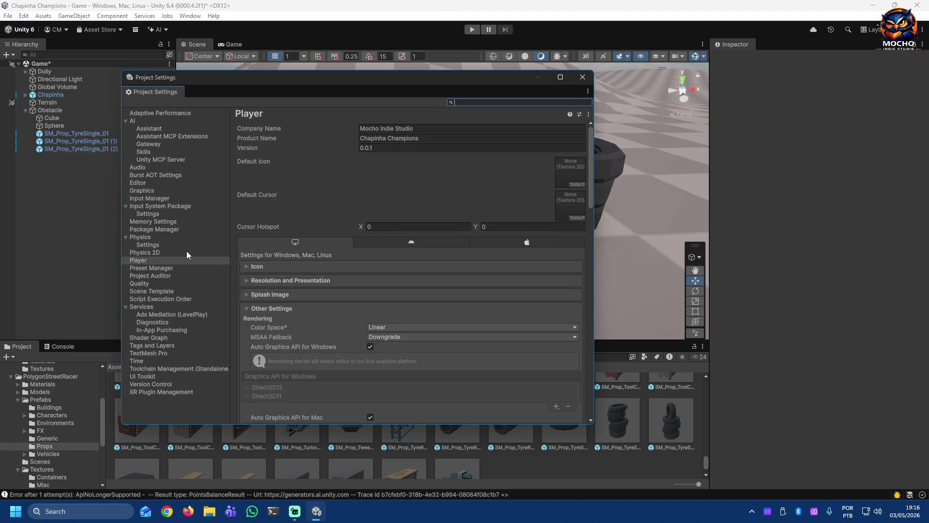
Step: Show the Input System Package's project-wide Input Actions and peek at its control schemes
left_click(155, 206)
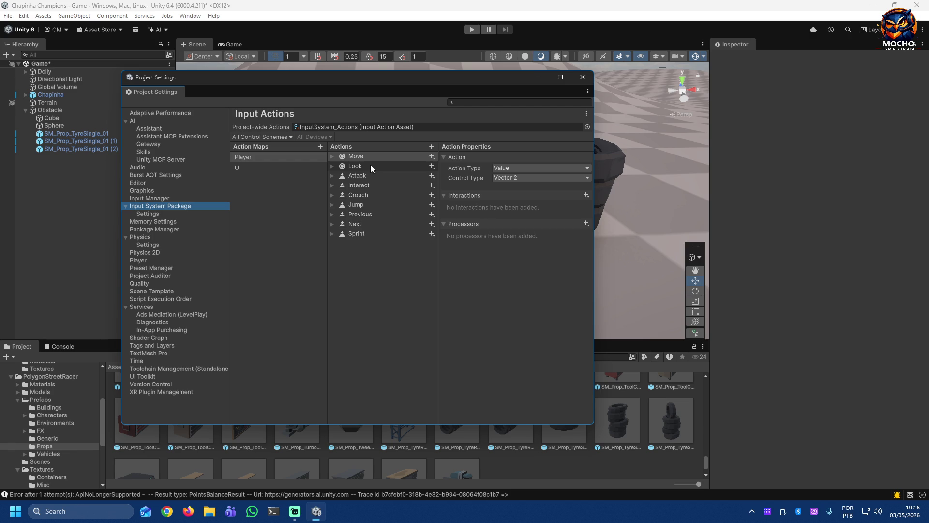
left_click(288, 136)
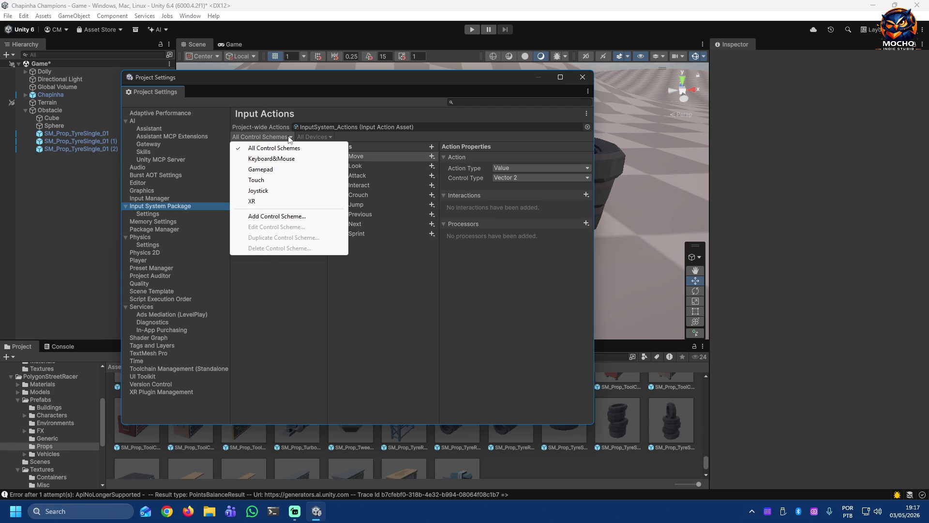
left_click(383, 271)
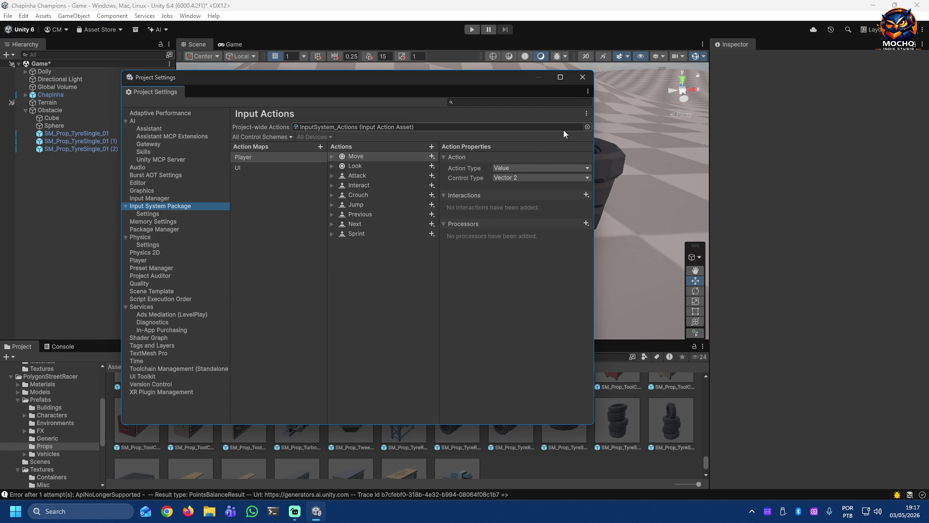
left_click(587, 114)
Step: Dismiss the Input Actions options and window tab menus without changing anything
left_click(586, 115)
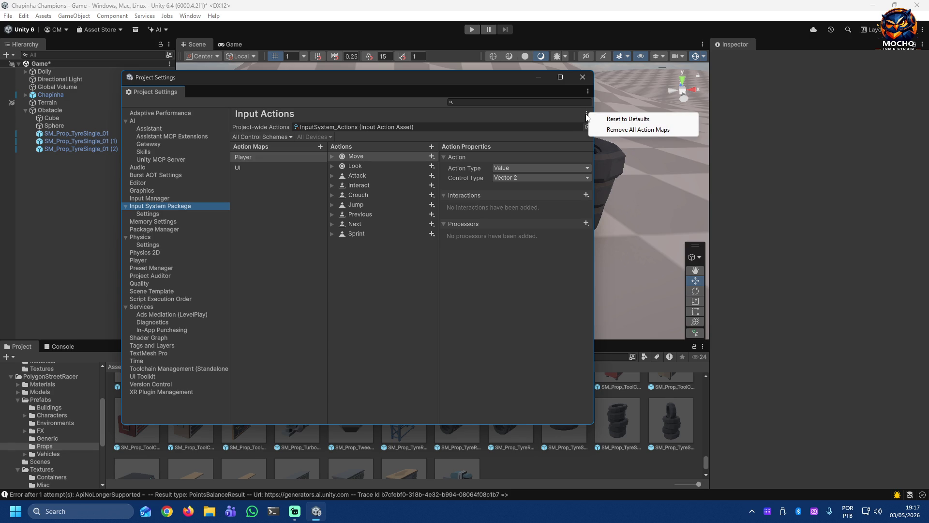
left_click(587, 114)
left_click(588, 91)
left_click(517, 257)
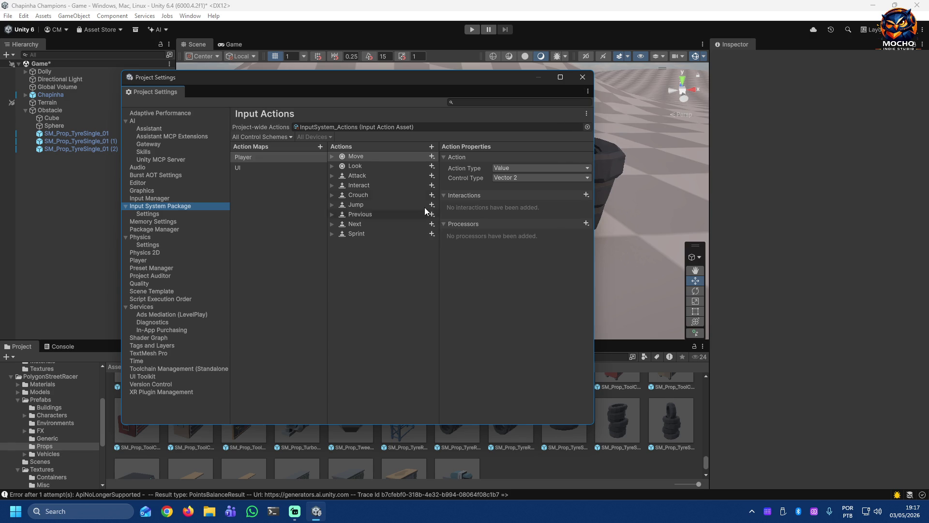
Step: Delete every action from the Player map (Move, Sprint and the rest), leaving it empty
left_click(346, 235)
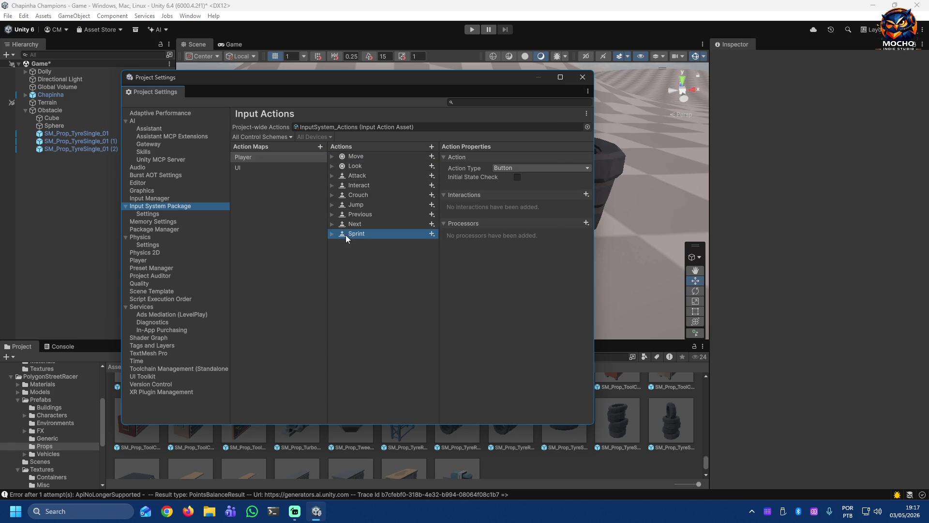
left_click(364, 160)
key("Delete")
key("Delete")
key("Delete")
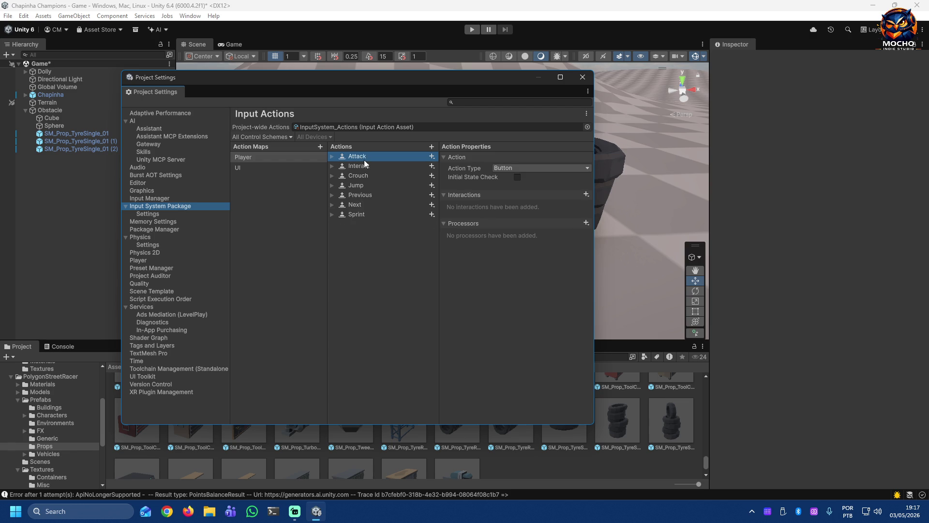
key("Delete")
key("Delete")
key("Delete")
key("Delete")
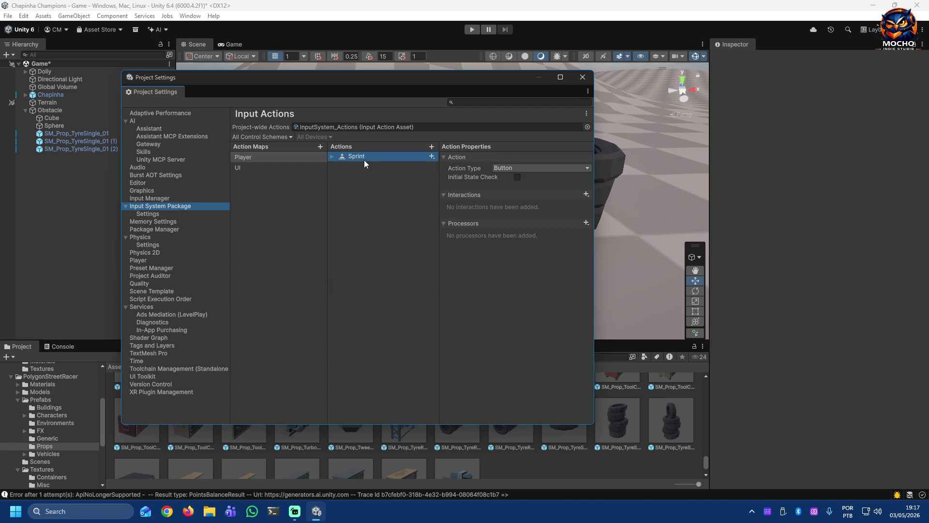
key("Delete")
Step: Delete all UI map actions from Navigate onward, then begin a new action in the Player map
left_click(268, 164)
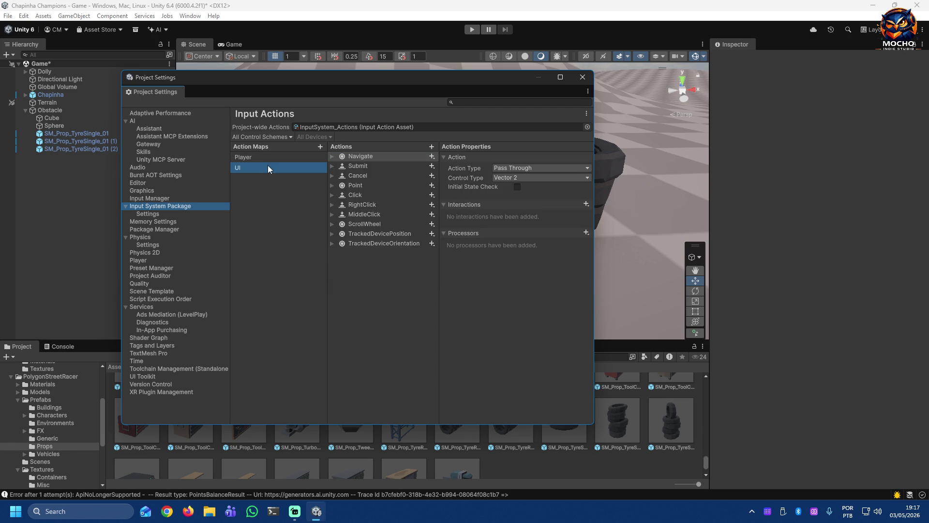
left_click(374, 156)
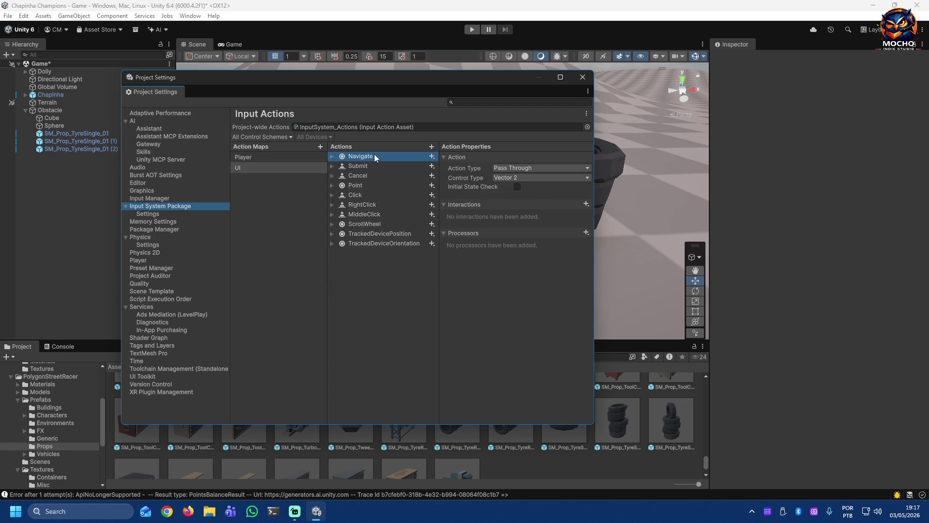
key("Delete")
key("Delete")
key("Delete")
key("Delete")
key("Delete")
key("Delete")
key("Delete")
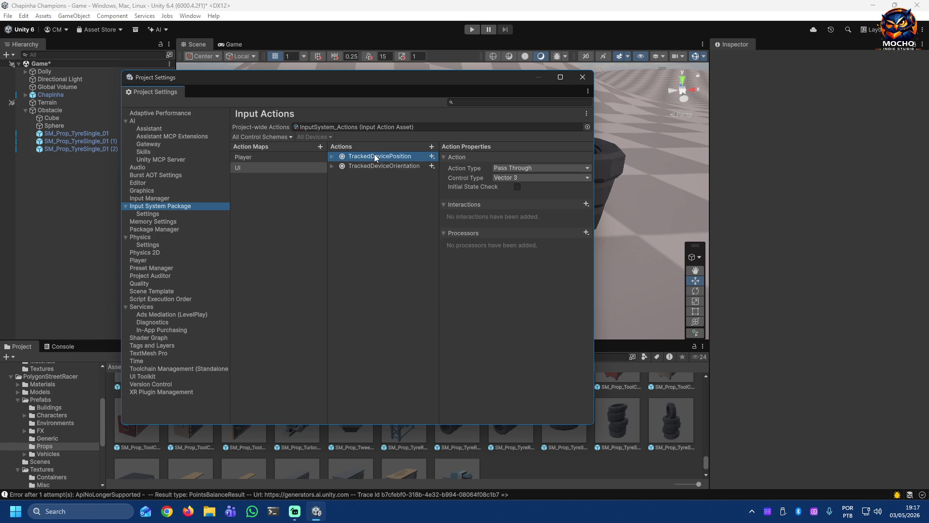
key("Delete")
key("Delete")
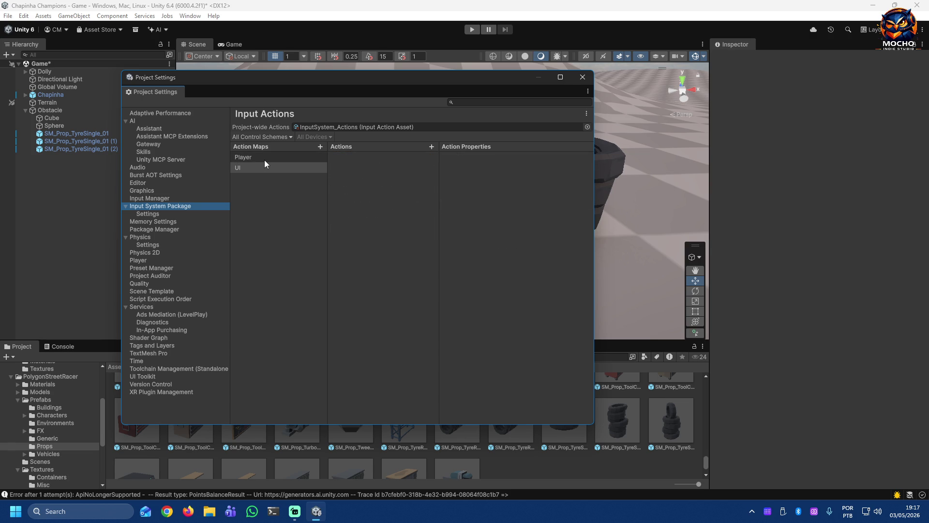
left_click(266, 157)
left_click(431, 147)
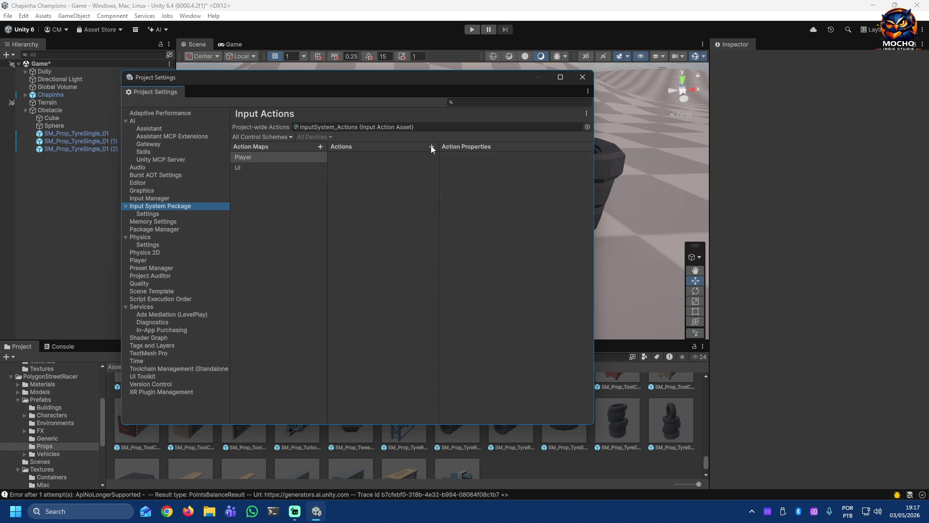
type("Cancel")
Step: Name the new action Cancel, bind it to the keyboard Escape key, save with Ctrl+S and start Play
key("Return")
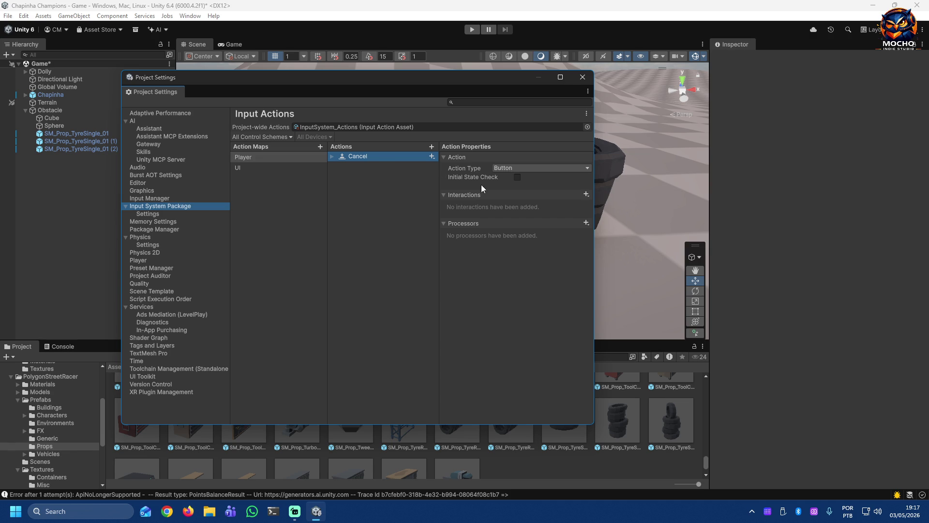
left_click(332, 157)
left_click(384, 165)
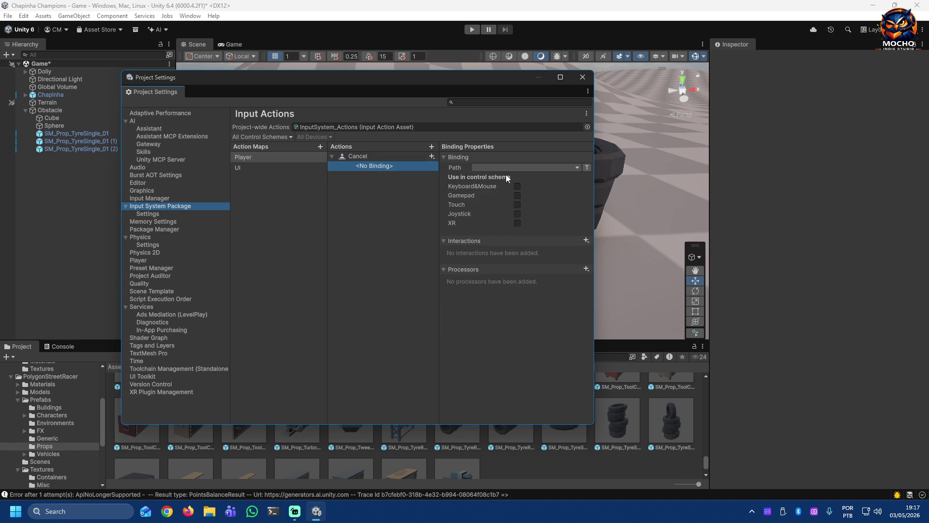
left_click(569, 166)
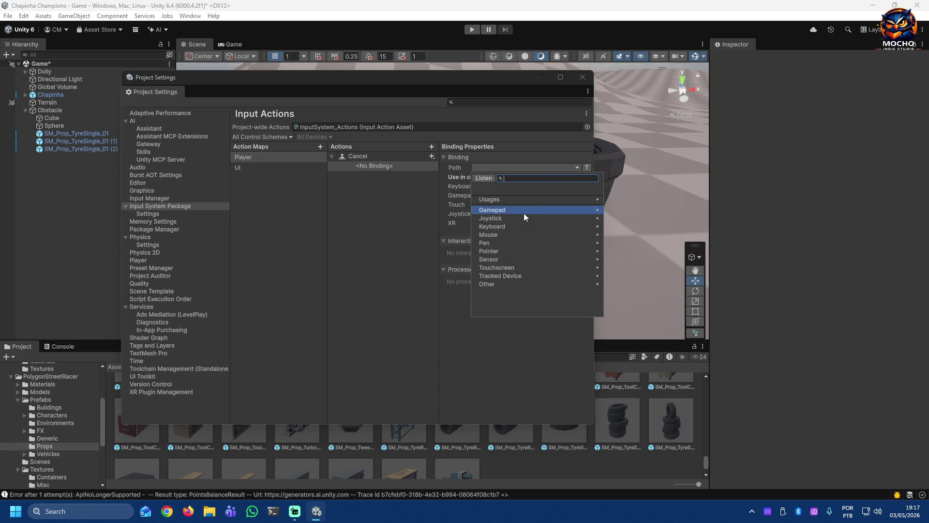
left_click(518, 226)
left_click(509, 212)
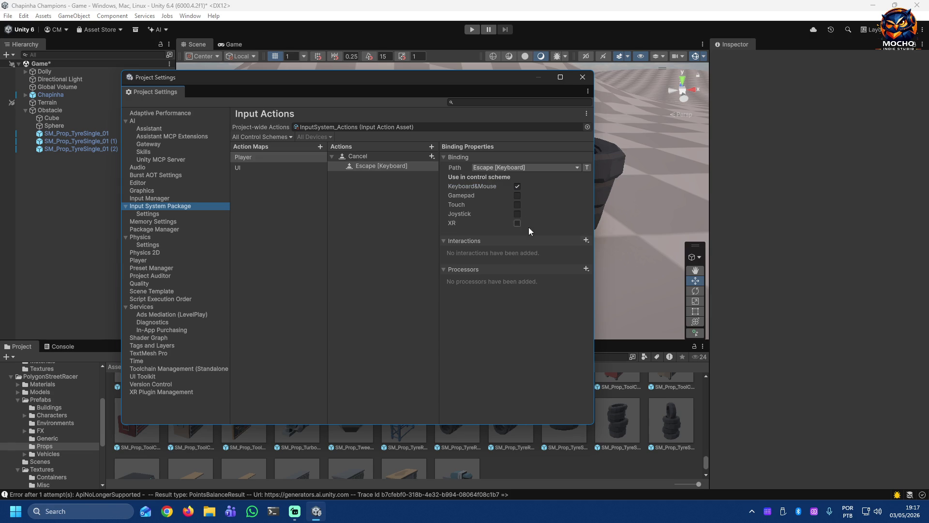
key("ctrl+s")
left_click(473, 31)
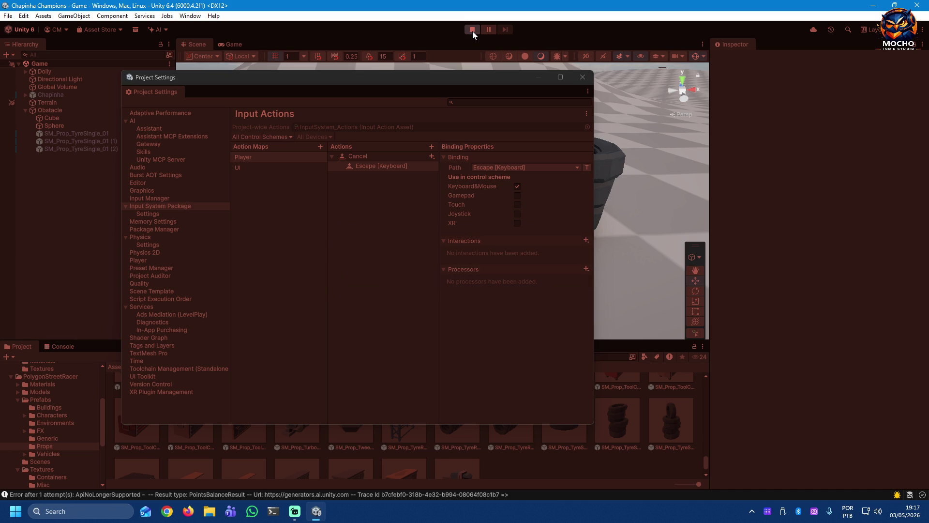
Step: Close Project Settings, flick the blue cap into the tyre stack several times in Play mode, then stop
left_click(582, 77)
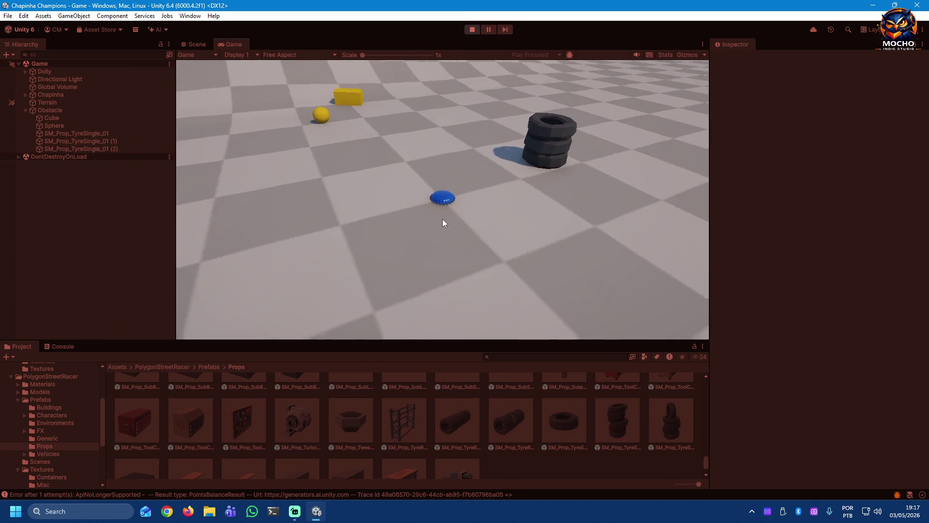
left_click_drag(444, 219, 442, 289)
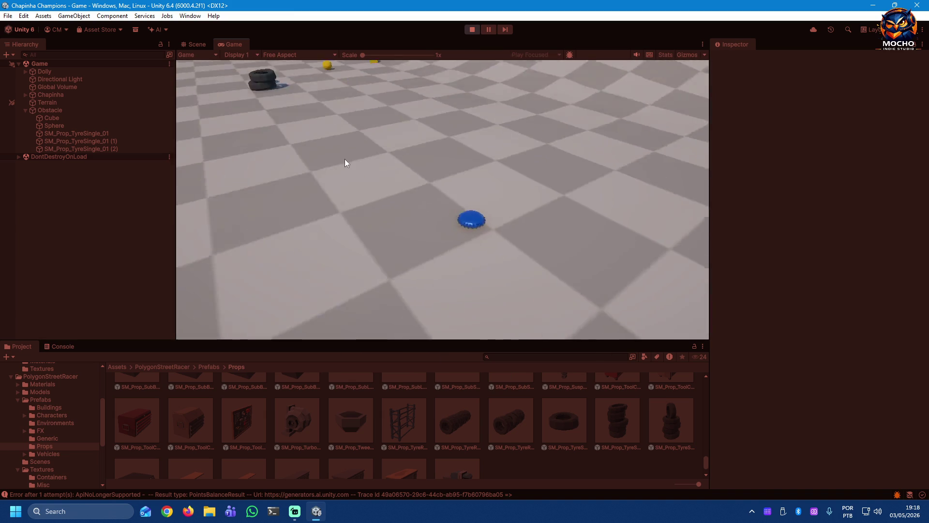
left_click_drag(449, 212, 451, 267)
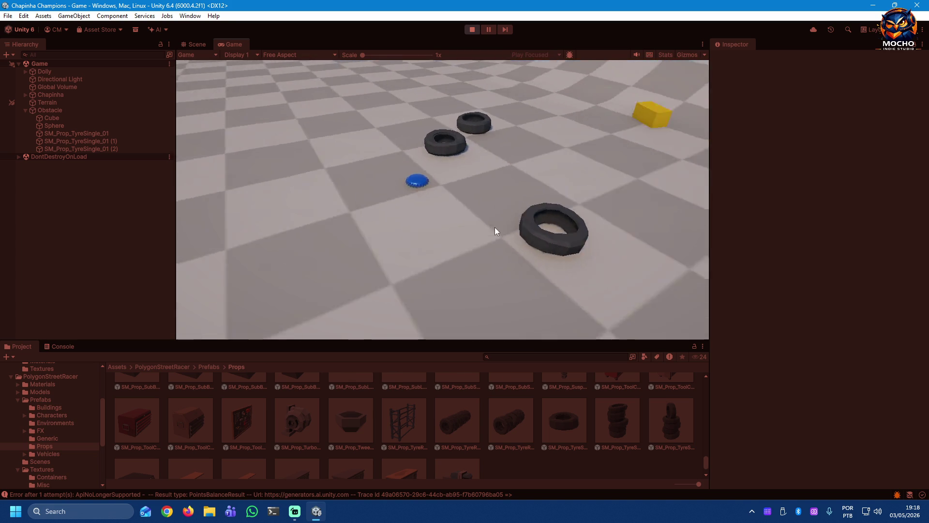
left_click_drag(442, 201, 450, 262)
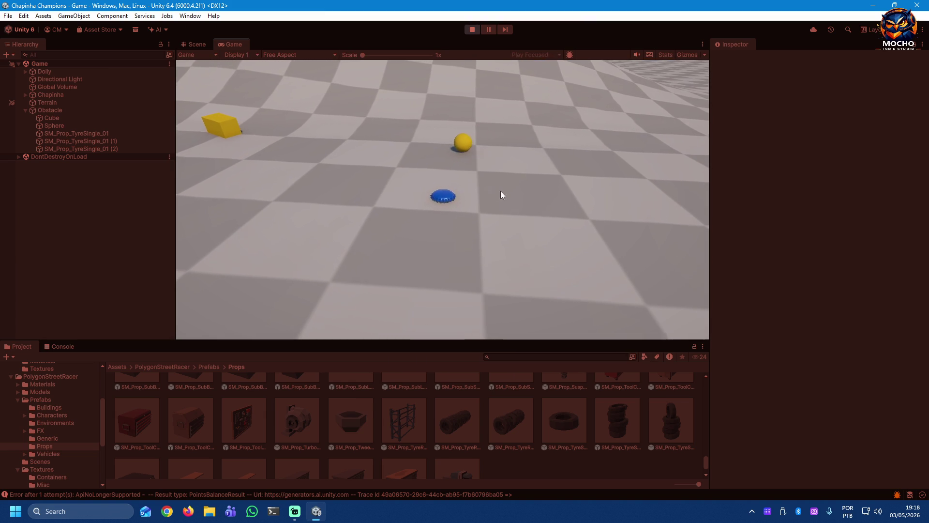
left_click_drag(433, 206, 448, 264)
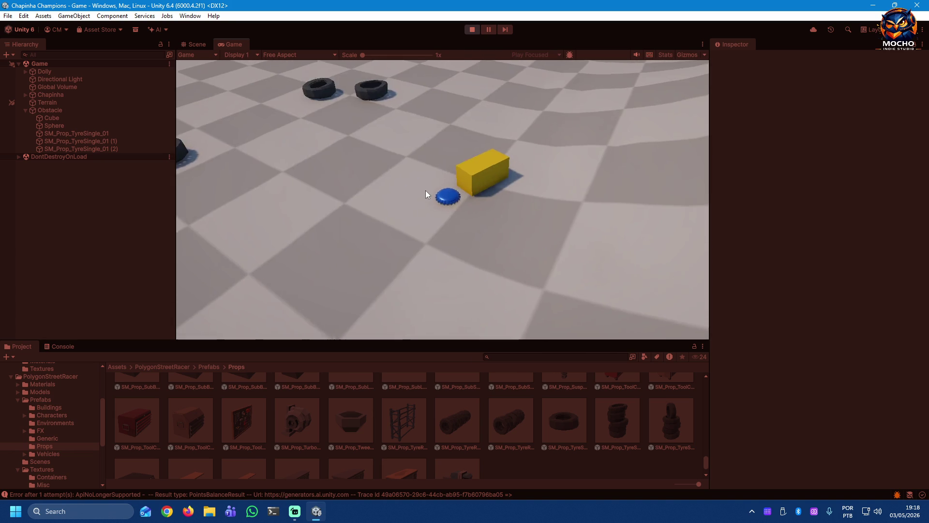
left_click_drag(441, 202, 439, 256)
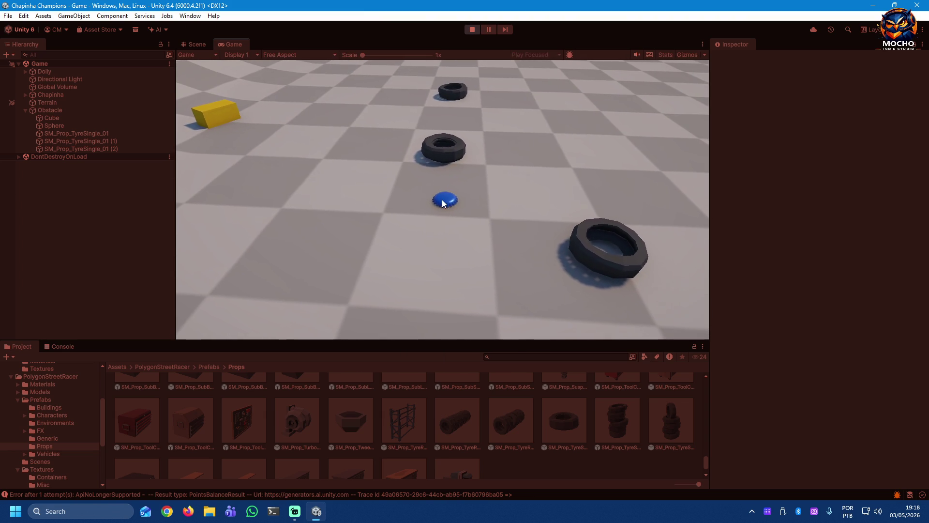
left_click_drag(446, 248, 440, 256)
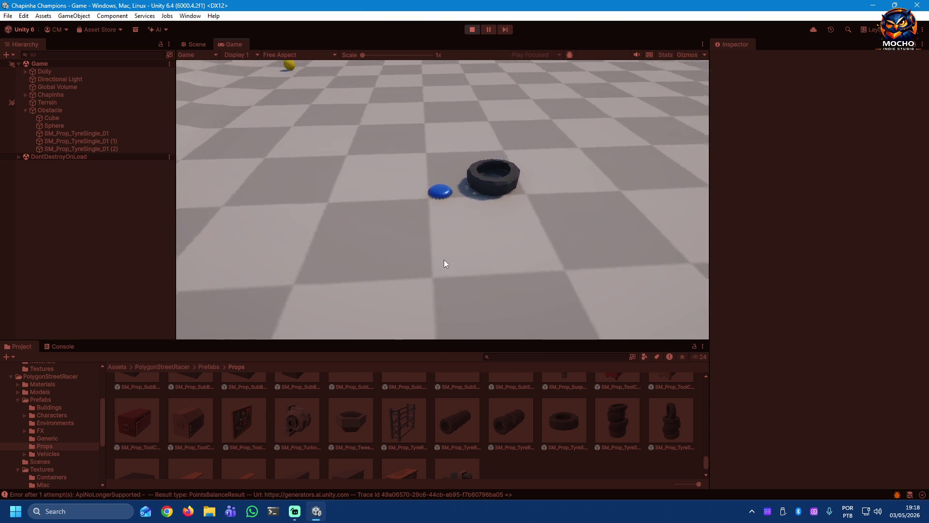
left_click_drag(576, 266, 687, 180)
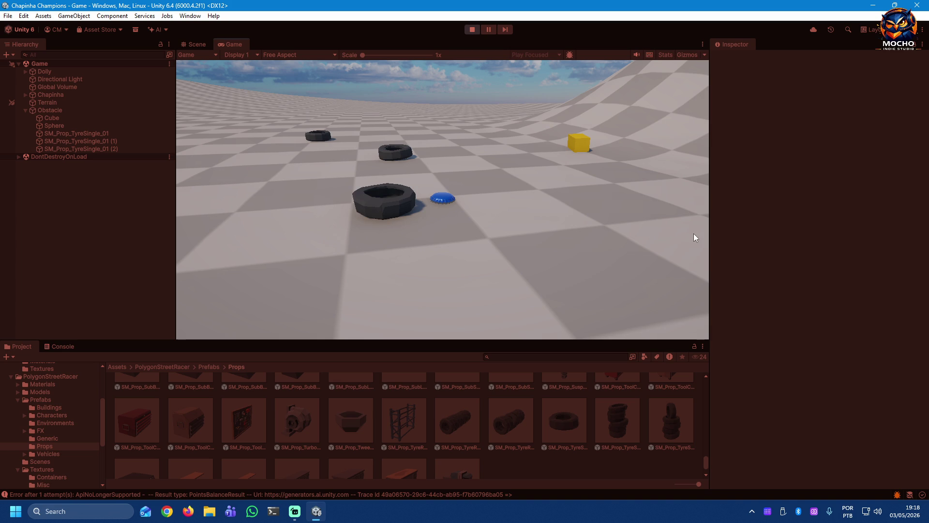
left_click(473, 31)
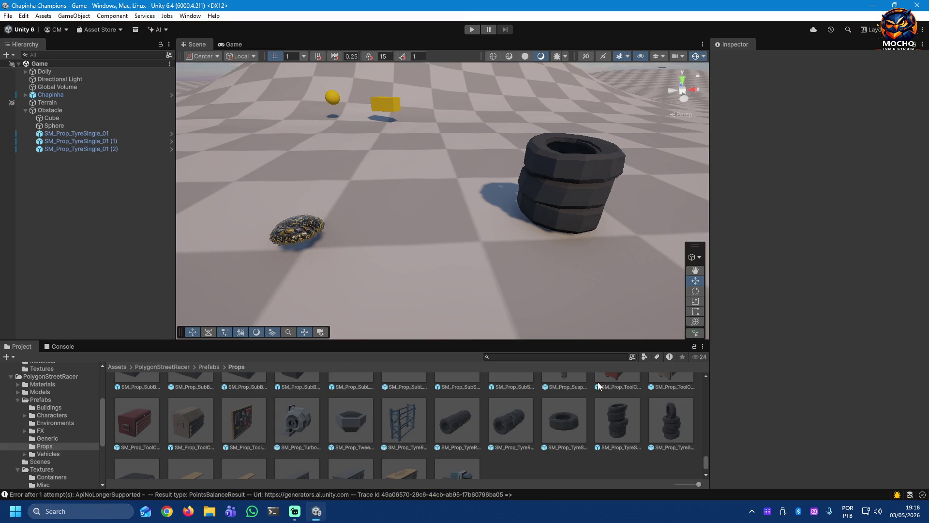
Step: Preview the SM_Prop_TyreStack_01/02 and SM_Prop_TyreRack_Tyres_01 prefabs in the Props folder
left_click(612, 422)
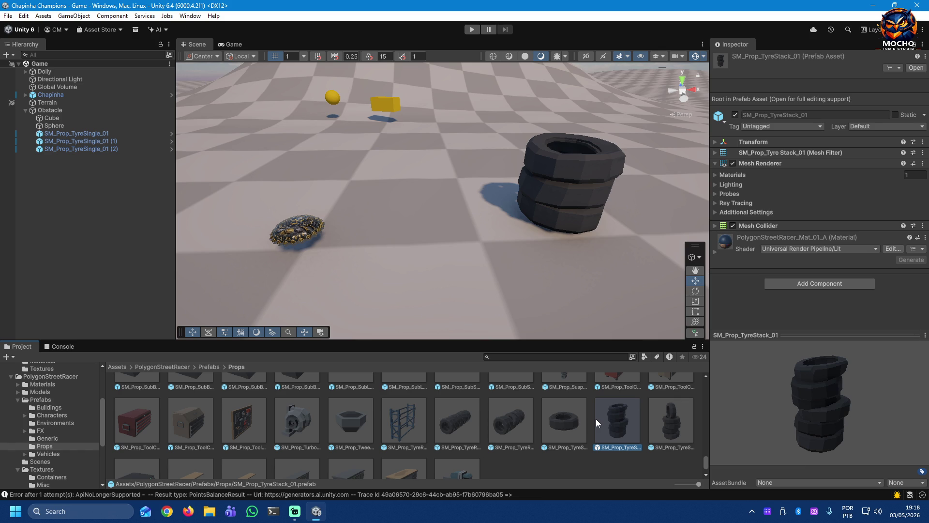
scroll(576, 413, "down", 1)
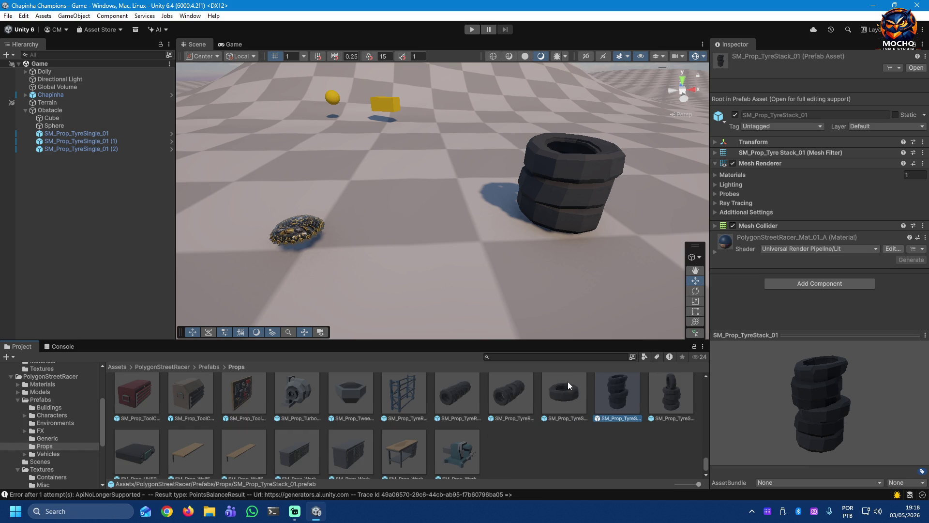
left_click(672, 401)
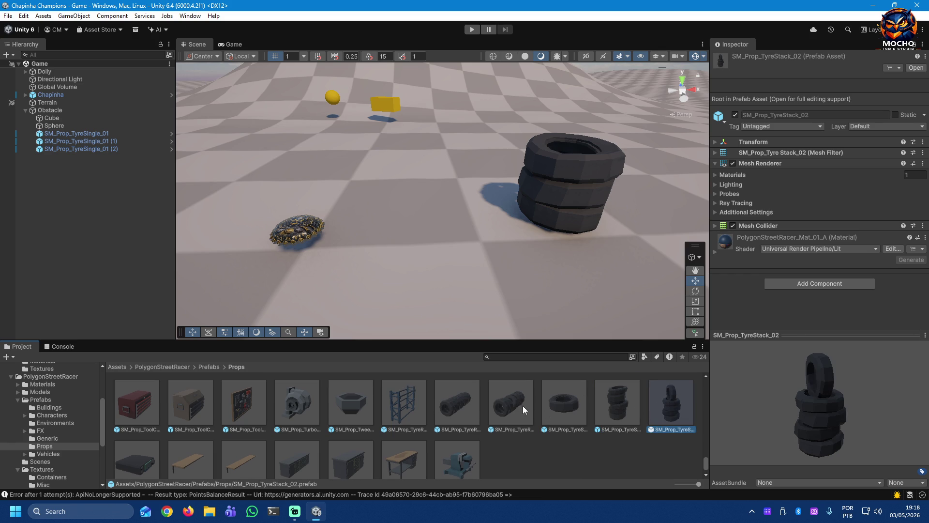
left_click(510, 406)
left_click(452, 409)
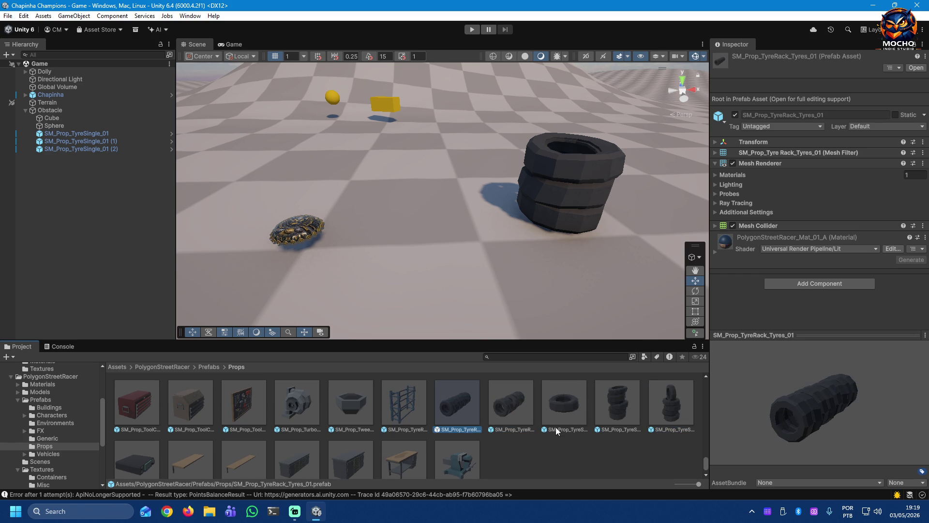
scroll(566, 457, "up", 1)
scroll(567, 457, "up", 1)
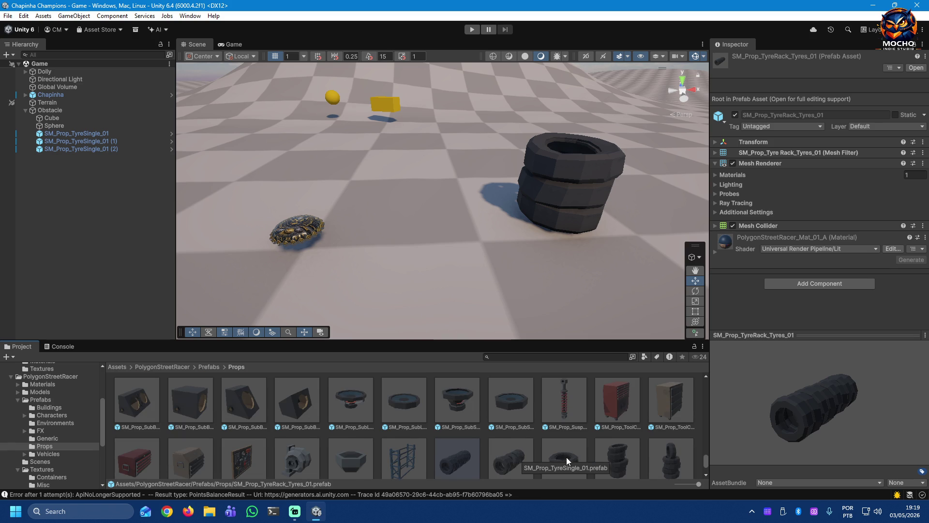
scroll(567, 457, "down", 1)
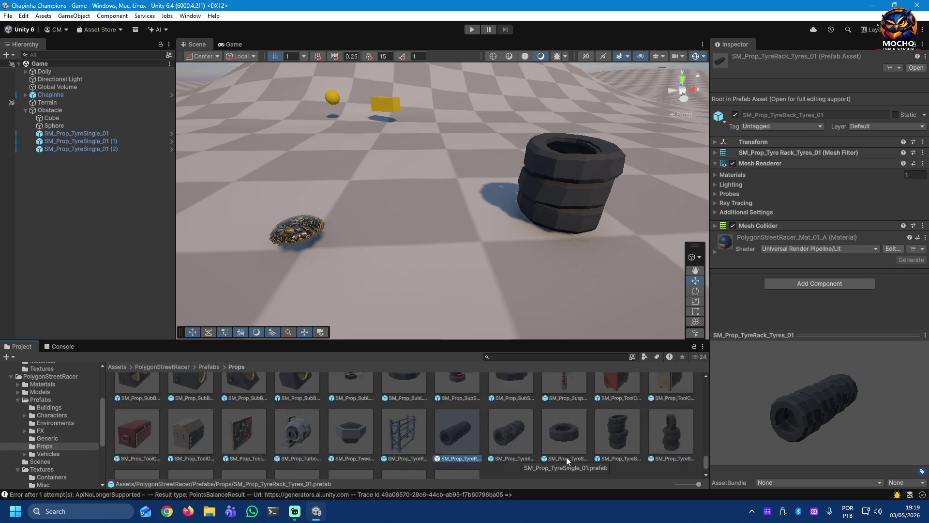
Step: Select the three single tyres together to show their shared Rigidbody settings
left_click(576, 170)
left_click(570, 201, "shift")
left_click(573, 222, "shift")
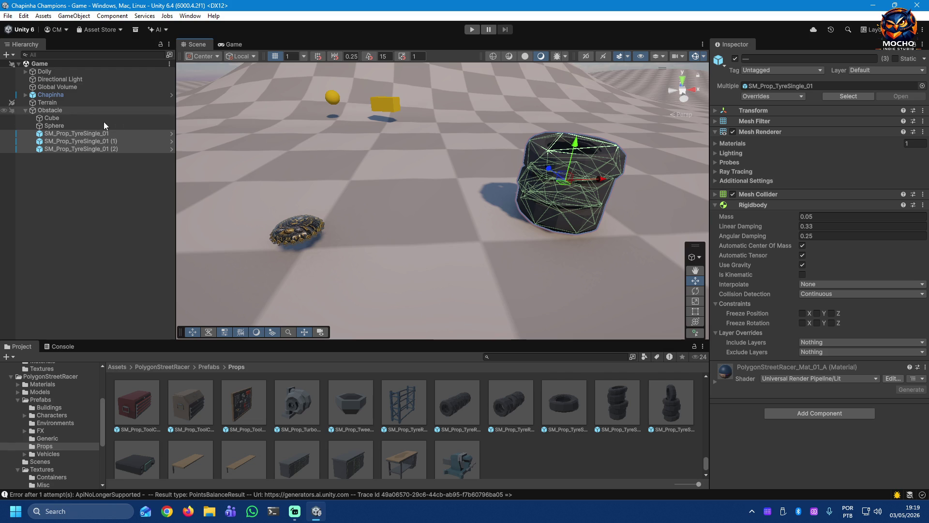
mouse_move(80, 149)
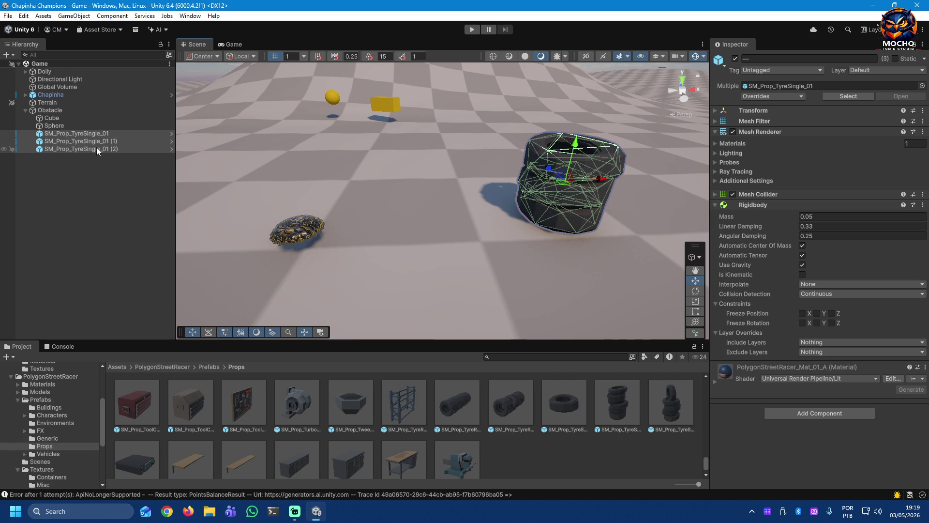
Step: Inspect SM_Prop_TyreRack_Tyres_01's convex Mesh Collider and ping its mesh in the Models Convex folder
left_click(613, 404)
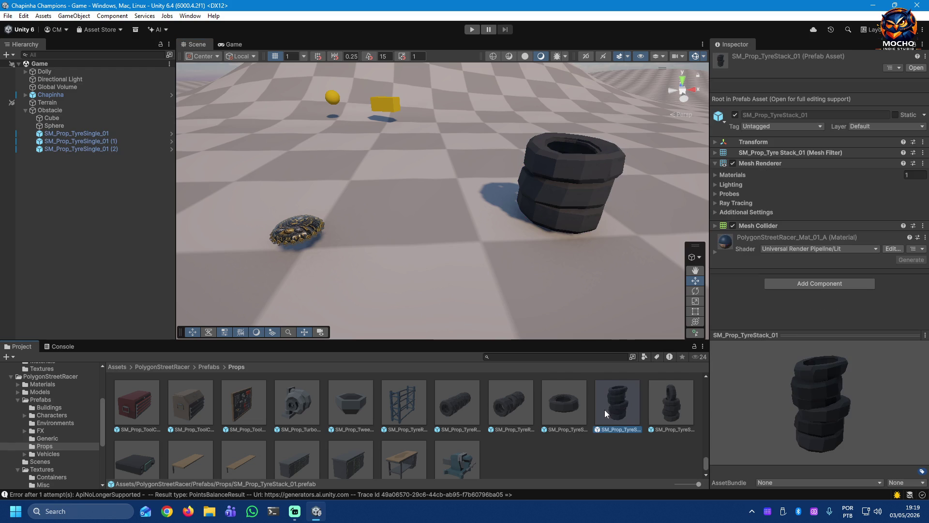
left_click(472, 409)
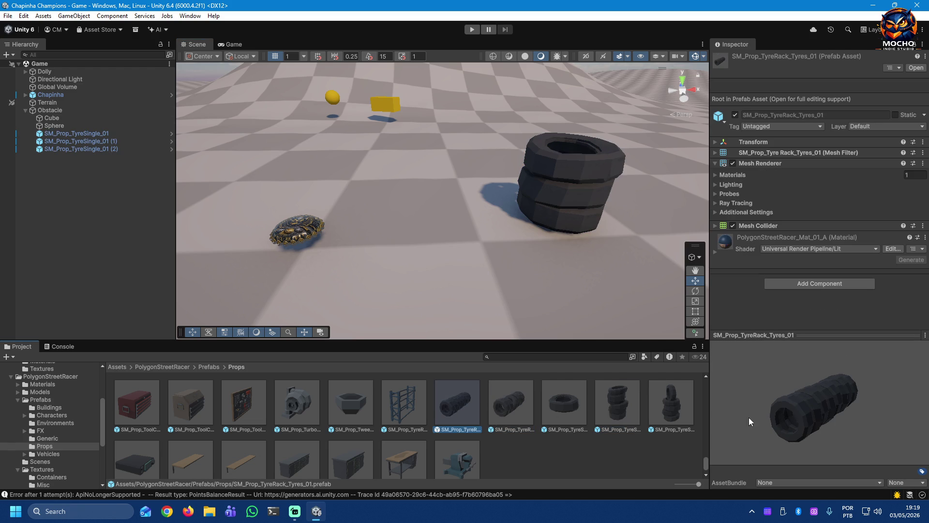
left_click(715, 225)
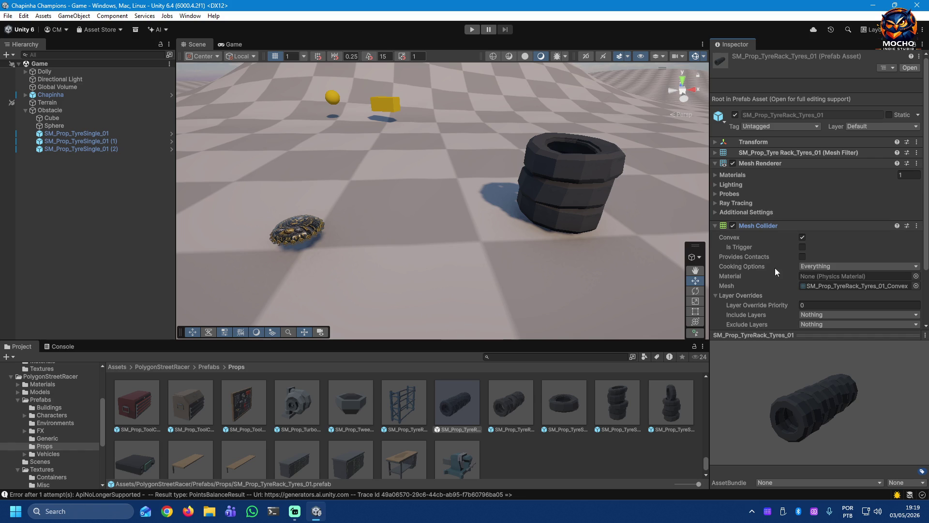
left_click(841, 285)
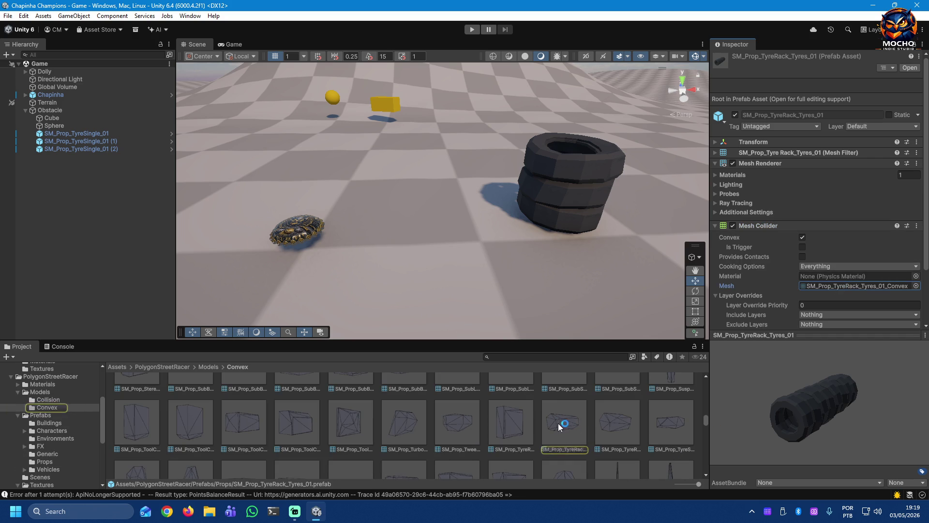
Step: Browse the Buildings and Characters prefab folders, expanding Characters to show its Attach subfolder
left_click(17, 392)
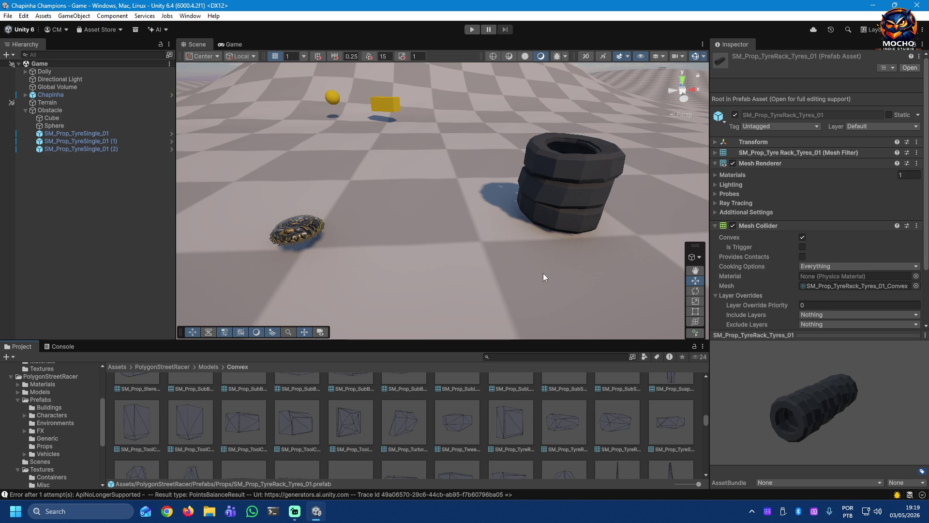
left_click(44, 407)
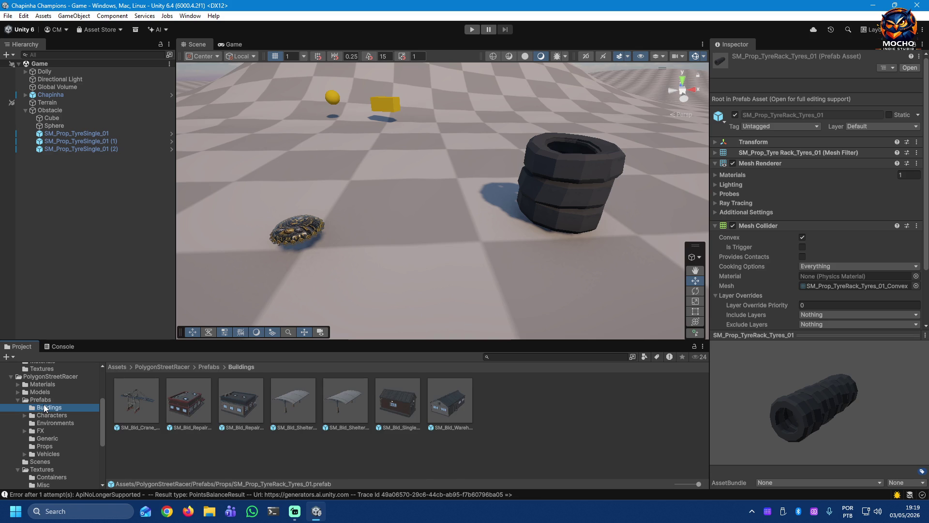
left_click(40, 416)
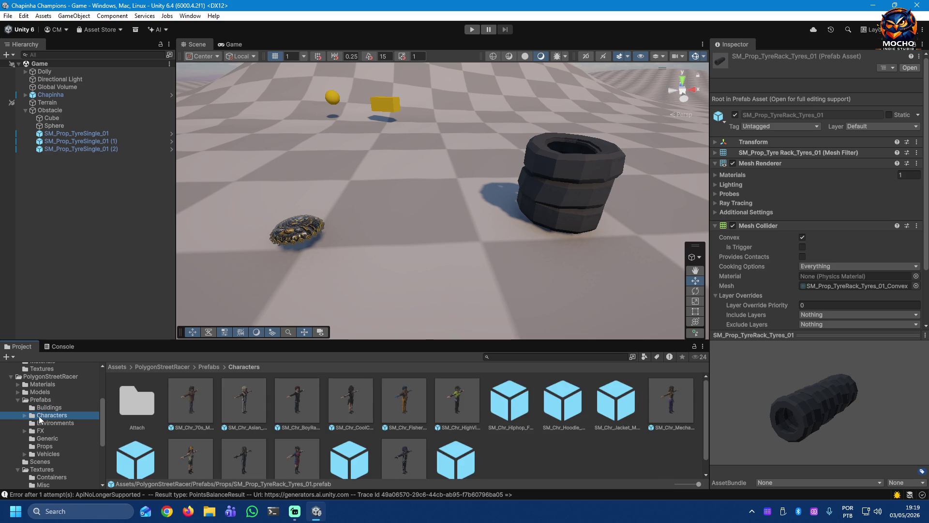
left_click(24, 415)
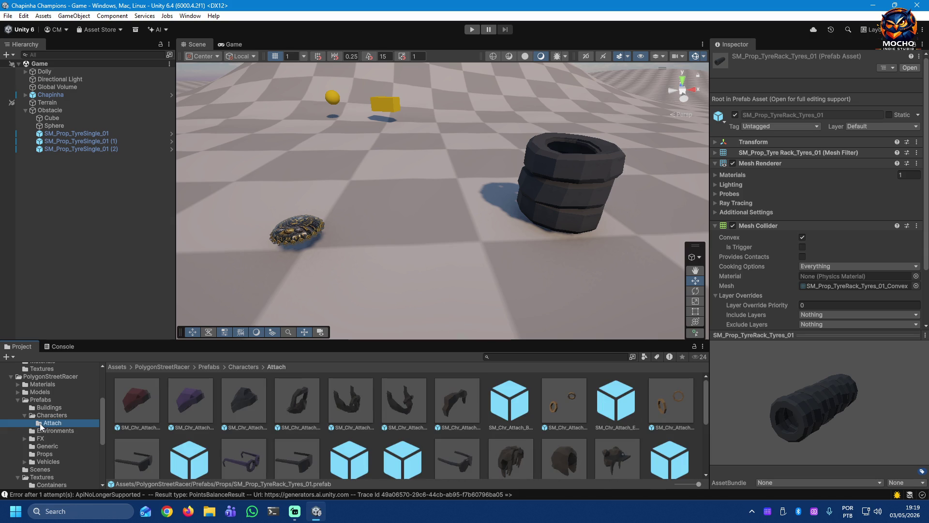
left_click(42, 417)
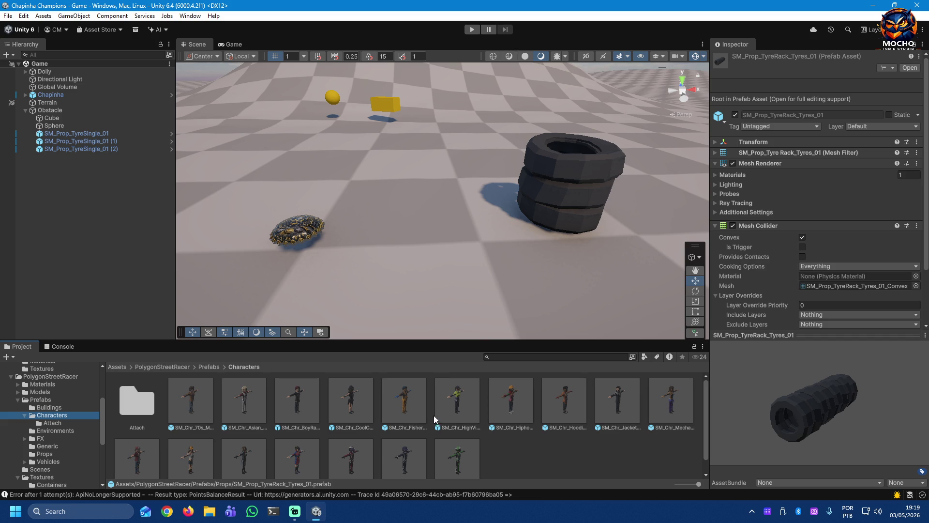
scroll(546, 462, "down", 2)
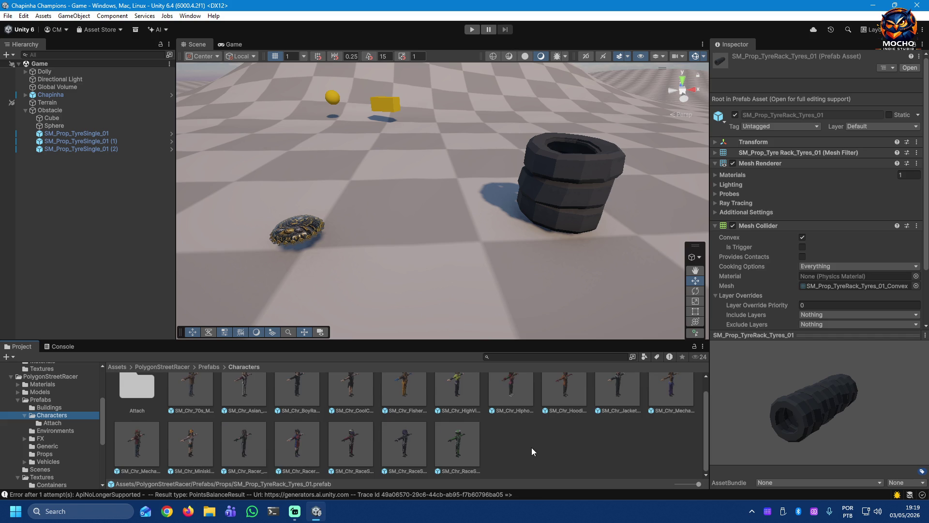
scroll(531, 448, "up", 2)
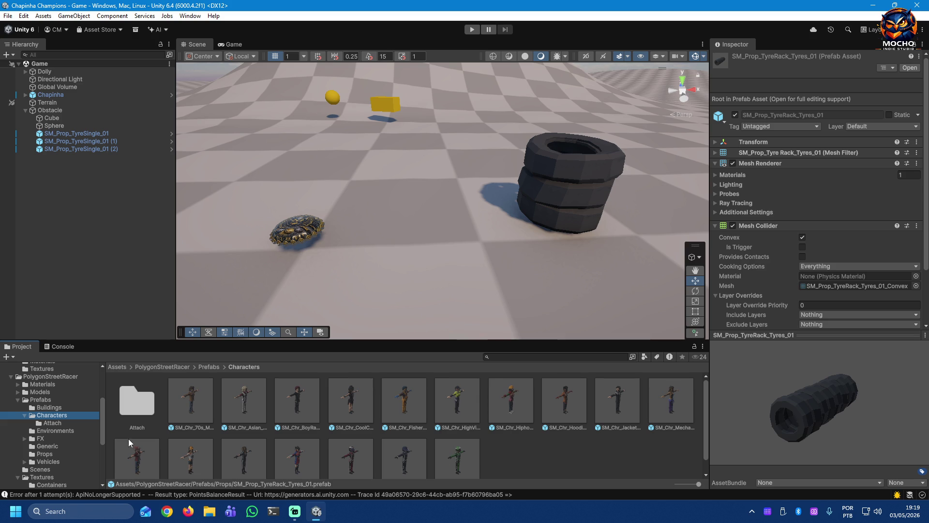
Step: View the Attach subfolder contents and then the Environments prefabs
left_click(48, 423)
left_click(41, 430)
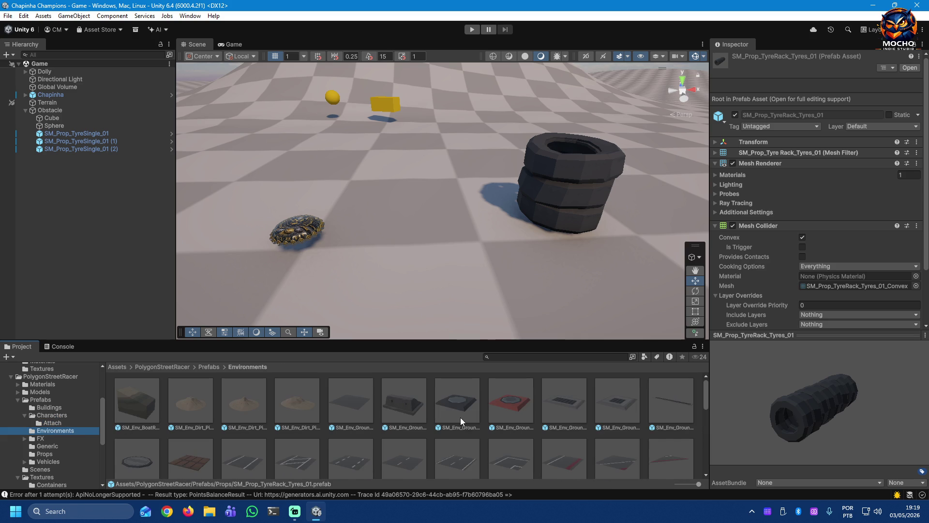
left_click_drag(706, 392, 698, 461)
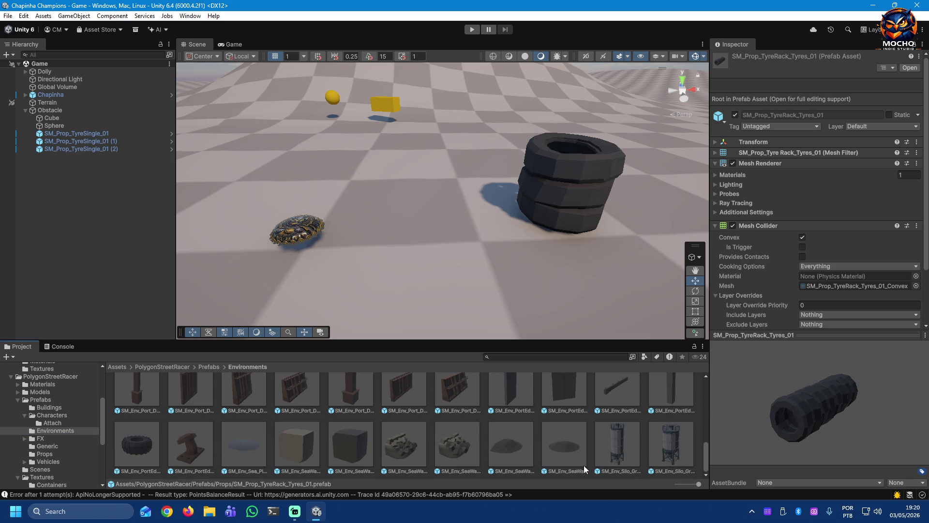
Step: Preview the sea wall blocks, sea wall ground, corner tyre and SM_Env_PortEdge_Barrier_01 prefabs, rotating the barrier preview
left_click(399, 447)
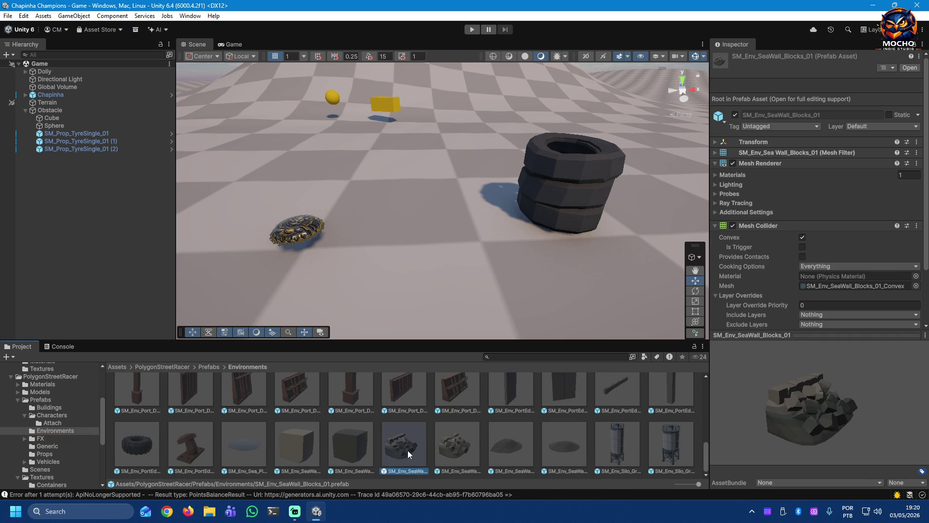
left_click(505, 444)
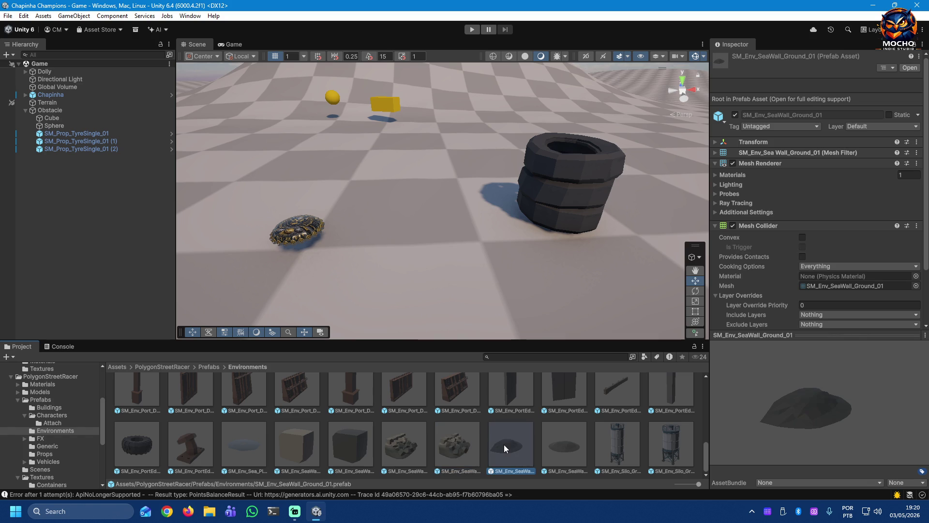
left_click(575, 448)
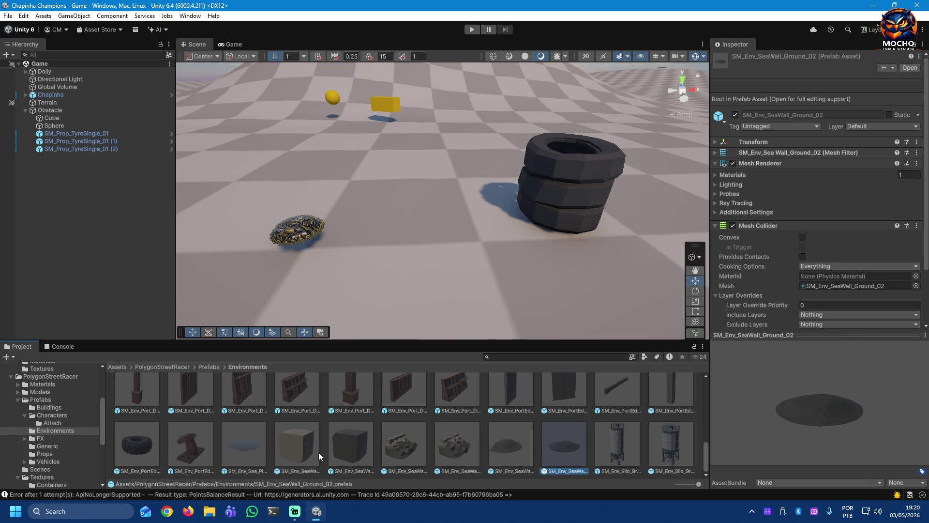
left_click(135, 442)
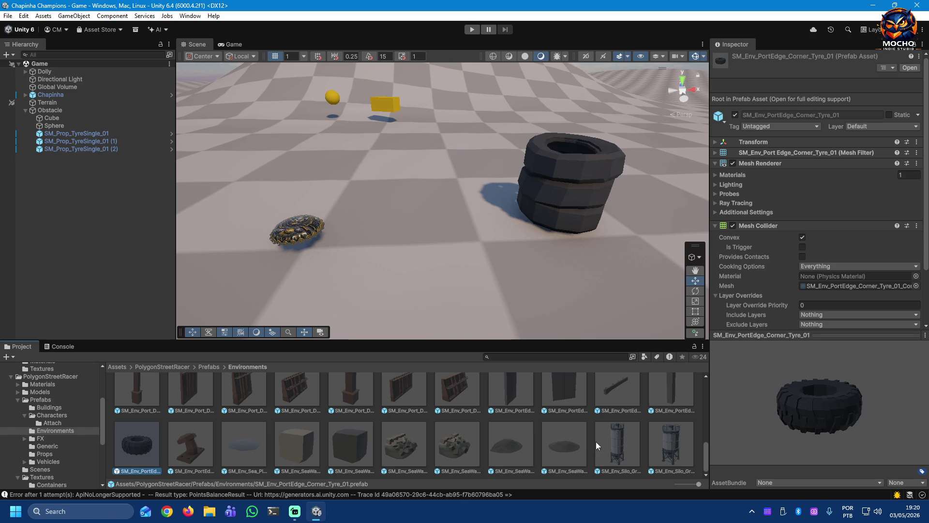
left_click_drag(707, 453, 705, 444)
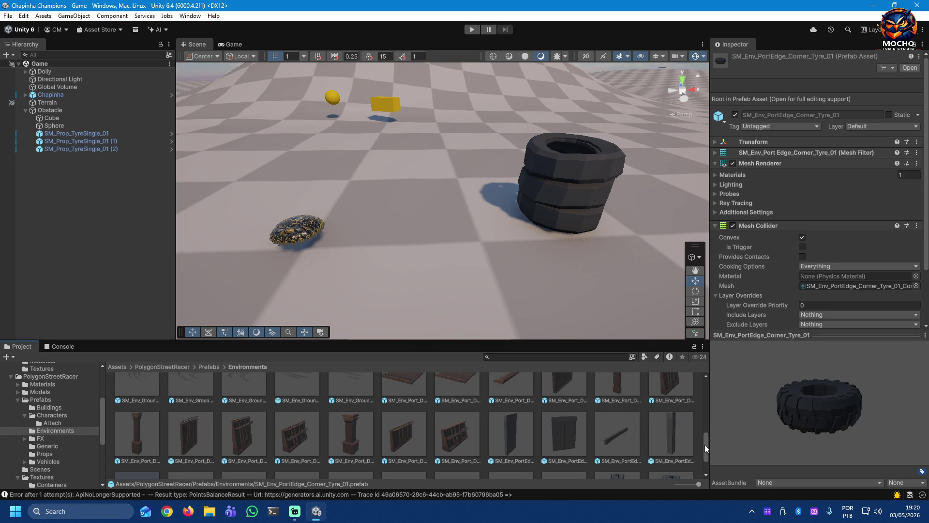
left_click(608, 437)
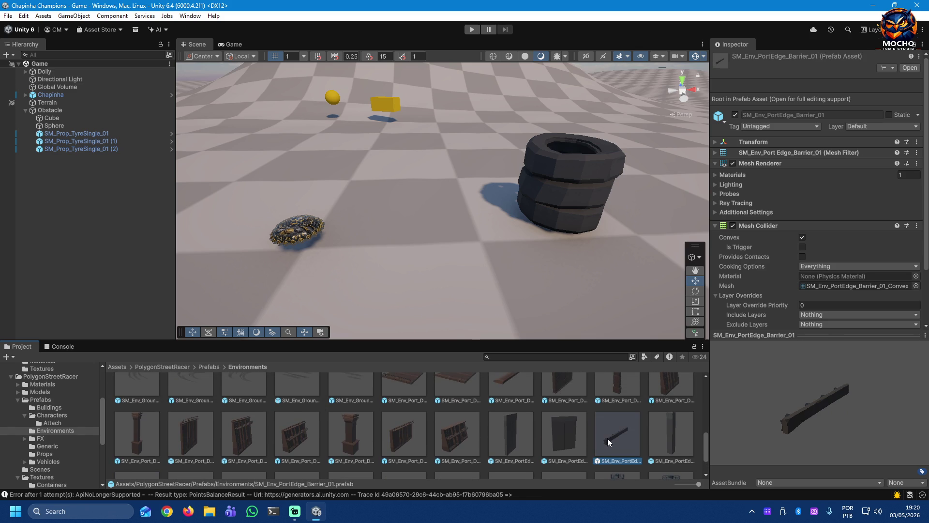
mouse_move(775, 437)
left_mouse_down()
mouse_move(850, 417)
mouse_move(820, 390)
mouse_move(801, 388)
mouse_move(768, 423)
left_mouse_up()
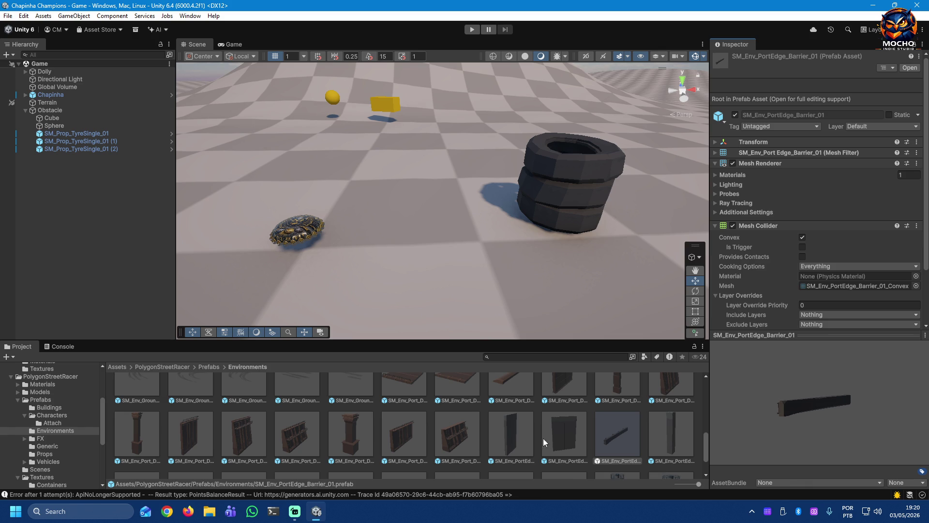
scroll(495, 444, "up", 1)
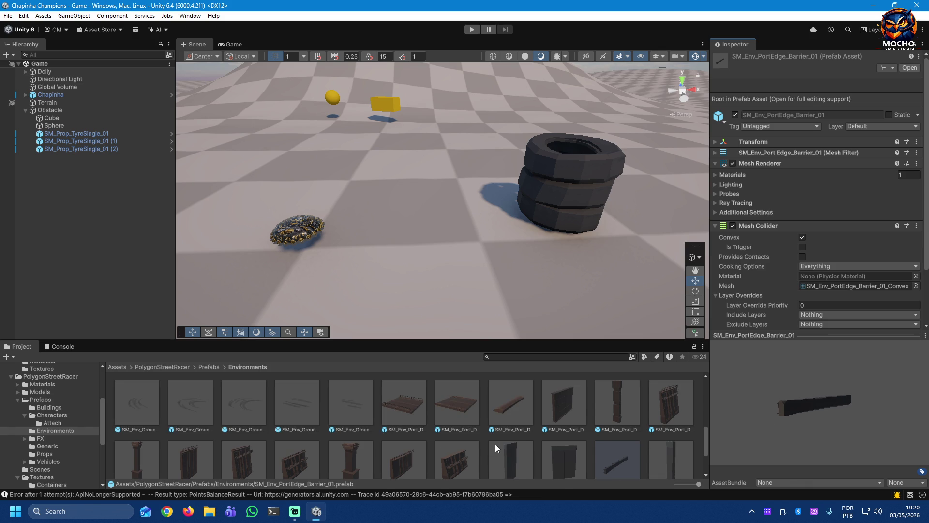
Step: Preview the tyre mark ground, drydock bridge and ramp, and pavement and pavement edge prefabs
left_click(147, 407)
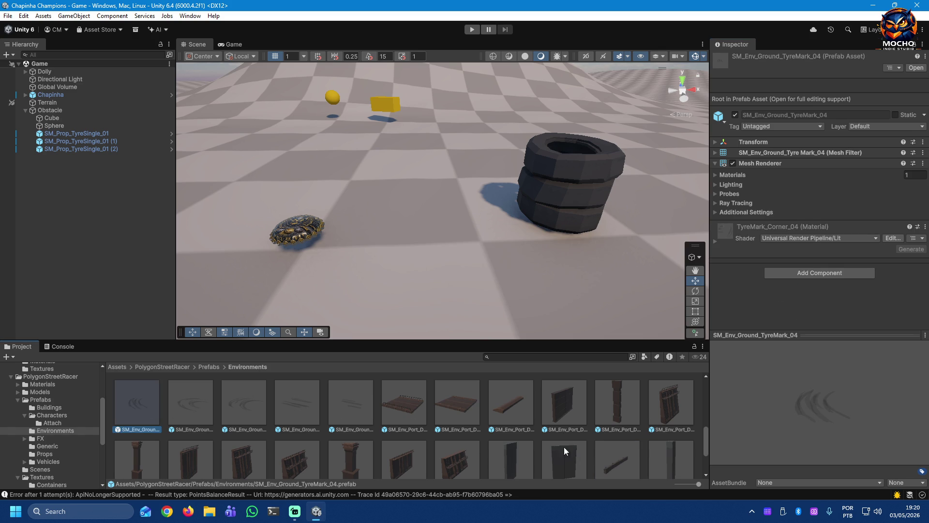
left_click(406, 406)
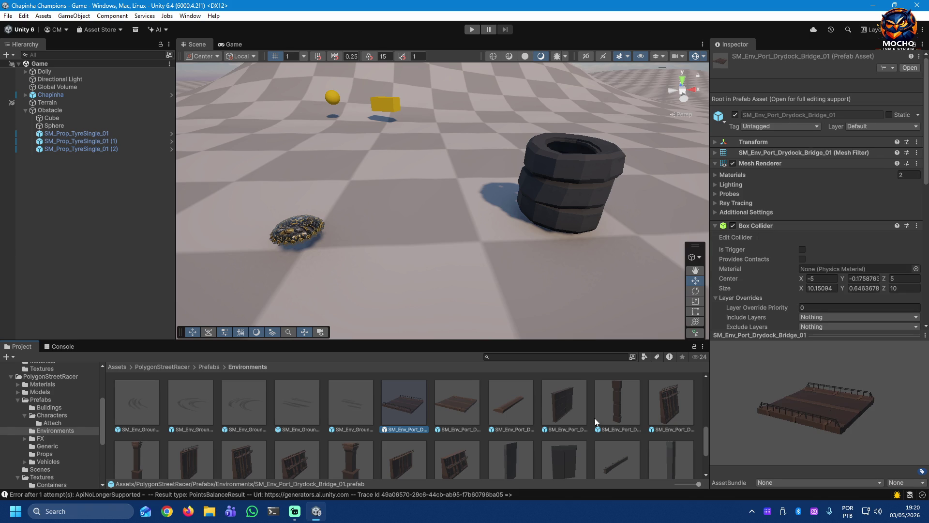
left_click(513, 404)
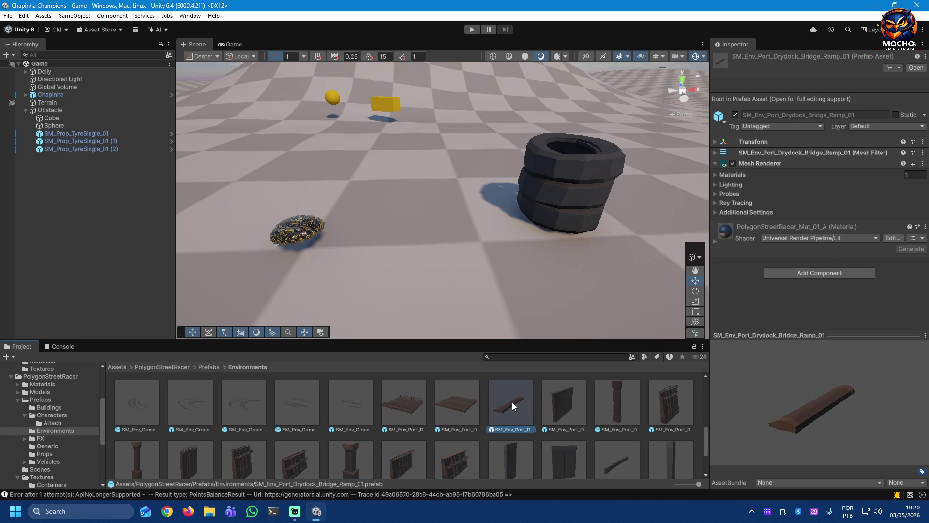
scroll(652, 430, "up", 3)
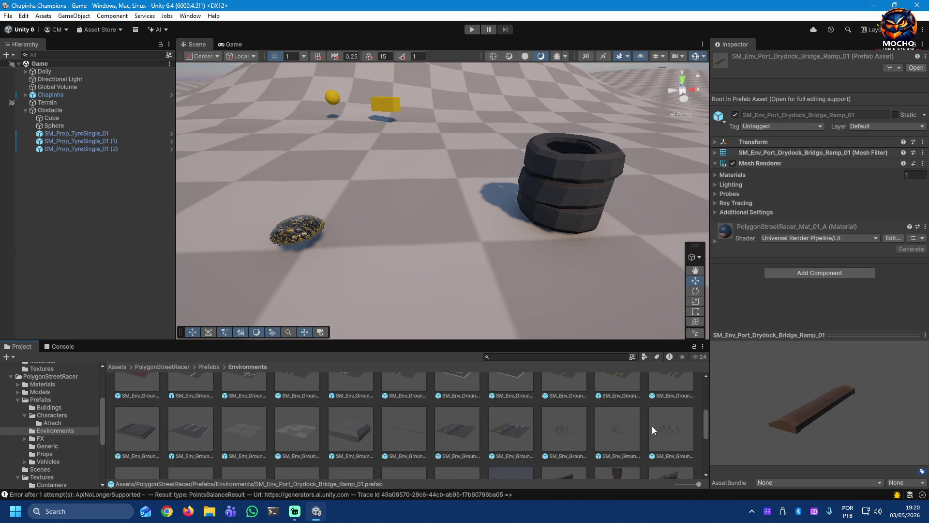
left_click(239, 429)
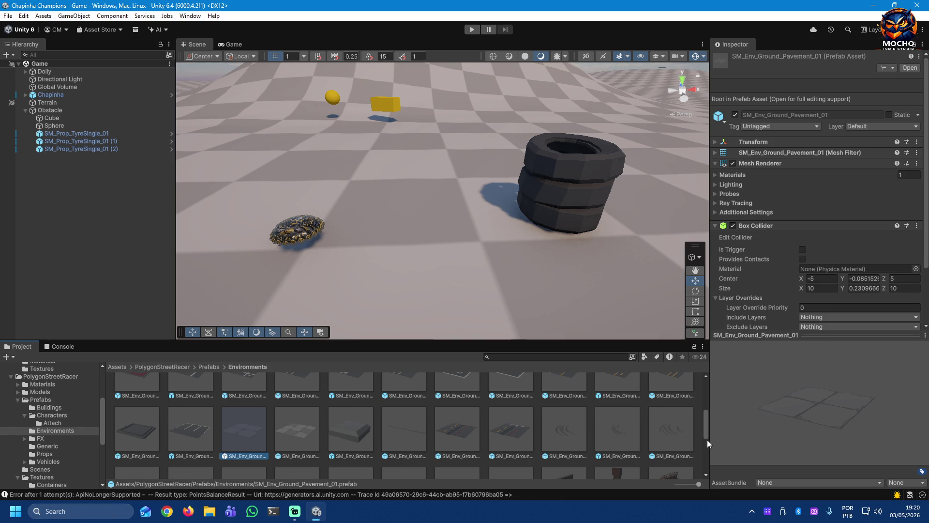
left_click(307, 432)
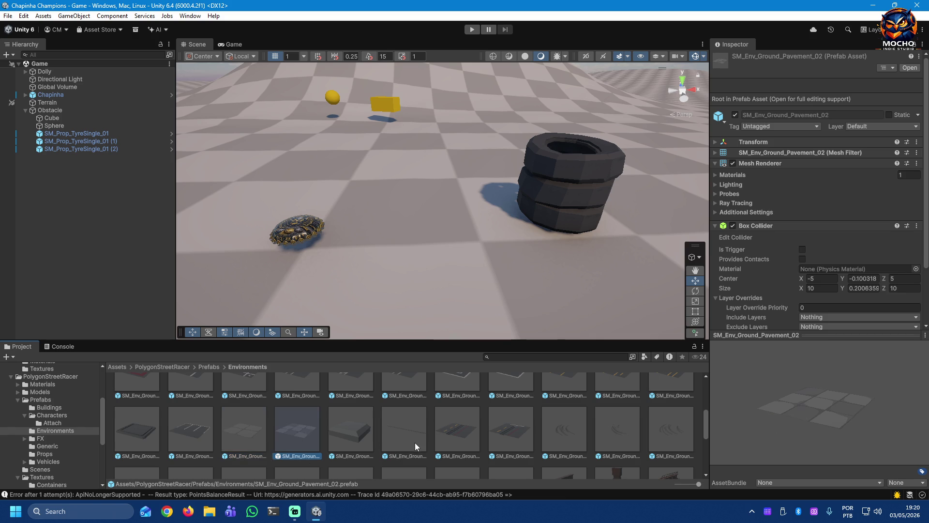
left_click(404, 427)
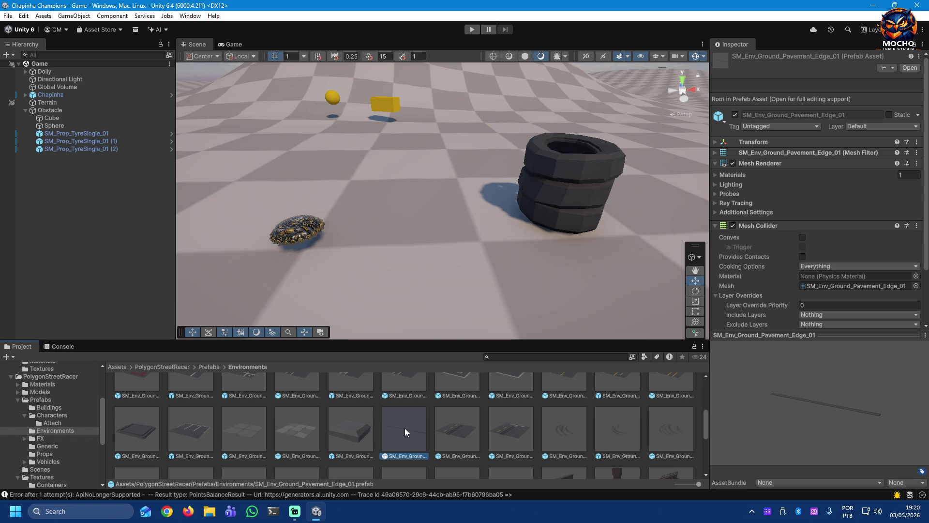
scroll(646, 446, "up", 1)
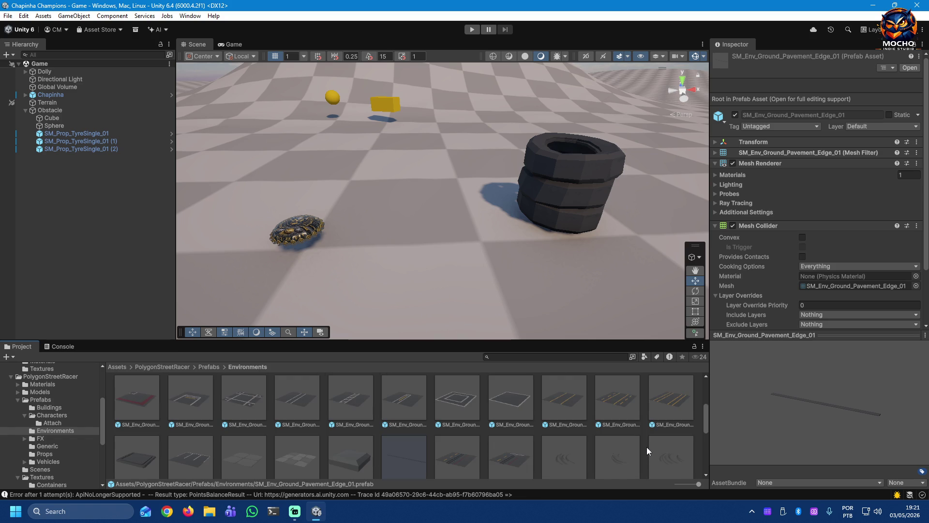
scroll(646, 446, "up", 1)
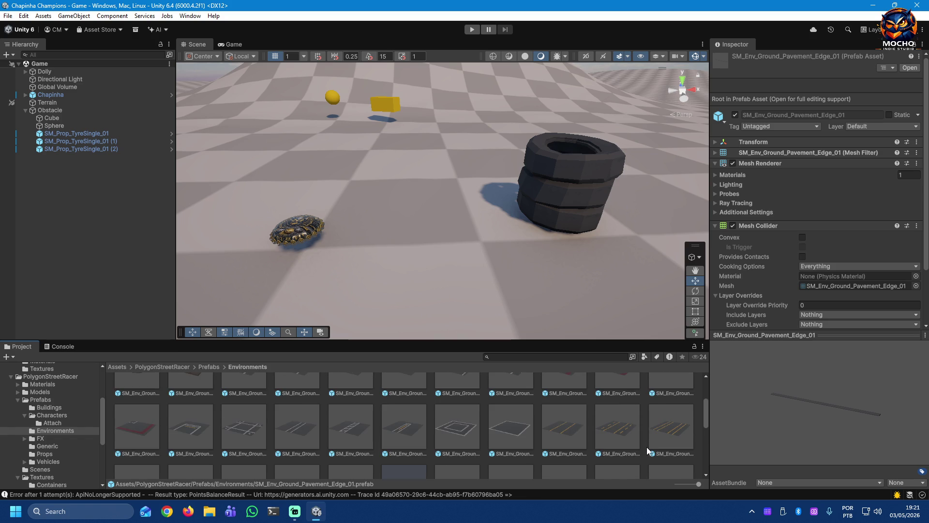
scroll(647, 446, "up", 1)
scroll(647, 447, "up", 1)
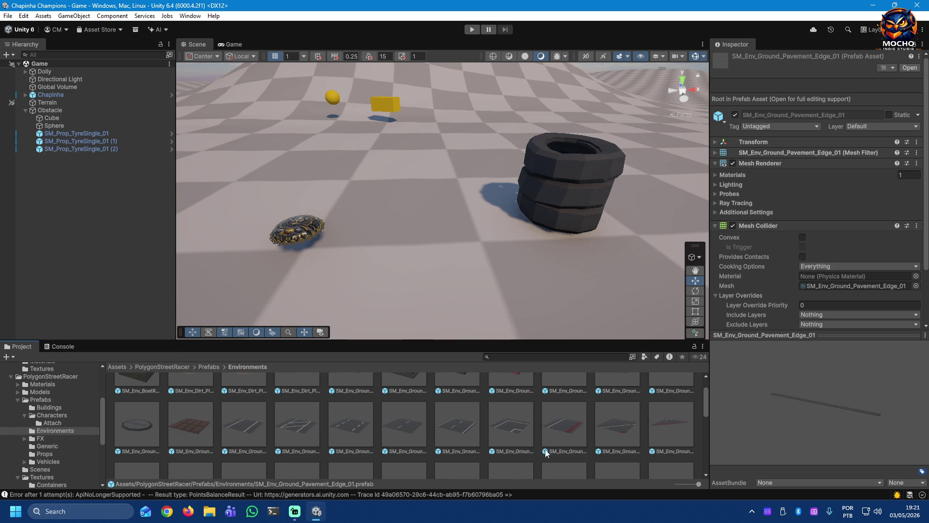
Step: Preview the manhole detail, SM_Env_Ground_Detail_Grate_02 and SM_Env_BoatRamp_01 prefabs, then collapse Characters
left_click(153, 423)
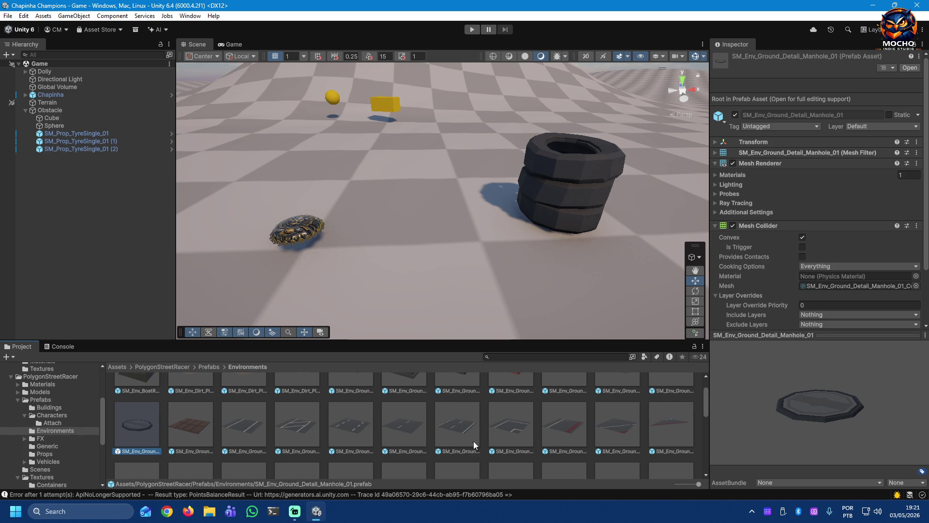
scroll(563, 446, "up", 1)
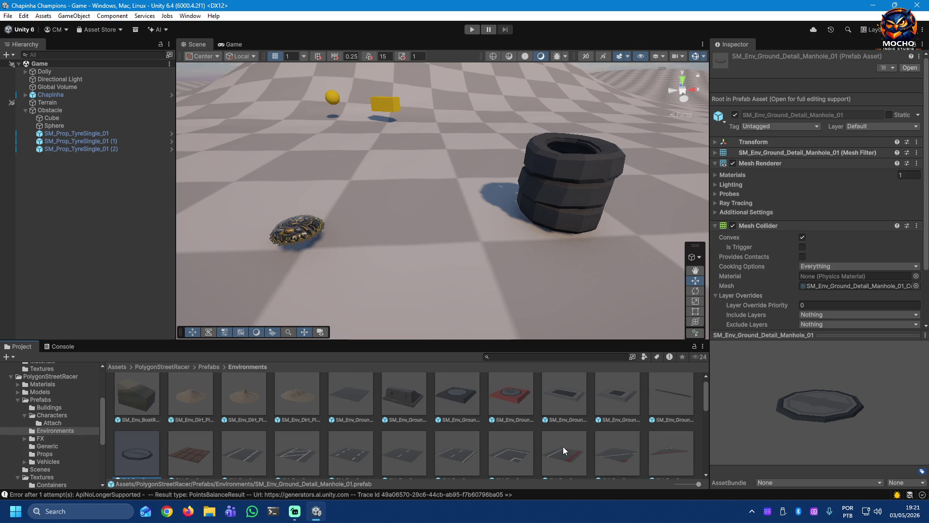
scroll(624, 400, "up", 1)
left_click(624, 399)
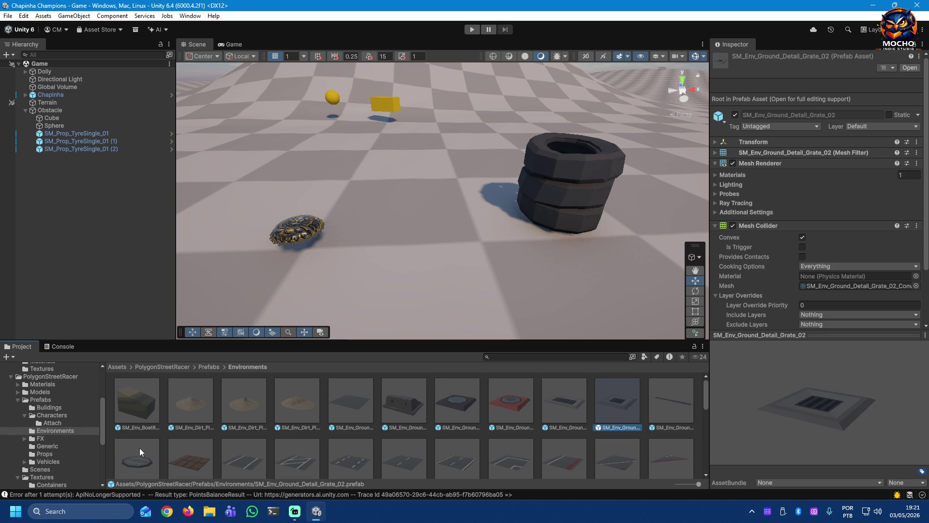
left_click(139, 405)
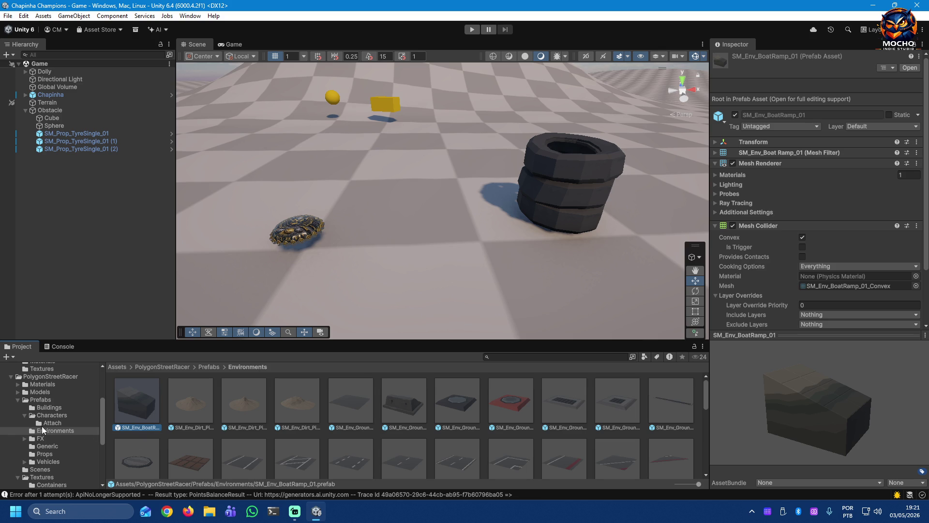
left_click(24, 415)
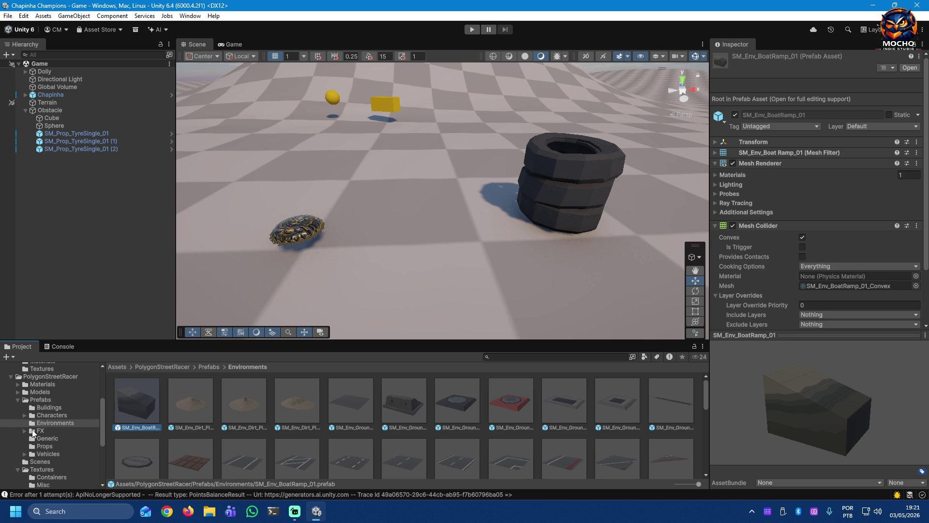
Step: Preview the FX_Bomb_01, FX_Checkpoint_Cylinder_01 and FX_Confetti_Shot_01 prefabs in the FX folder
left_click(32, 431)
left_click(25, 431)
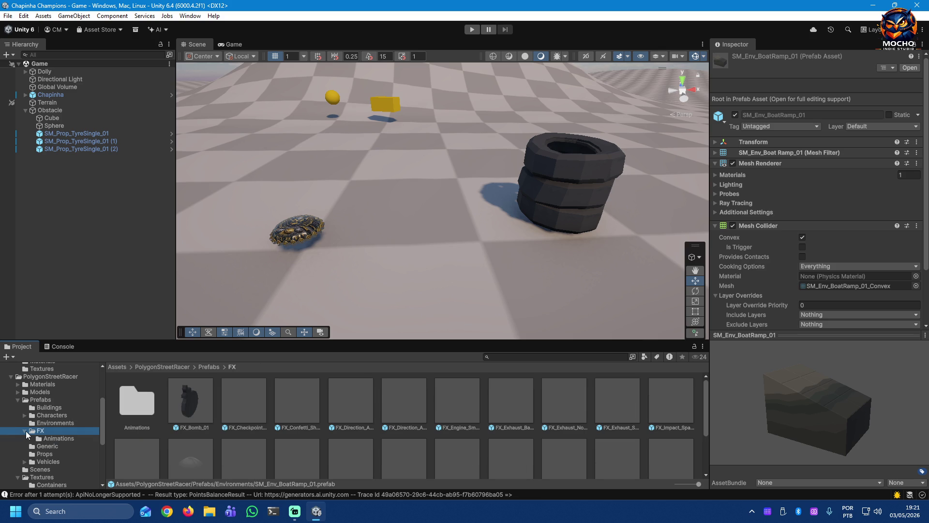
left_click(197, 409)
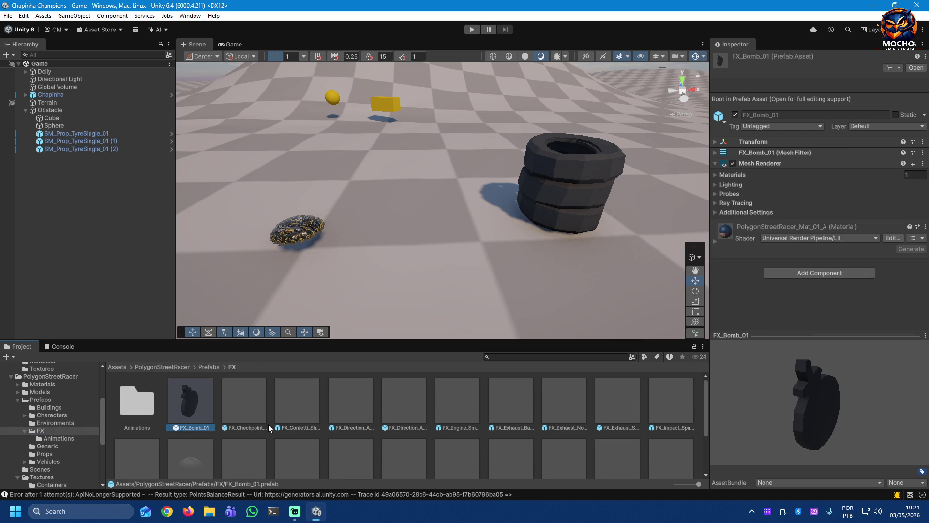
mouse_move(785, 427)
left_mouse_down()
mouse_move(868, 424)
mouse_move(752, 423)
left_mouse_up()
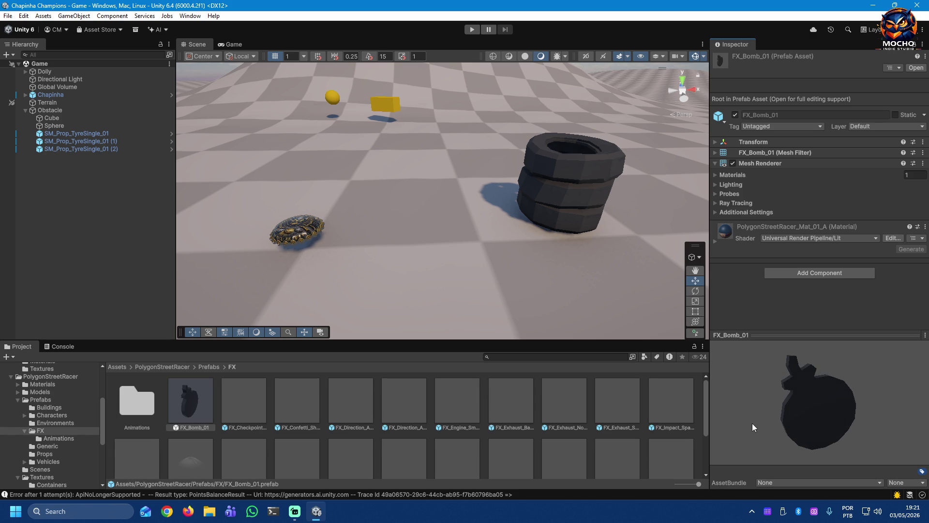
left_click(240, 405)
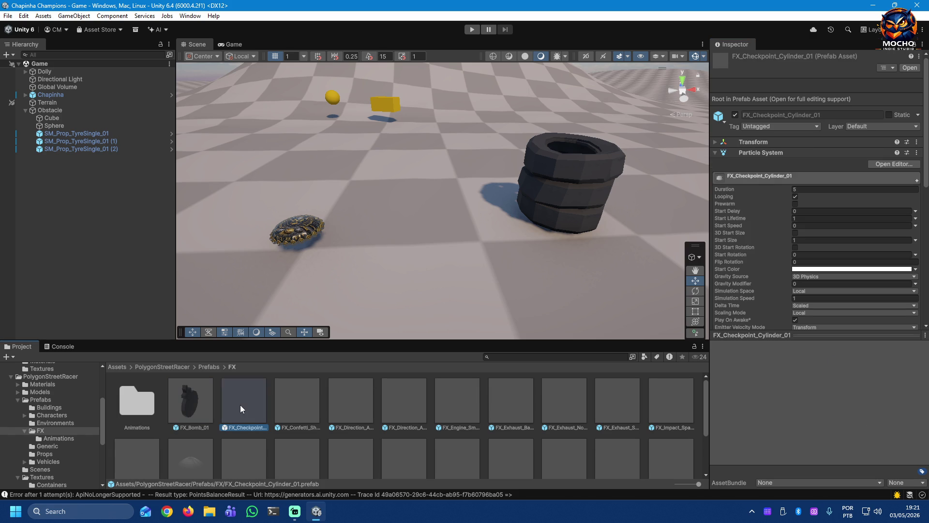
left_click(294, 407)
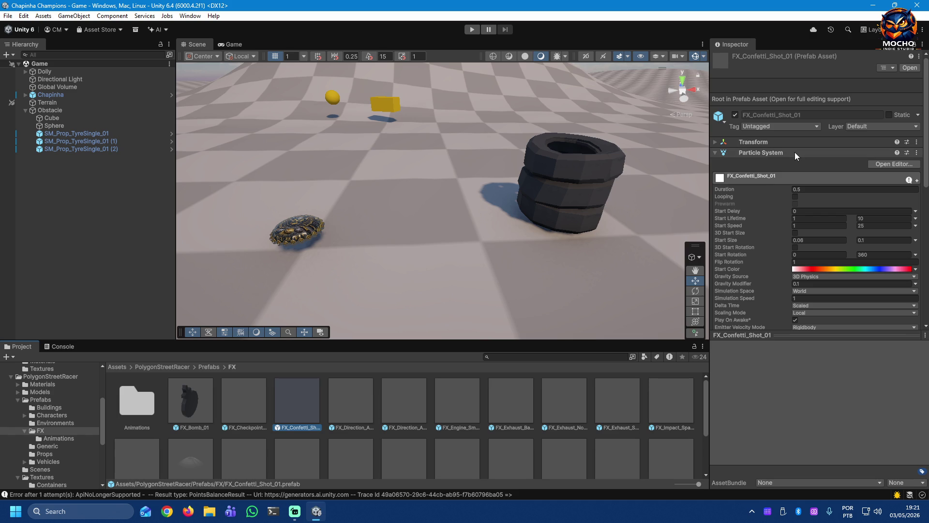
left_click(254, 407)
left_click(310, 406)
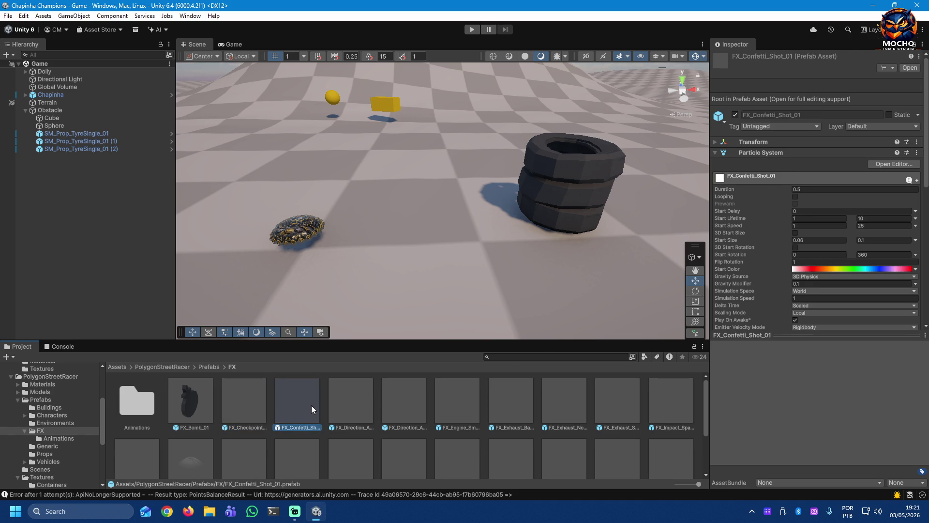
Step: Inspect FX_Direction_Arrow_01 in the particle editor, reselect the checkpoint cylinder and start Play mode
left_click(349, 406)
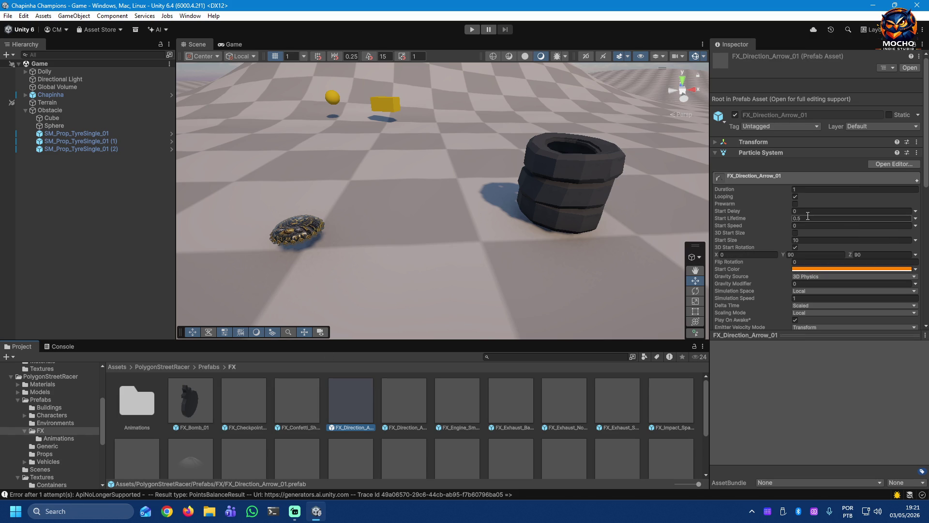
left_click(873, 166)
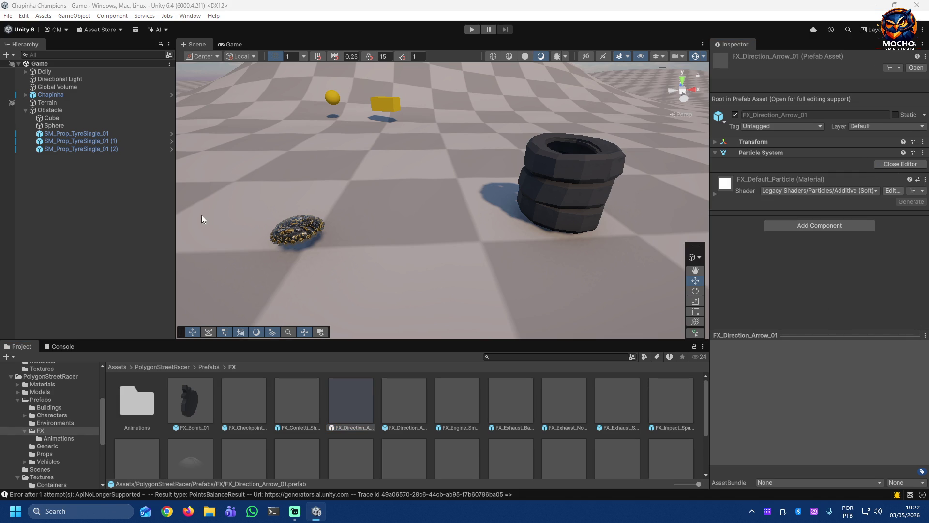
left_click(98, 211)
left_click(247, 397)
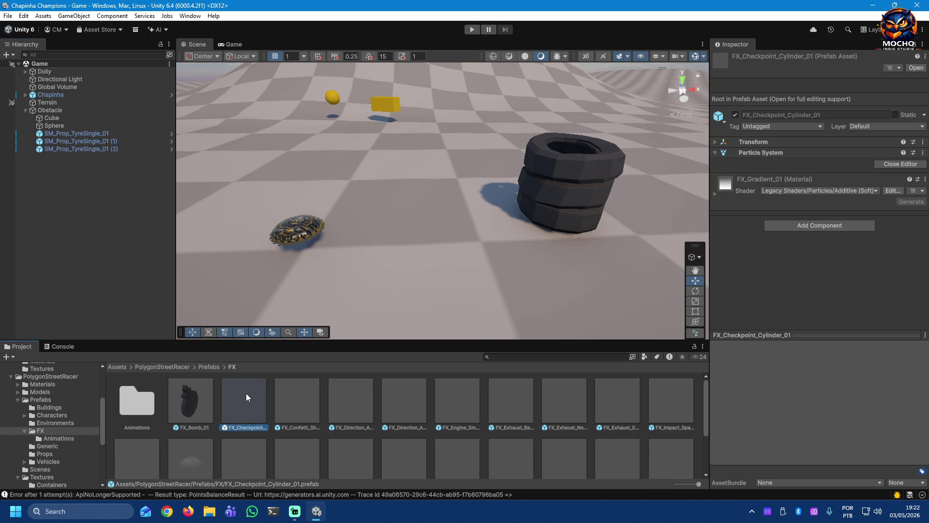
left_click(778, 383)
left_click(471, 28)
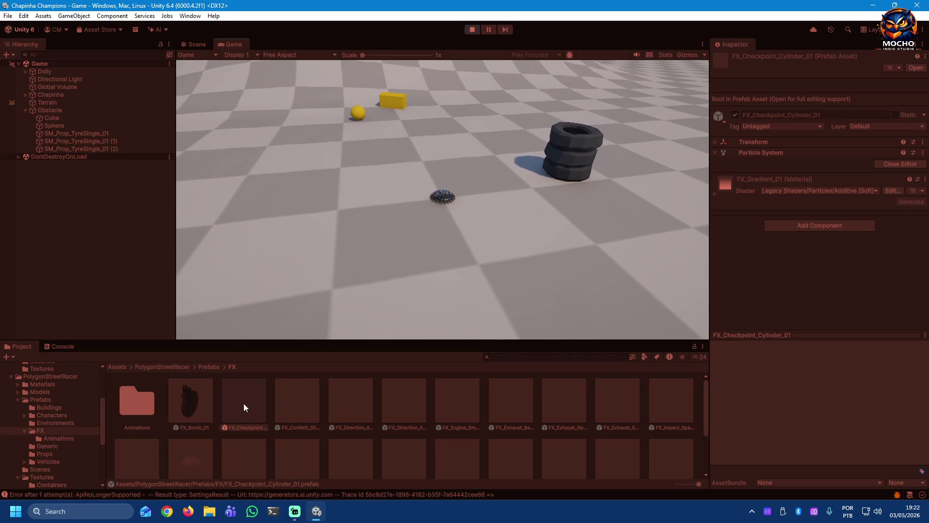
Step: Glance at the confetti and checkpoint cylinder prefabs during the run, stop Play mode and drop the cylinder into the scene
left_click(294, 400)
left_click(248, 400)
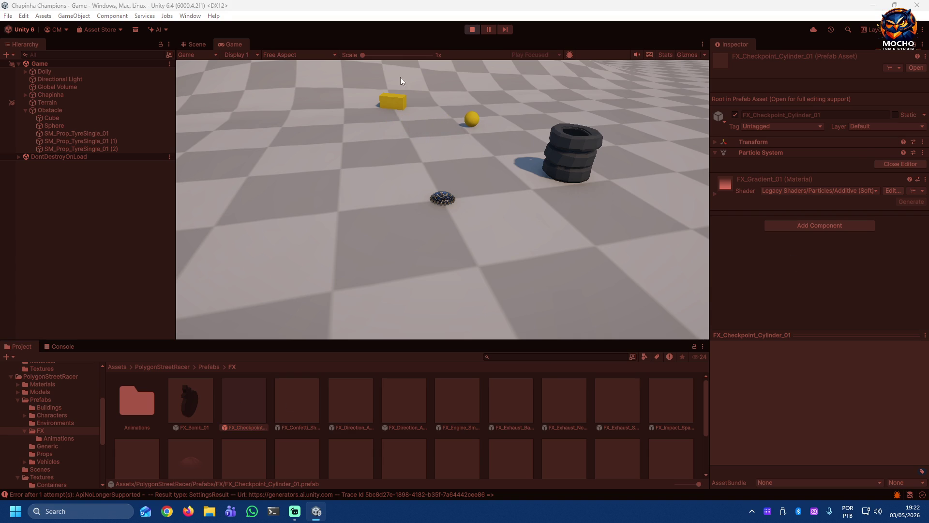
left_click(471, 30)
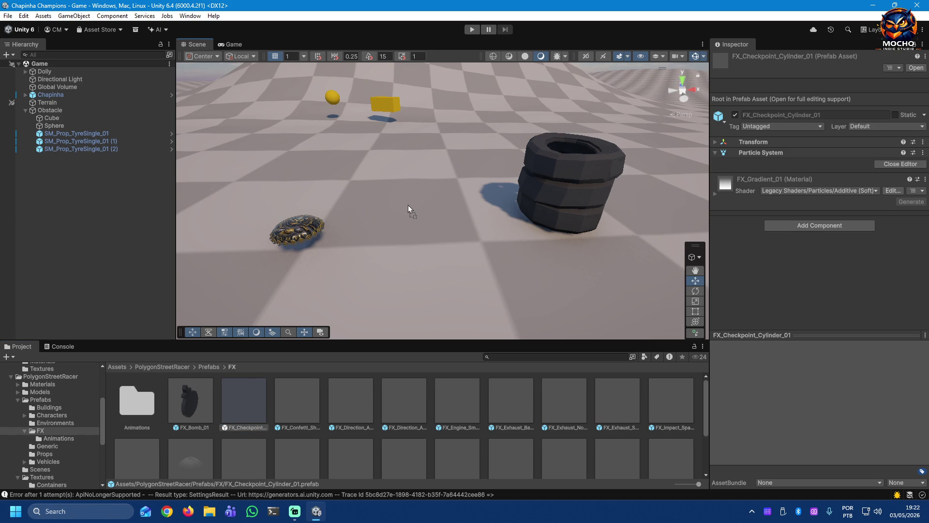
left_click_drag(413, 205, 413, 205)
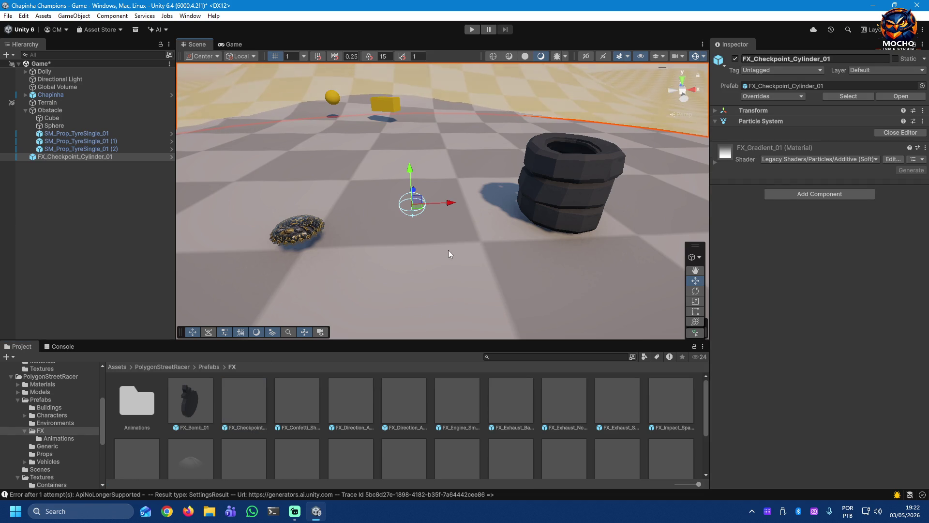
scroll(444, 252, "down", 3)
scroll(442, 243, "down", 3)
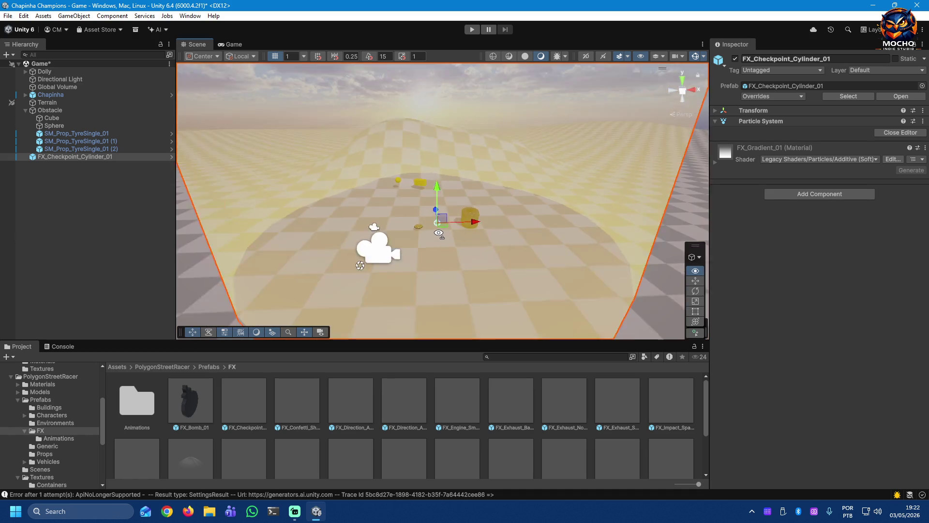
scroll(439, 232, "down", 3)
scroll(438, 233, "down", 3)
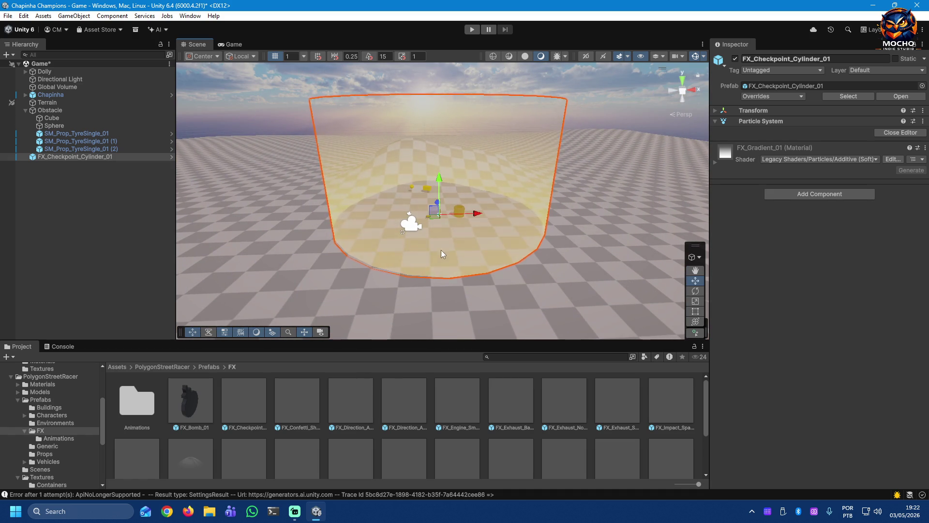
Step: Remove the placed FX_Checkpoint_Cylinder_01 from the scene and place an FX_Bomb_01 prop instead
left_click(139, 290)
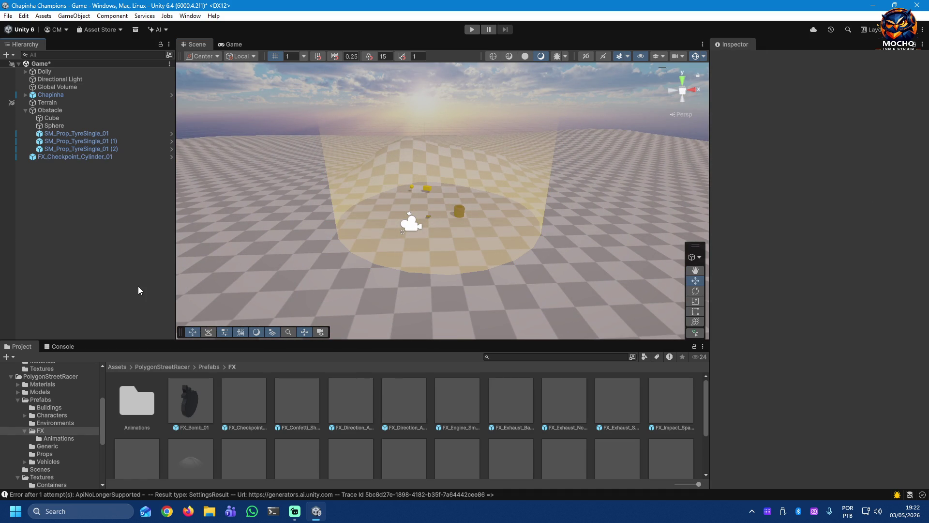
left_click(67, 157)
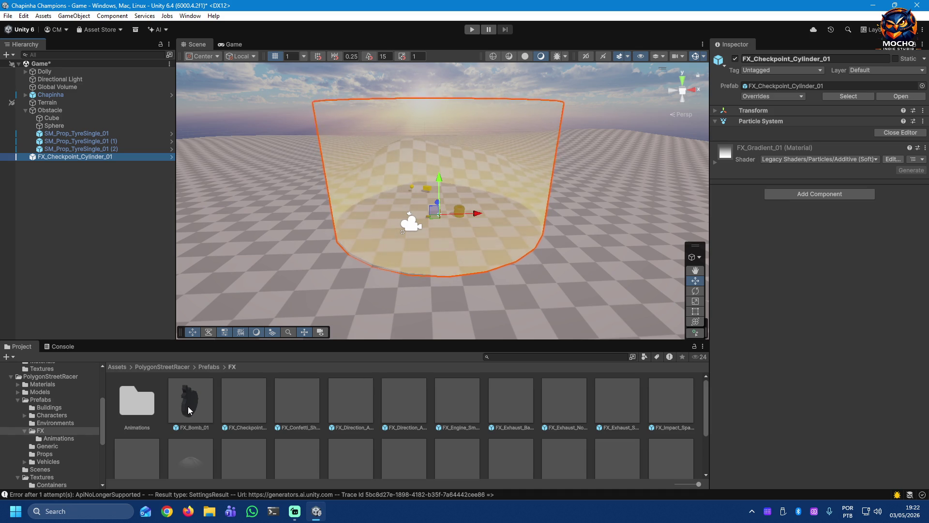
key("ctrl+shift+d")
key("ctrl+z")
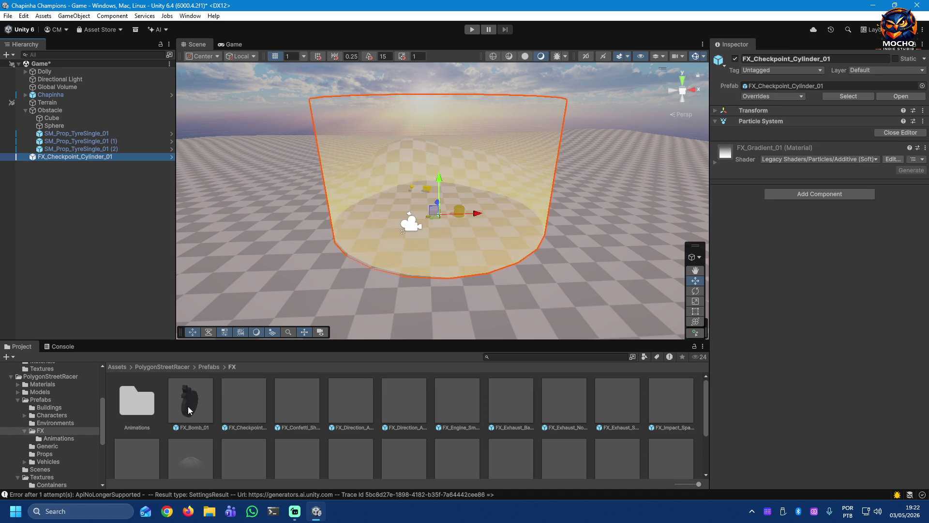
key("ctrl+z")
mouse_move(188, 405)
left_mouse_down()
mouse_move(206, 387)
mouse_move(483, 271)
mouse_move(468, 262)
left_mouse_up()
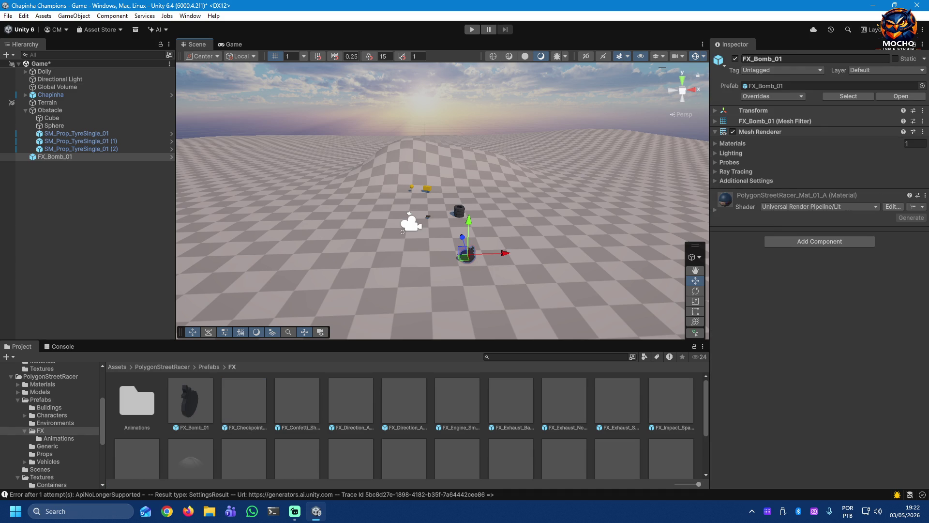
Step: Select the placed FX_Bomb_01 prop and undo its placement, restoring the saved scene
left_click(806, 327)
left_click(120, 275)
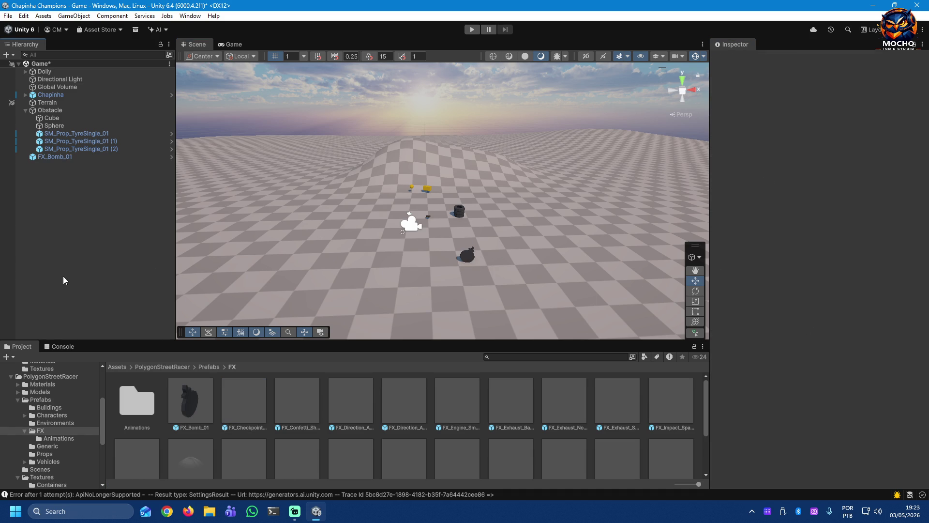
left_click(466, 260)
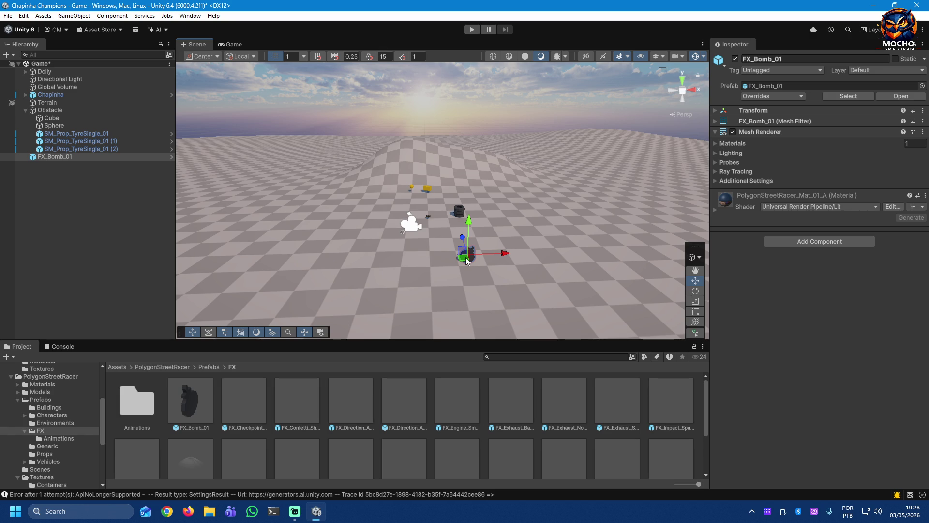
left_click(467, 260, "ctrl")
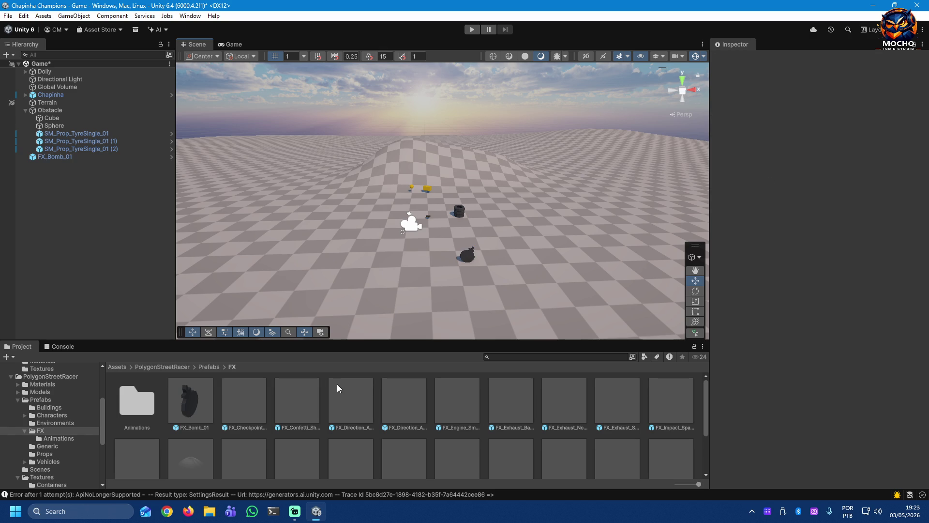
key("ctrl+z")
key("ctrl+z")
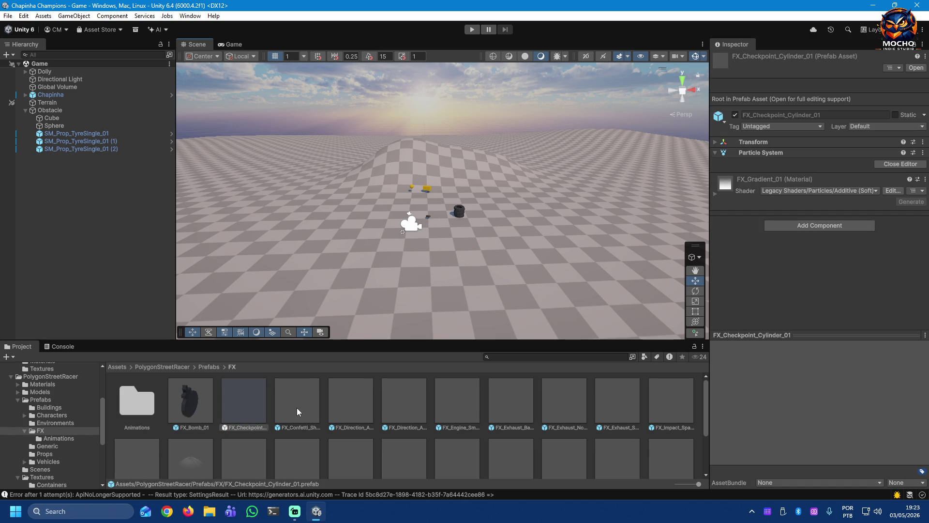
Step: Test-place and undo FX_Confetti_Shot_01 and FX_Direction_Arrow_01, then place FX_Direction_Arrows_Fast_01 in the scene
left_click_drag(298, 407, 434, 246)
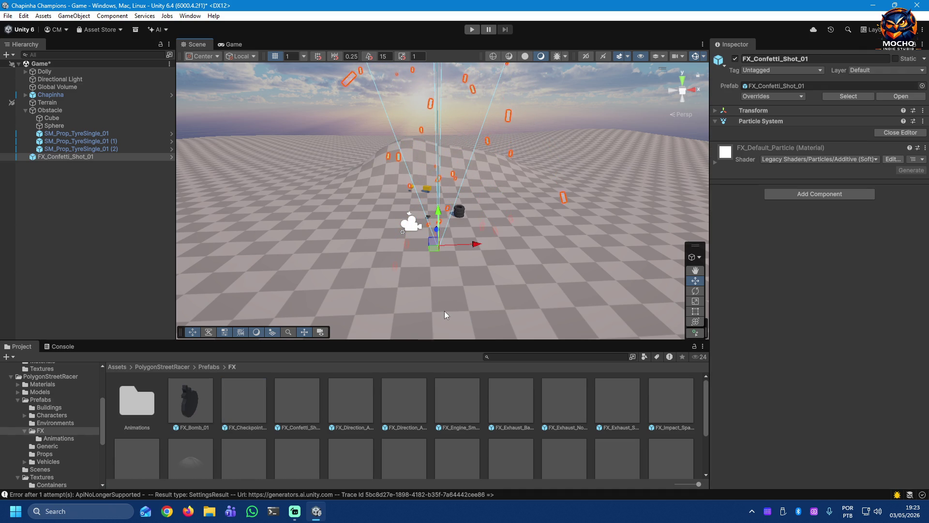
key("ctrl+z")
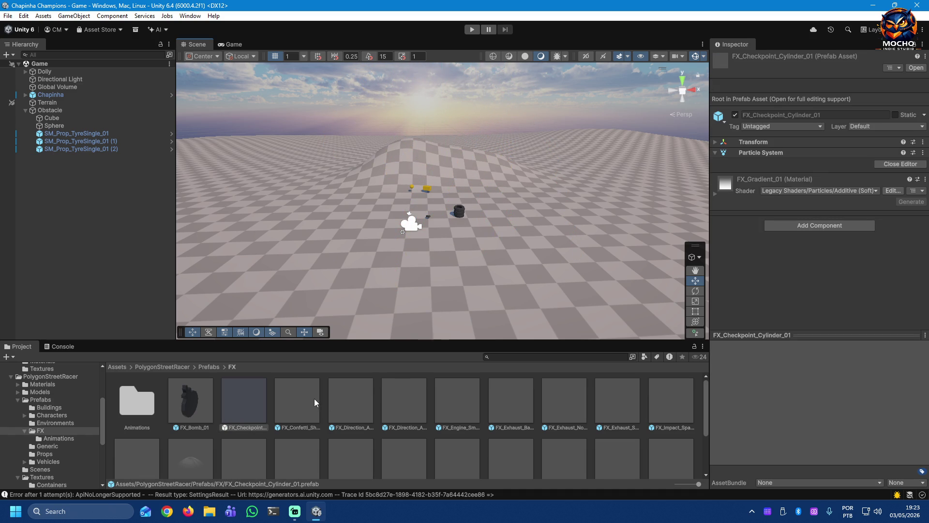
left_click_drag(345, 404, 444, 275)
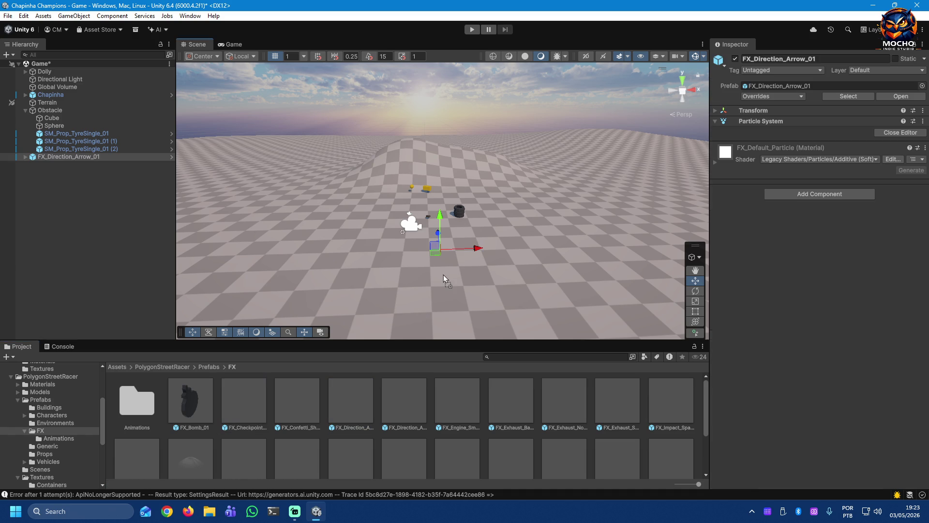
mouse_move(447, 308)
left_mouse_down()
mouse_move(553, 298)
mouse_move(537, 317)
left_mouse_up()
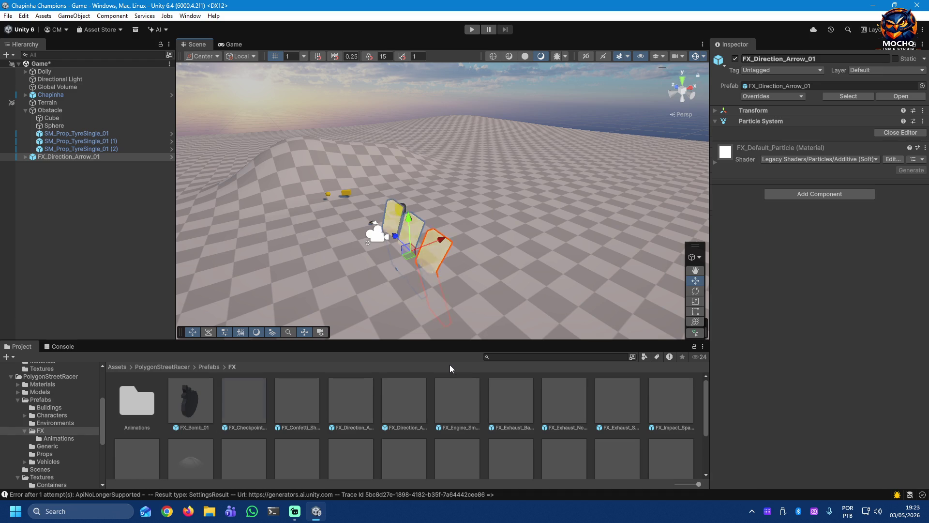
key("ctrl+z")
left_click_drag(431, 259, 432, 259)
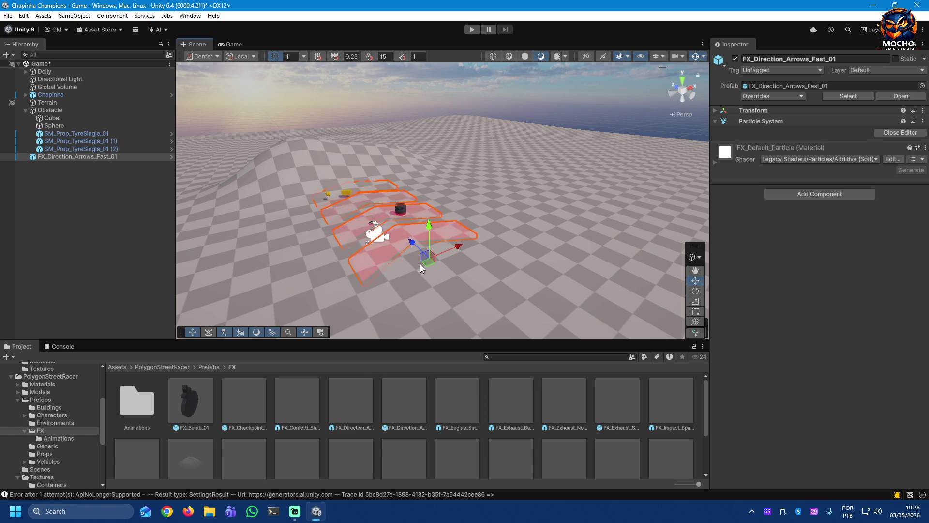
Step: Remove the direction arrows, then preview and discard the engine smoke and exhaust backfire effects
key("ctrl+z")
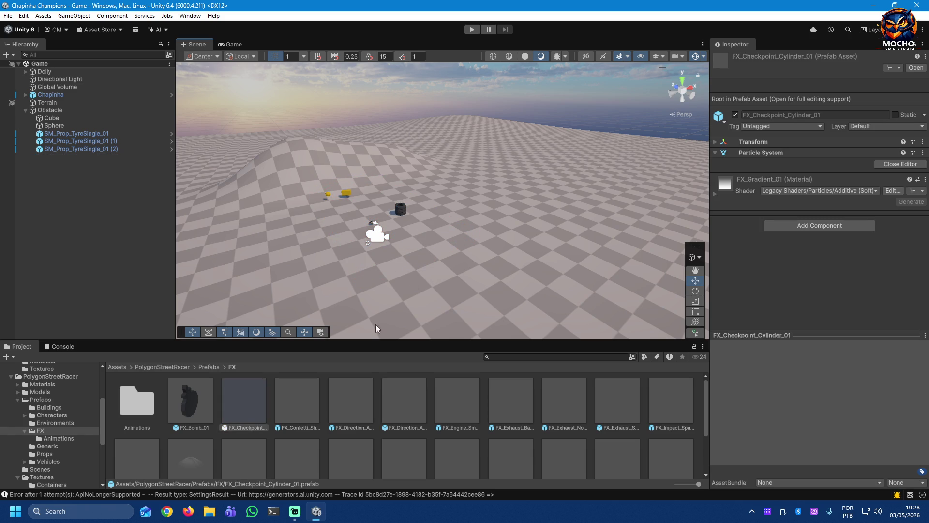
left_click(402, 404)
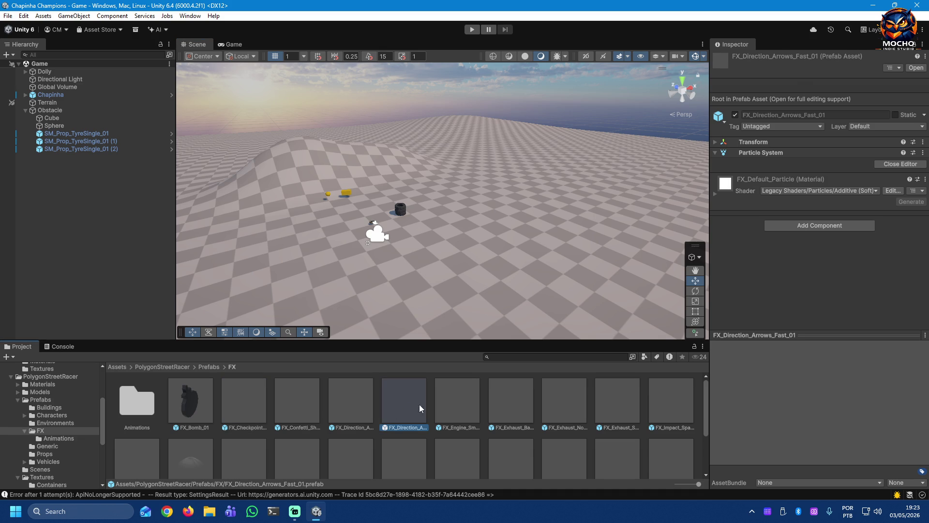
left_click(450, 402)
left_click_drag(457, 407, 452, 273)
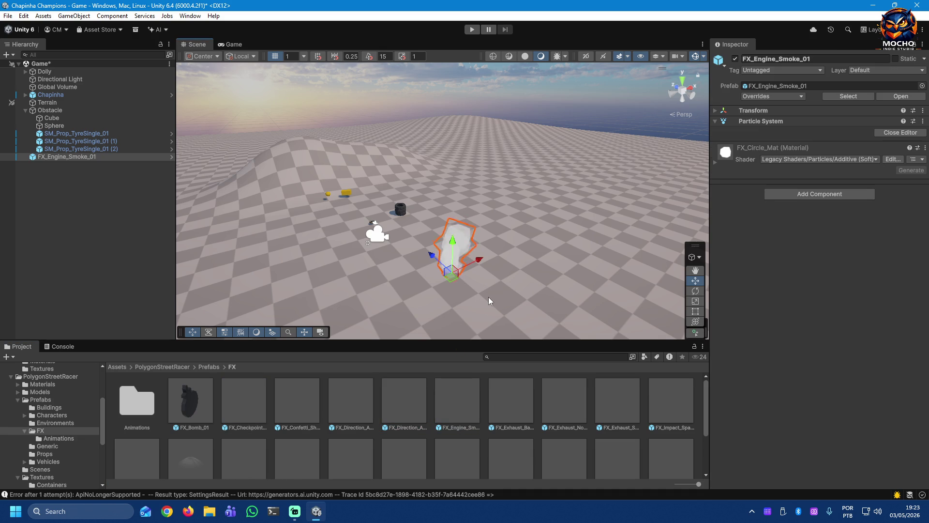
key("ctrl+z")
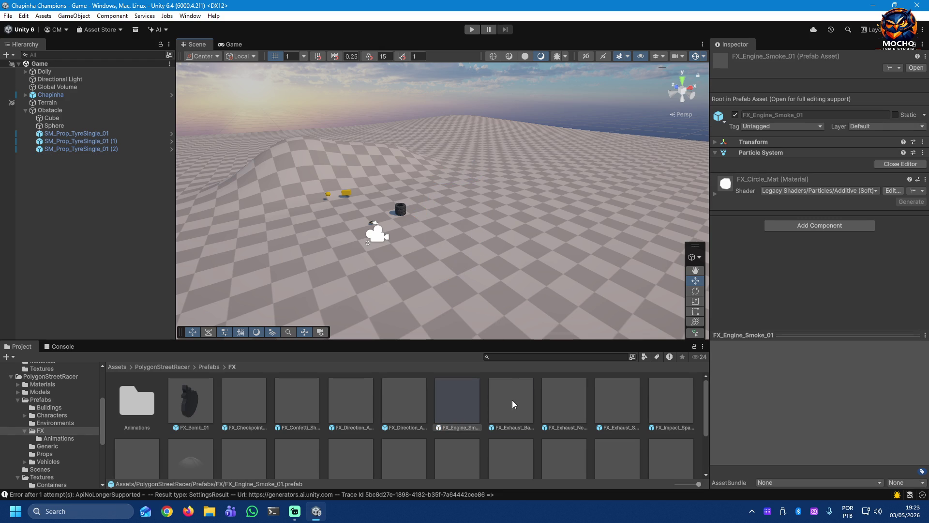
left_click_drag(481, 290, 481, 291)
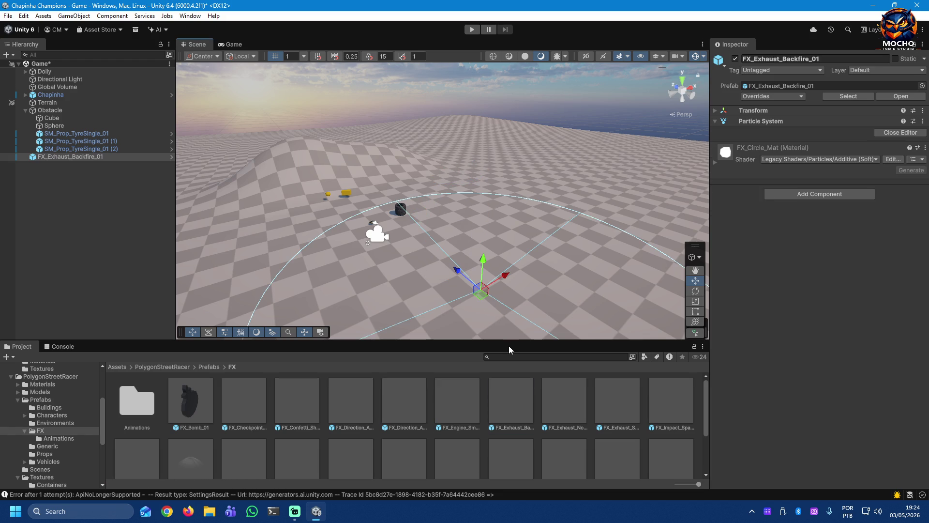
key("ctrl+z")
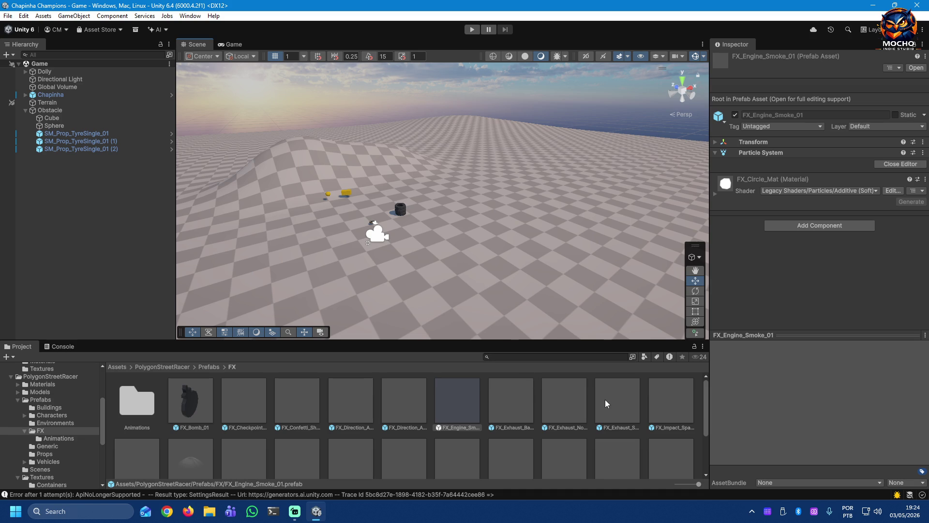
Step: Preview and discard the flat and sphere impact sparks effects in the scene
left_click_drag(668, 402, 497, 270)
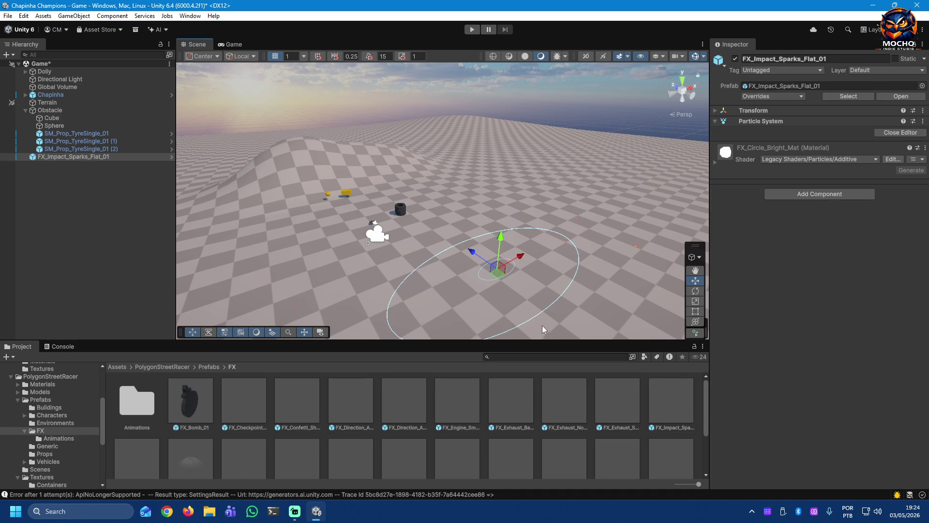
key("ctrl+z")
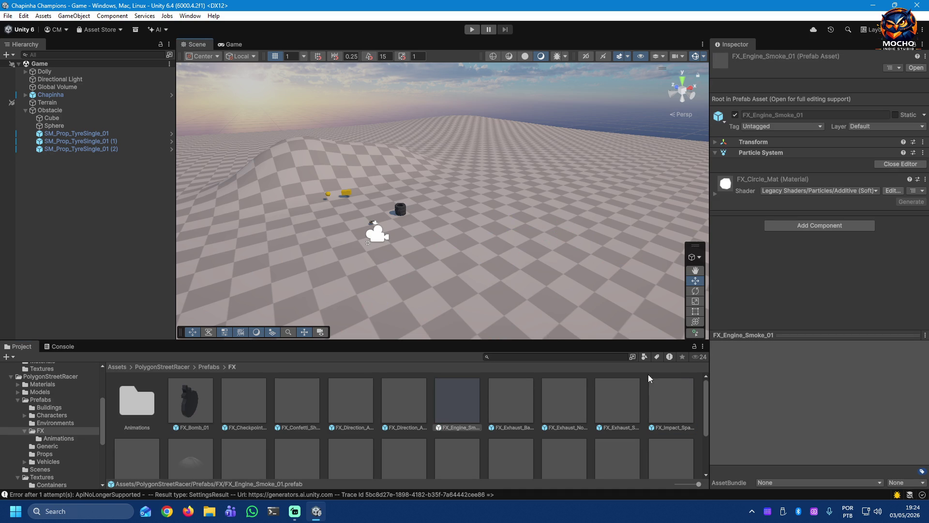
left_click_drag(705, 386, 707, 417)
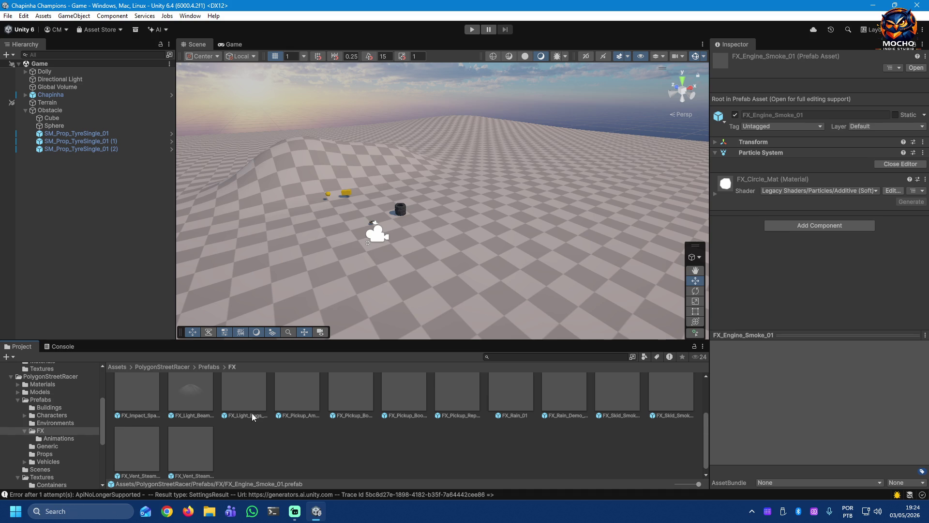
scroll(147, 390, "up", 1)
left_click_drag(447, 273, 447, 270)
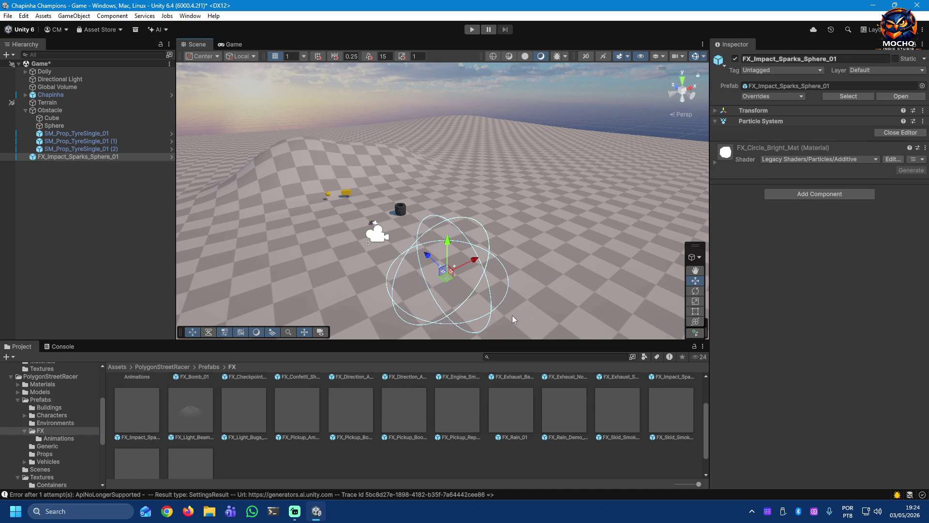
key("ctrl+z")
scroll(194, 413, "up", 2)
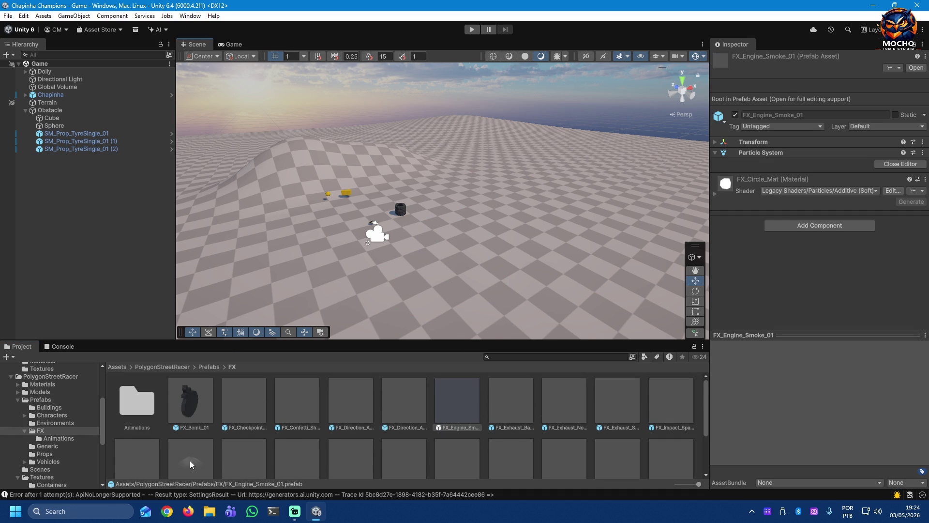
scroll(190, 460, "down", 1)
left_click_drag(190, 458, 423, 265)
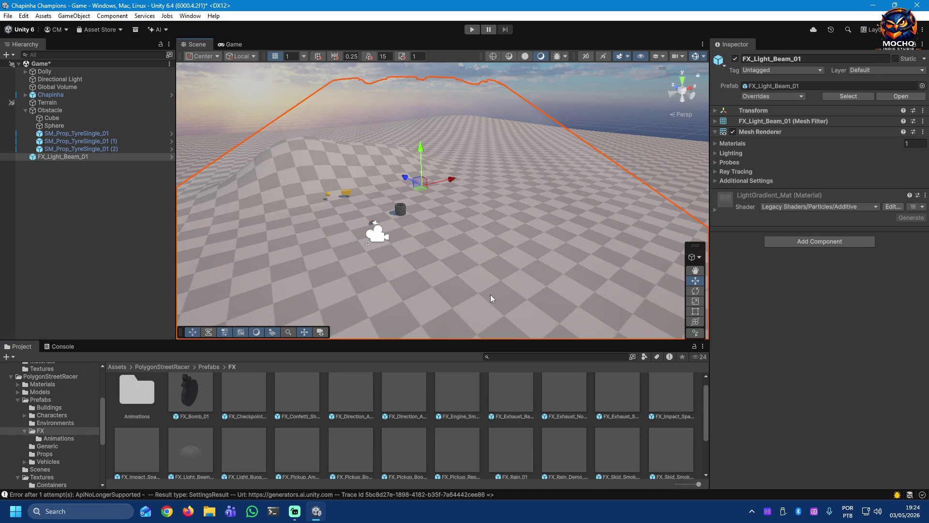
Step: Remove the light beam after viewing it, then preview and discard the light bugs and ammo pickup effects
left_click_drag(491, 294, 291, 311)
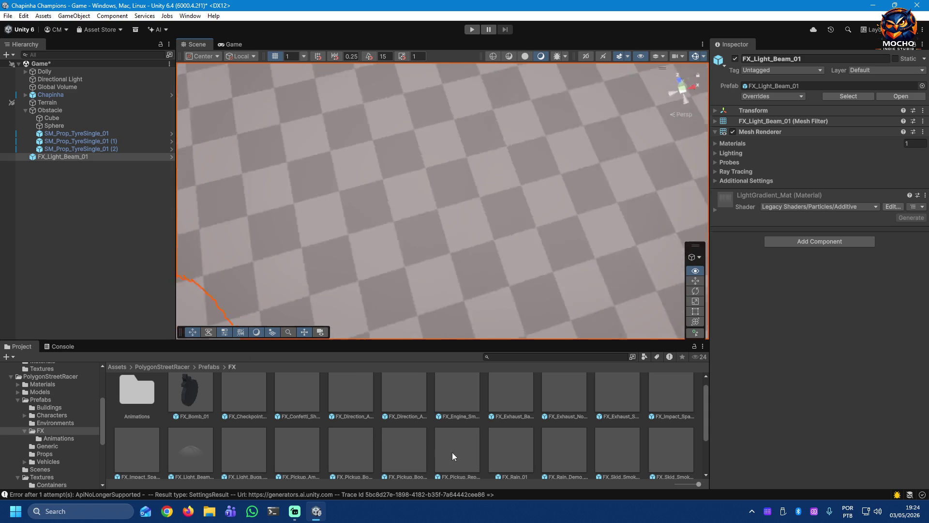
left_click_drag(291, 311, 479, 285)
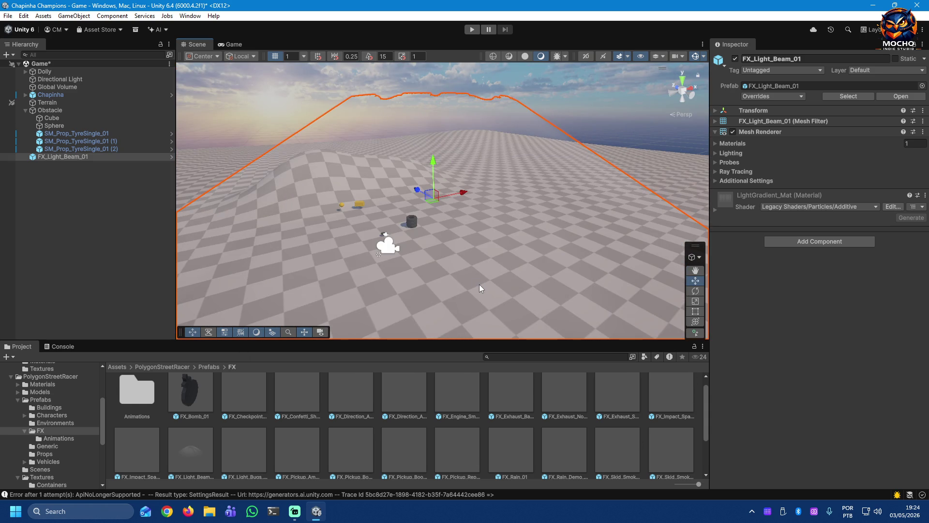
key("ctrl+z")
scroll(316, 412, "down", 1)
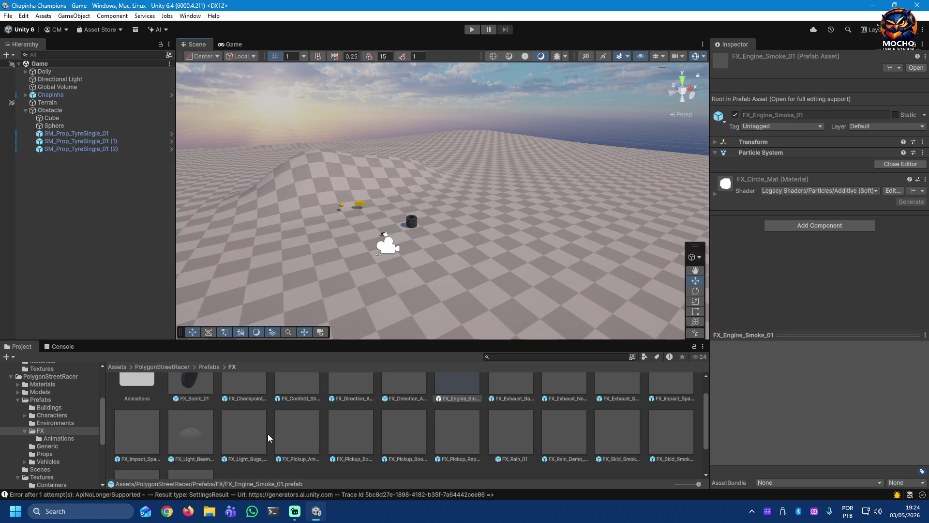
left_click_drag(245, 442, 465, 294)
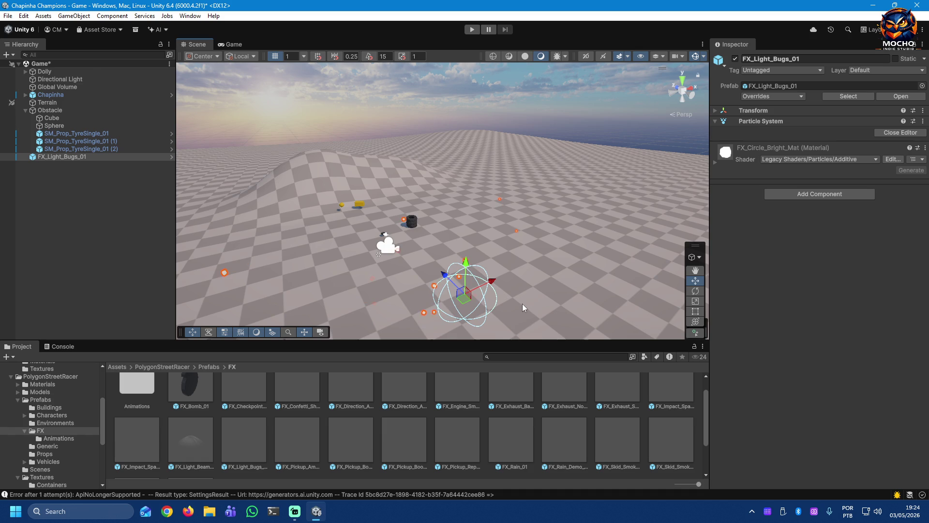
key("ctrl+z")
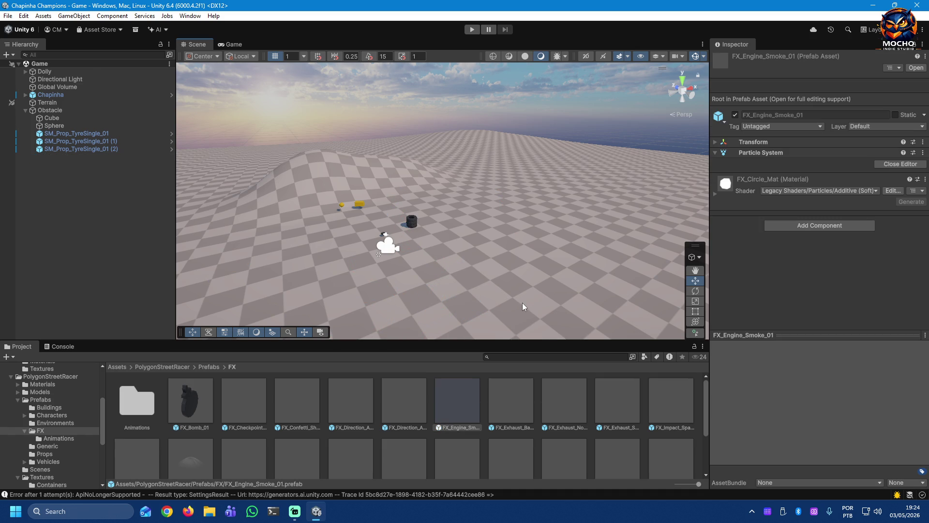
scroll(372, 426, "down", 2)
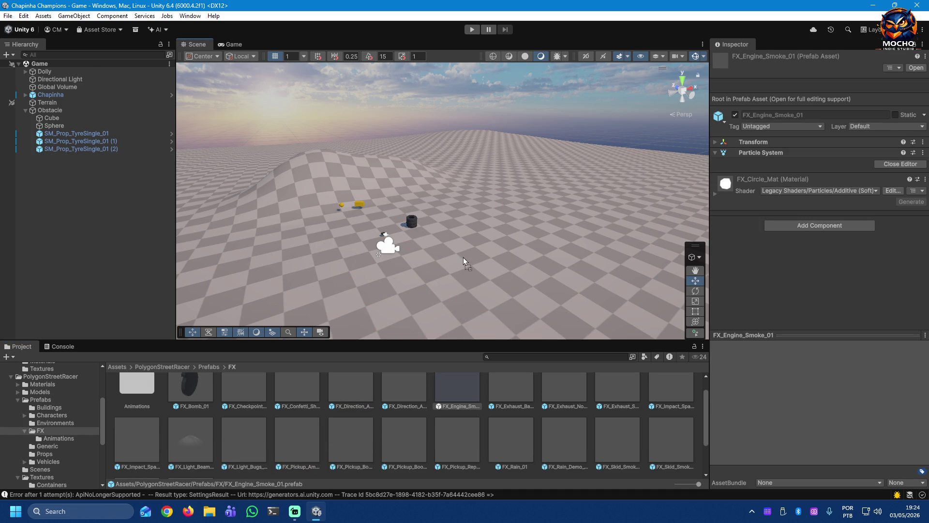
left_click_drag(299, 442, 457, 277)
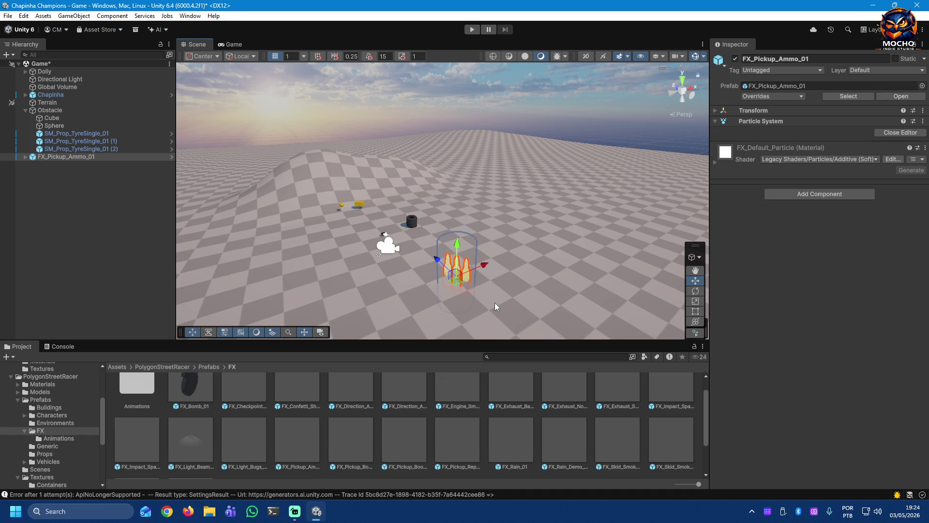
key("ctrl+z")
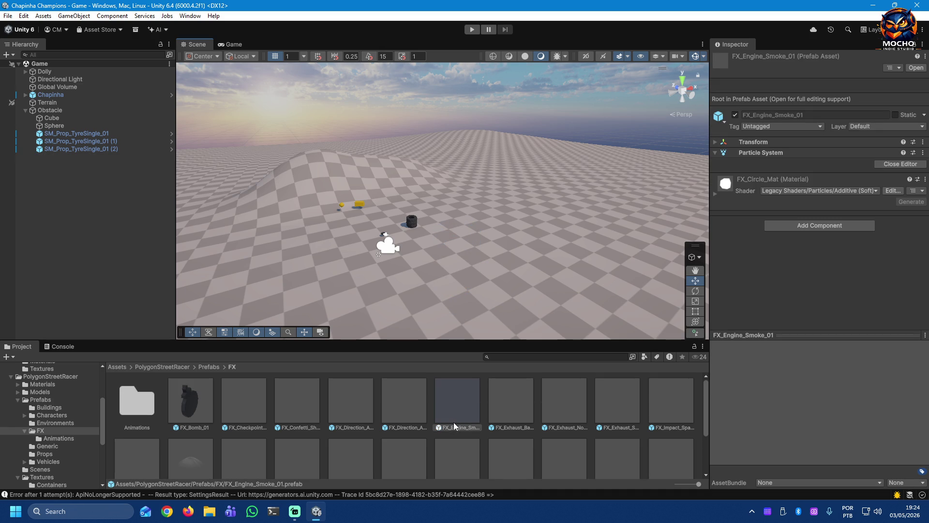
scroll(374, 458, "down", 2)
scroll(379, 452, "down", 1)
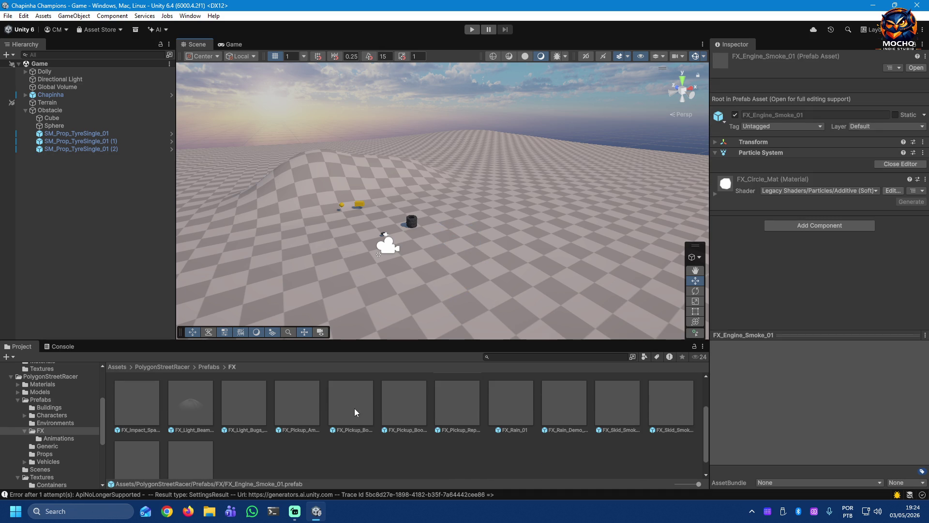
scroll(354, 405, "up", 1)
Step: Preview and discard the bomb and boost pickup effects, then shrink the asset thumbnails
left_click_drag(462, 272, 465, 275)
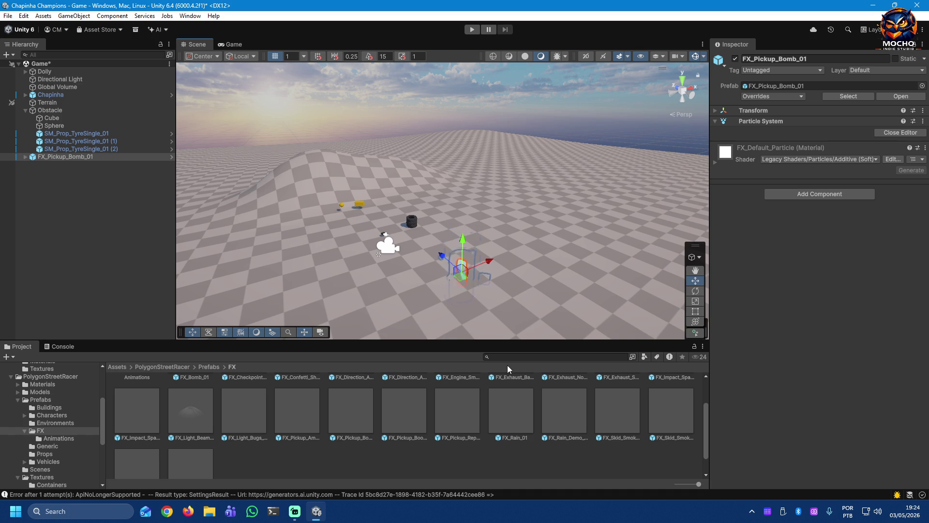
key("ctrl+z")
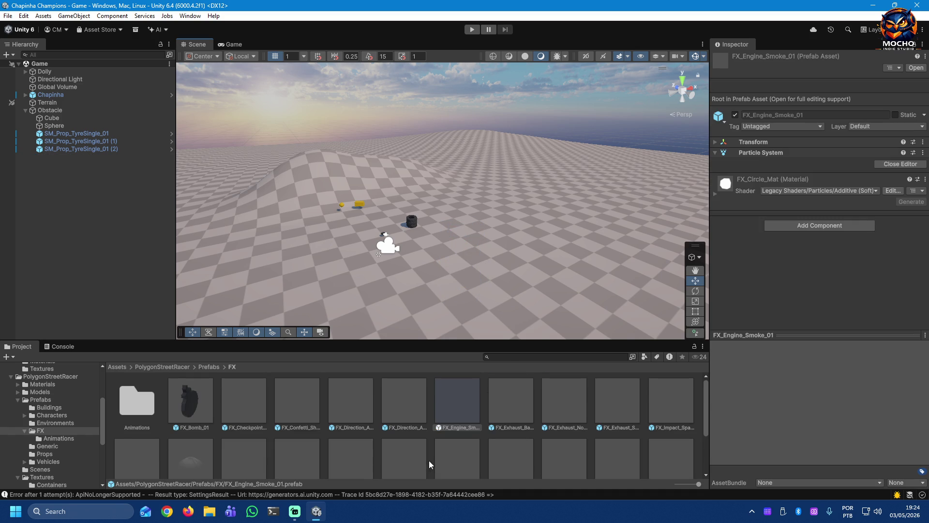
scroll(429, 460, "down", 1)
left_click_drag(468, 275, 469, 277)
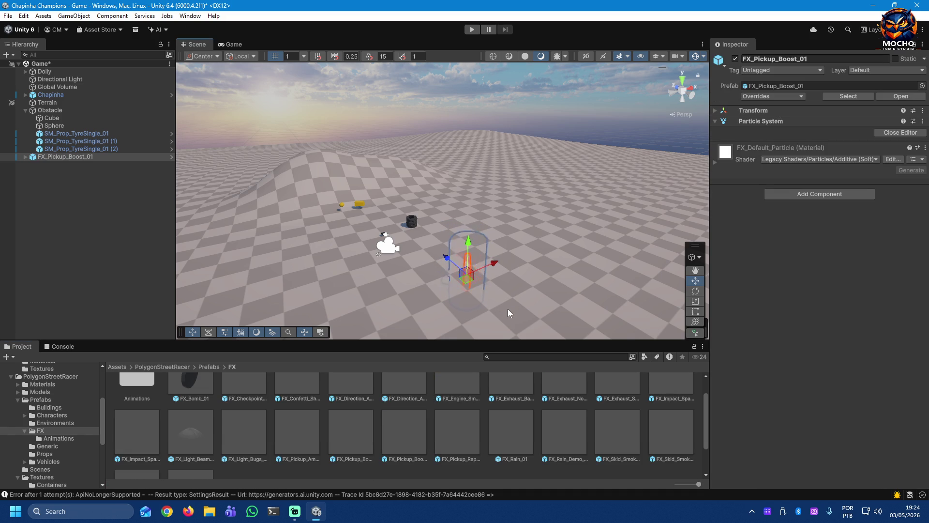
key("ctrl+z")
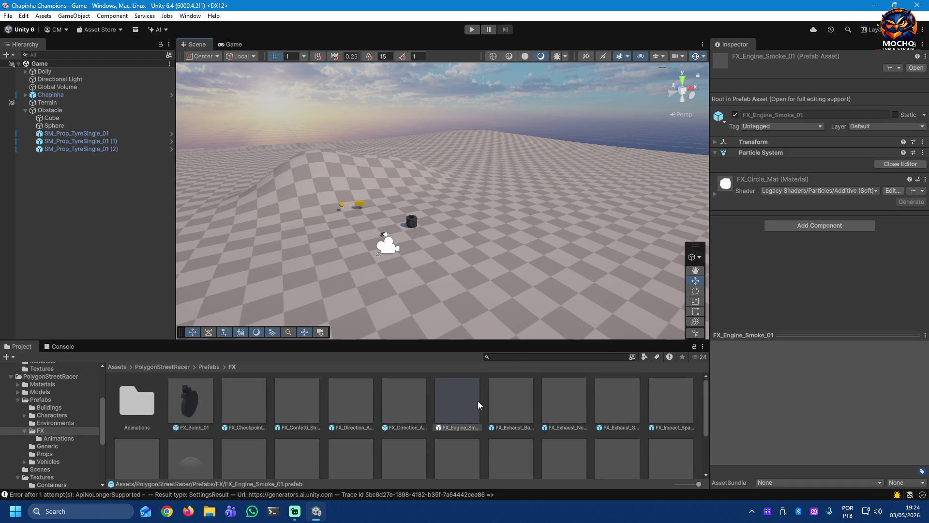
scroll(478, 401, "down", 1)
left_click(692, 484)
left_click_drag(691, 485, 690, 486)
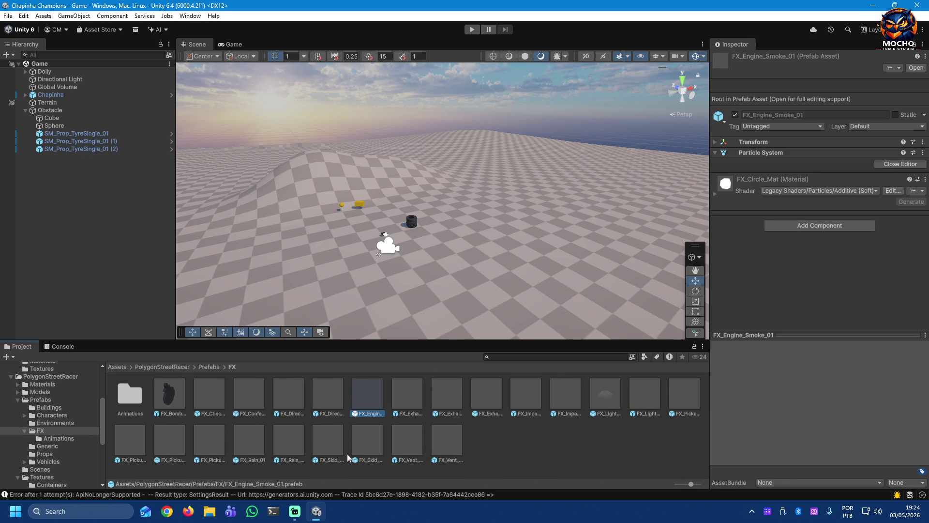
left_click(681, 397)
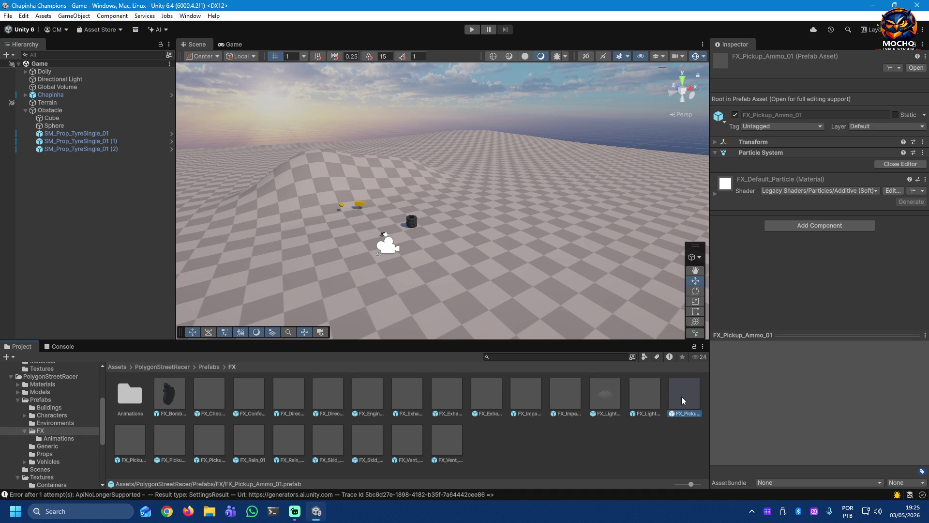
left_click(137, 444)
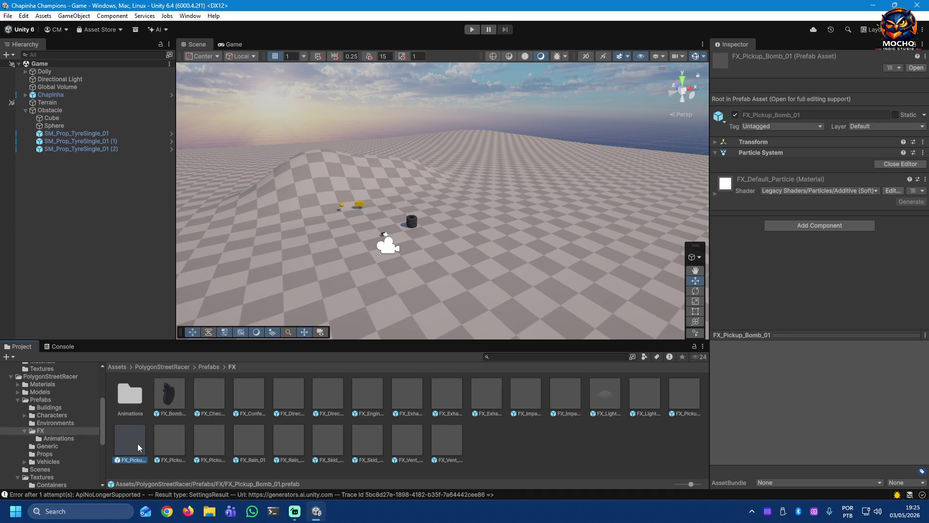
left_click(174, 445)
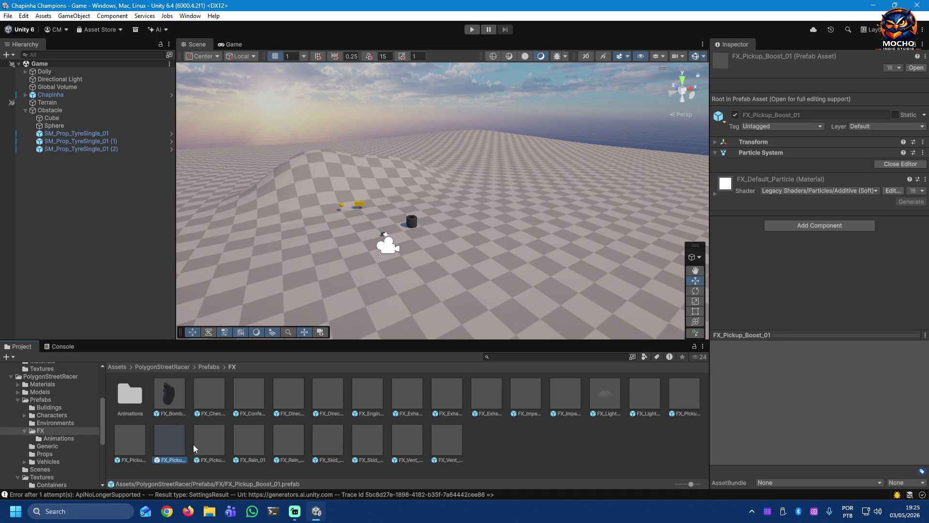
left_click(214, 440)
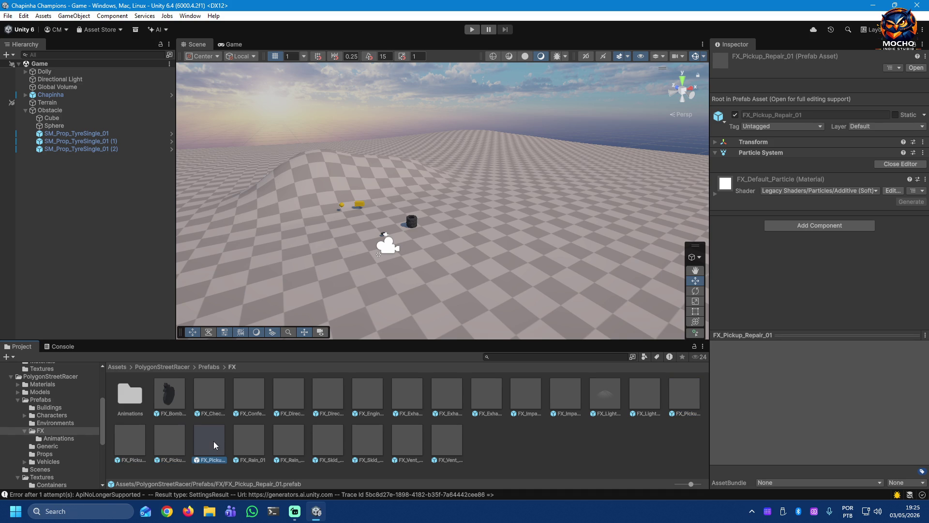
left_click(245, 440)
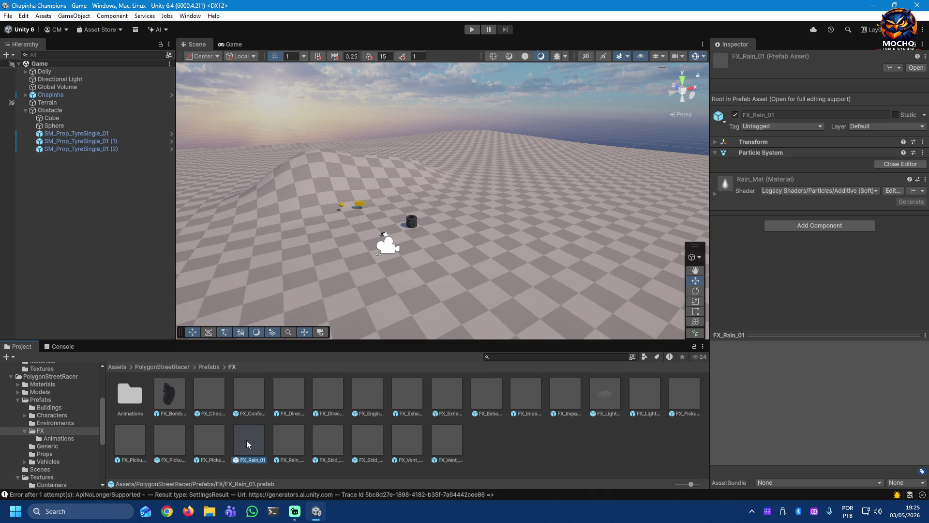
left_click_drag(442, 266, 446, 274)
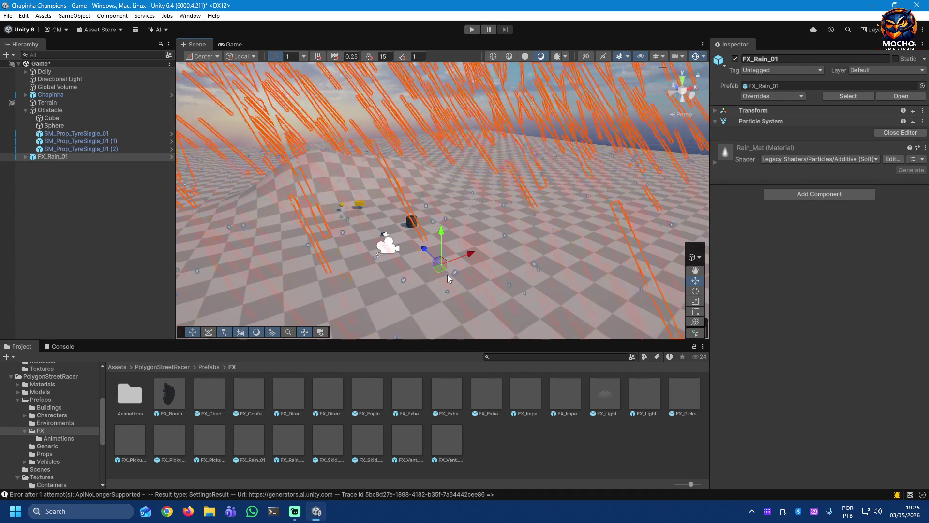
left_click(132, 287)
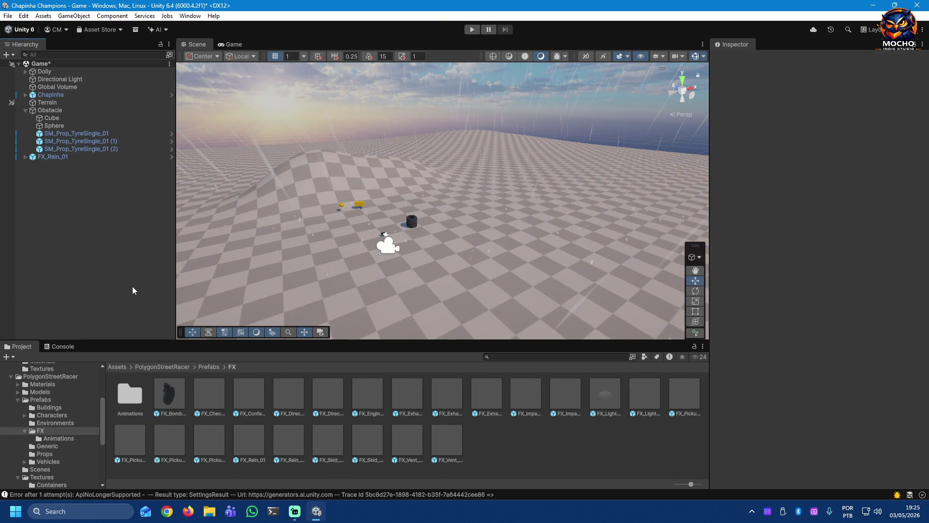
left_click(239, 45)
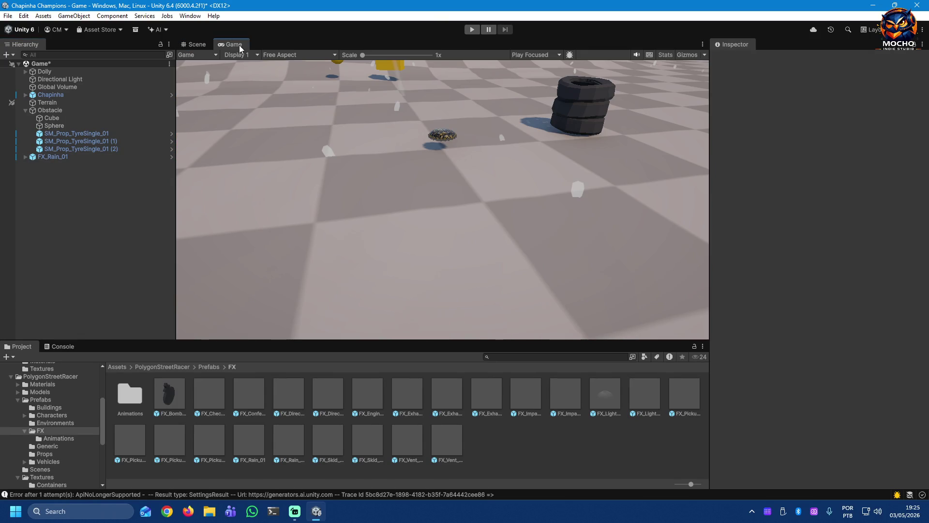
left_click(195, 45)
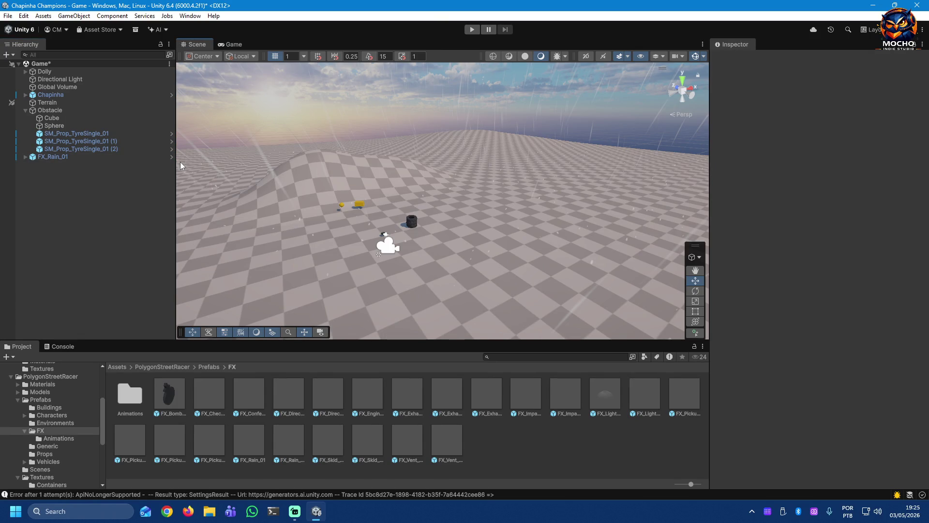
left_click(69, 156)
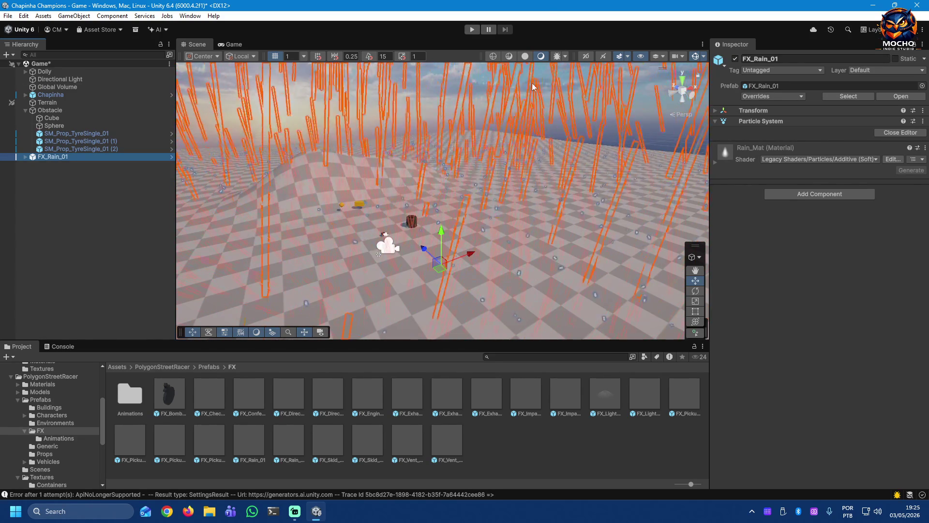
left_click(234, 44)
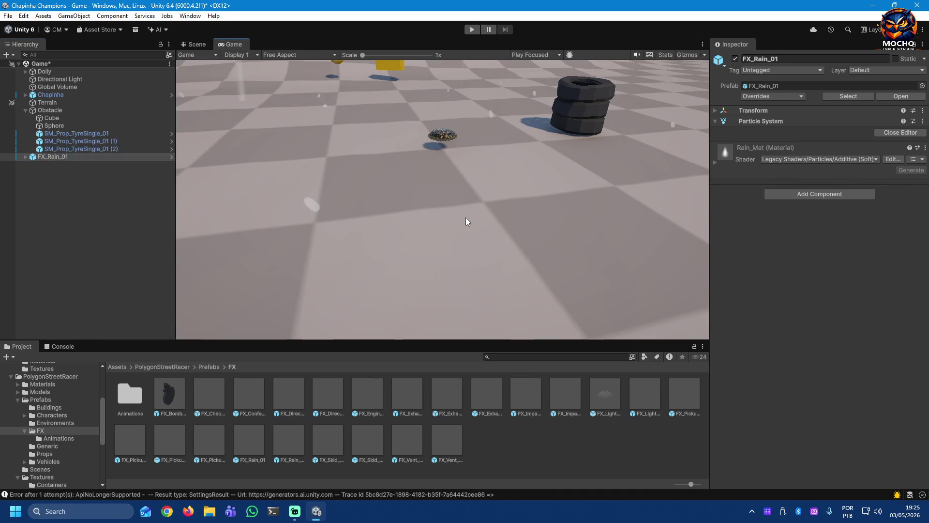
left_click(194, 45)
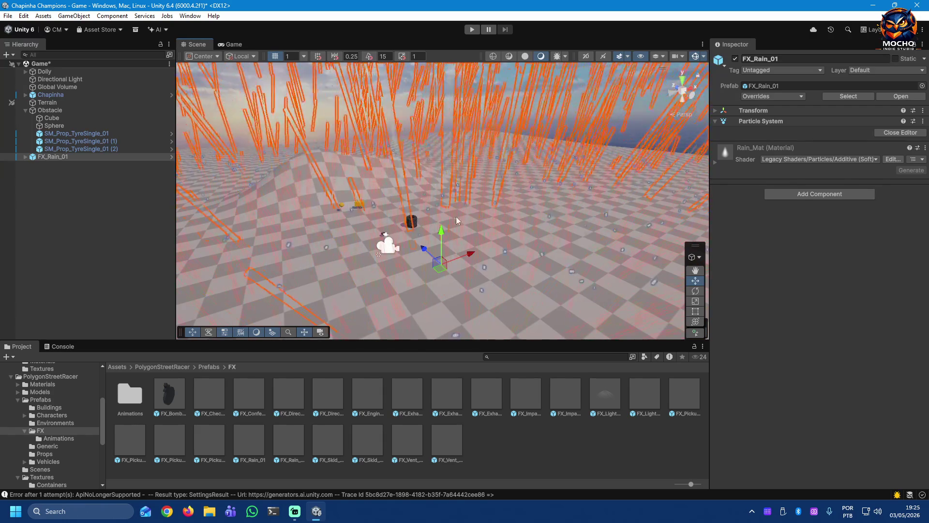
left_click(77, 156)
key("ctrl+z")
key("ctrl+y")
key("ctrl+z")
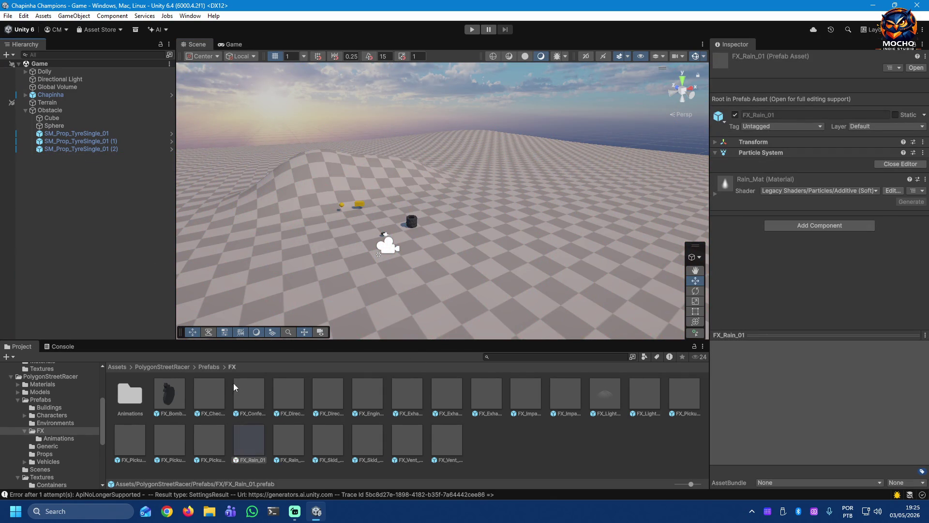
Step: Preview and discard FX_Rain_Demo_01 and FX_Skid_Smoke_Dark_01 in the scene
left_click(293, 446)
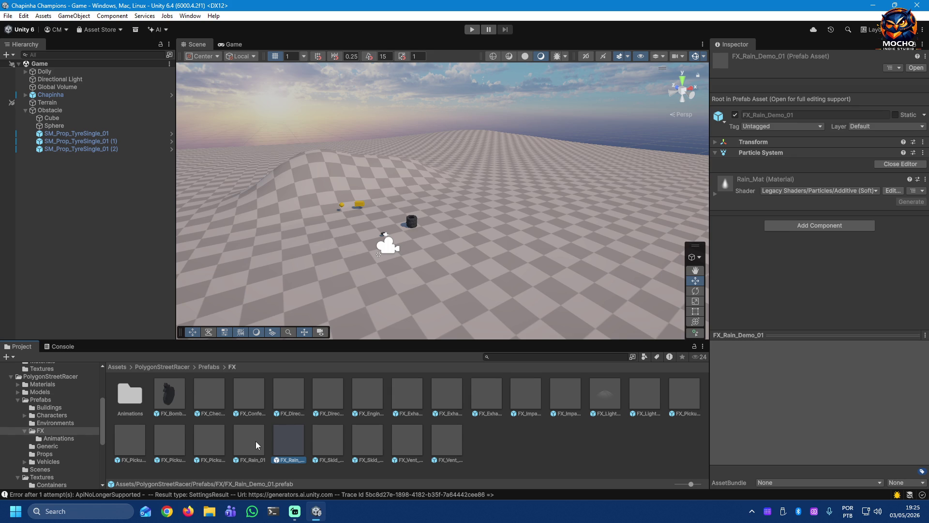
left_click(255, 441)
left_click(293, 445)
left_click_drag(292, 444, 422, 289)
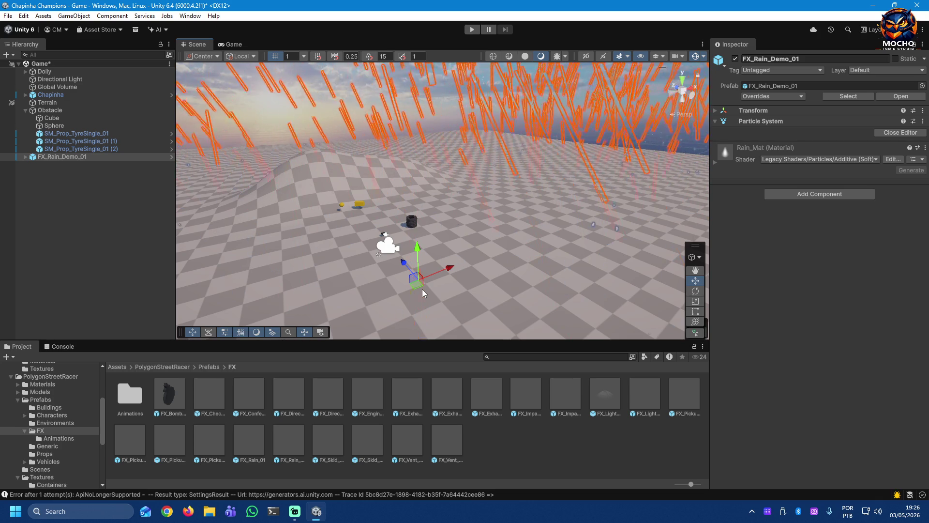
key("ctrl+z")
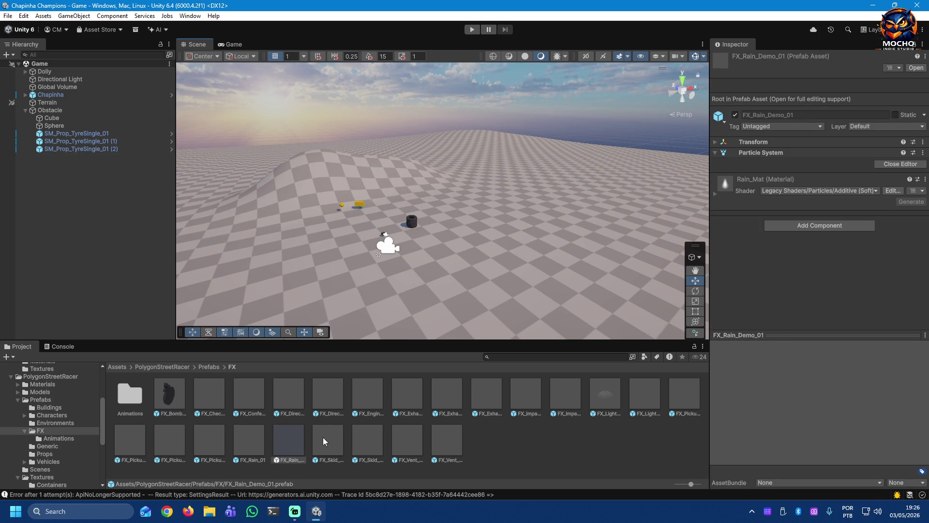
left_click(328, 439)
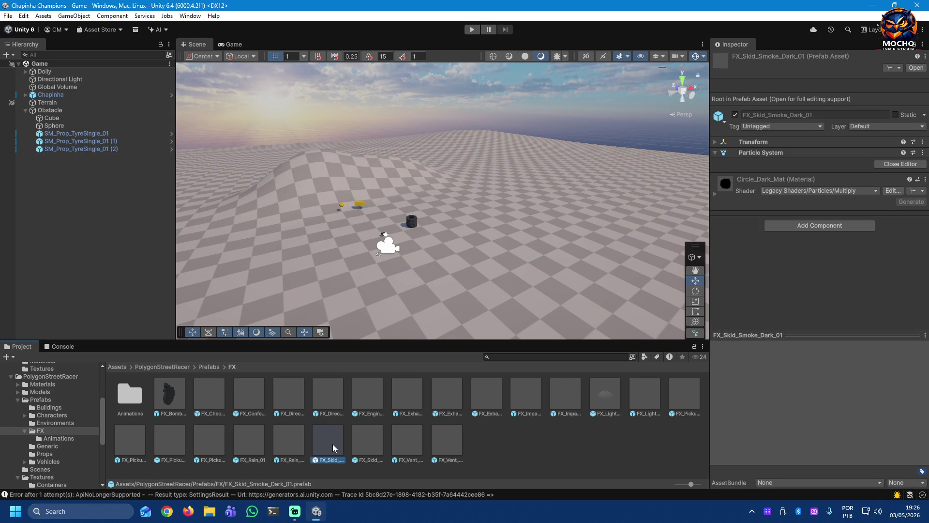
left_click_drag(333, 443, 424, 291)
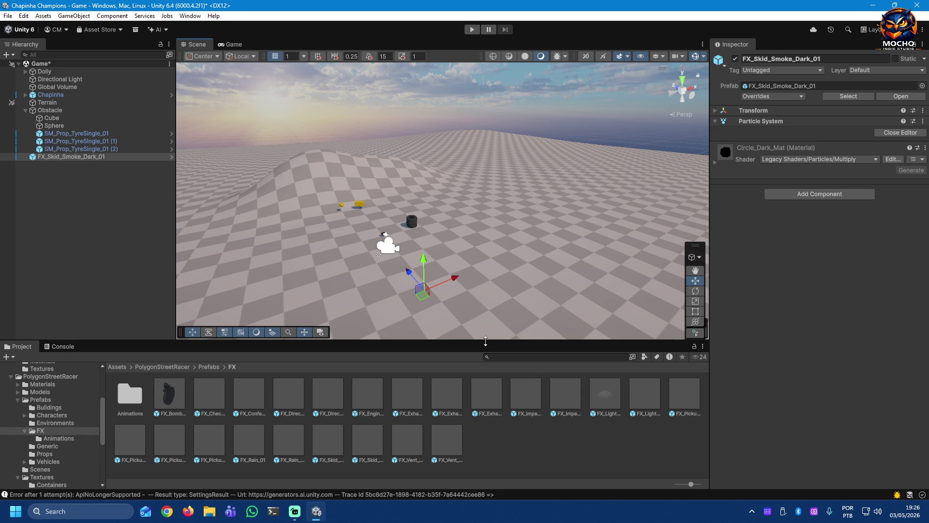
key("ctrl+z")
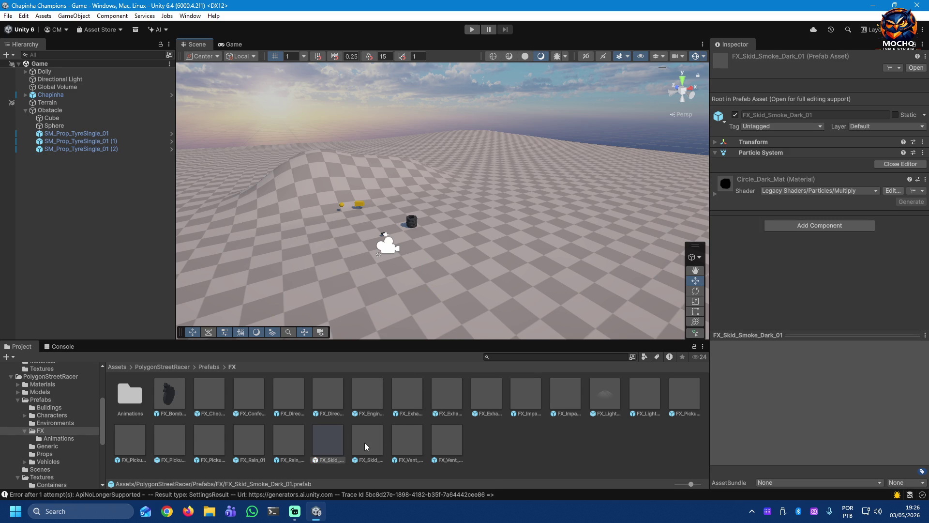
Step: Preview and discard FX_Vent_Steam_01 and FX_Vent_Steam_Line_01, then show the FX Animations folder
left_click(412, 441)
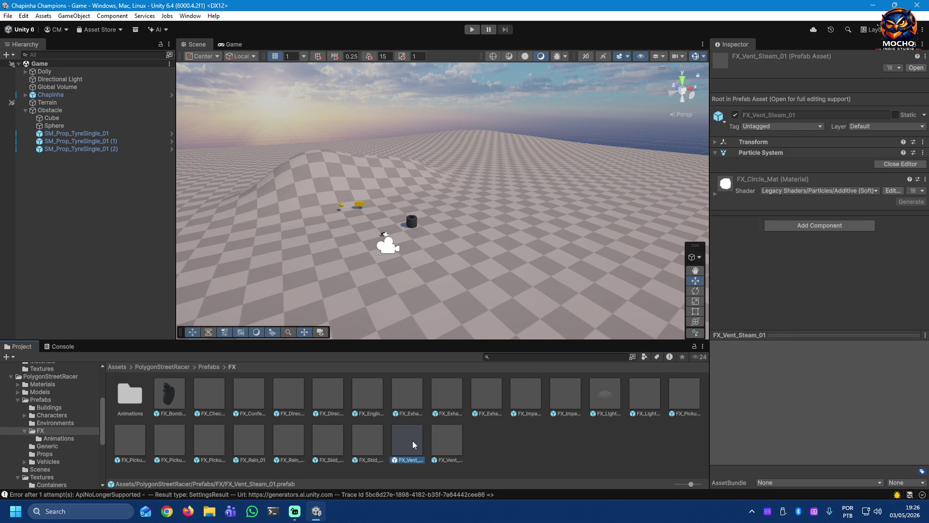
left_click_drag(406, 443, 404, 312)
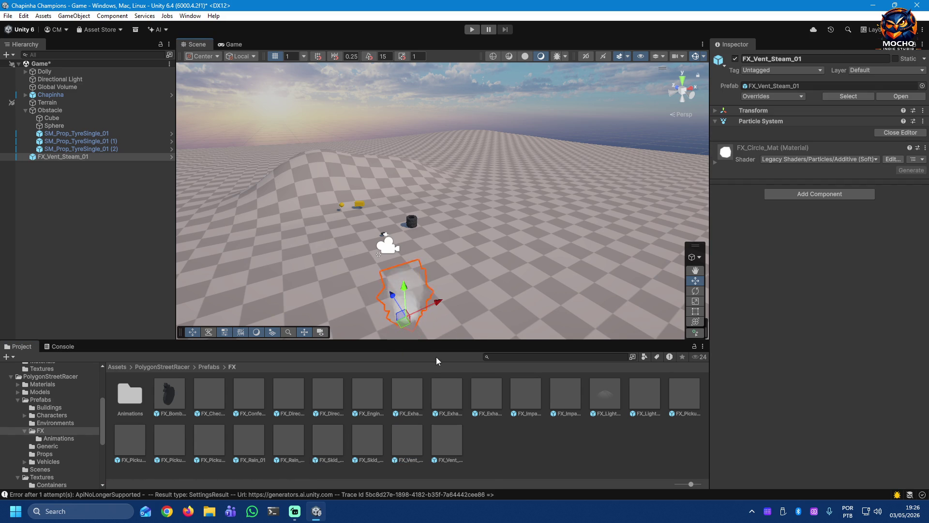
key("ctrl+z")
left_click(450, 442)
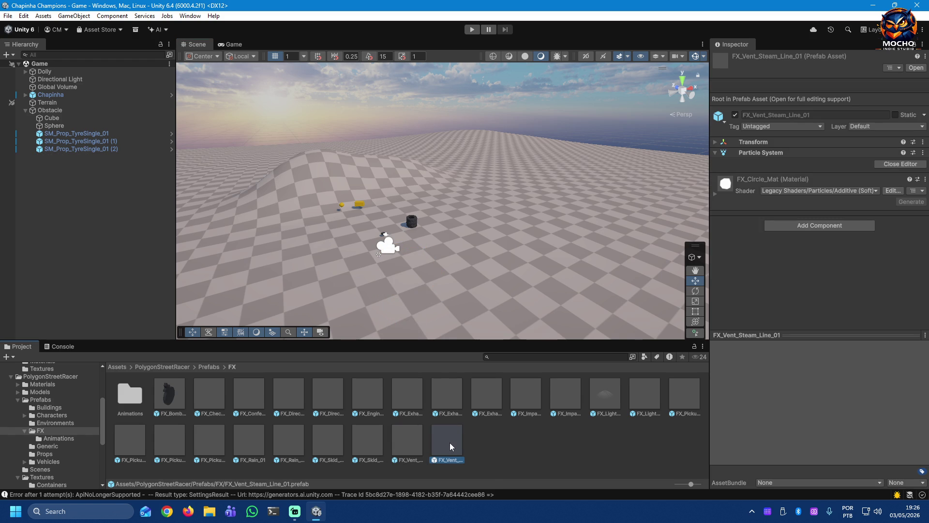
left_click_drag(449, 441, 461, 308)
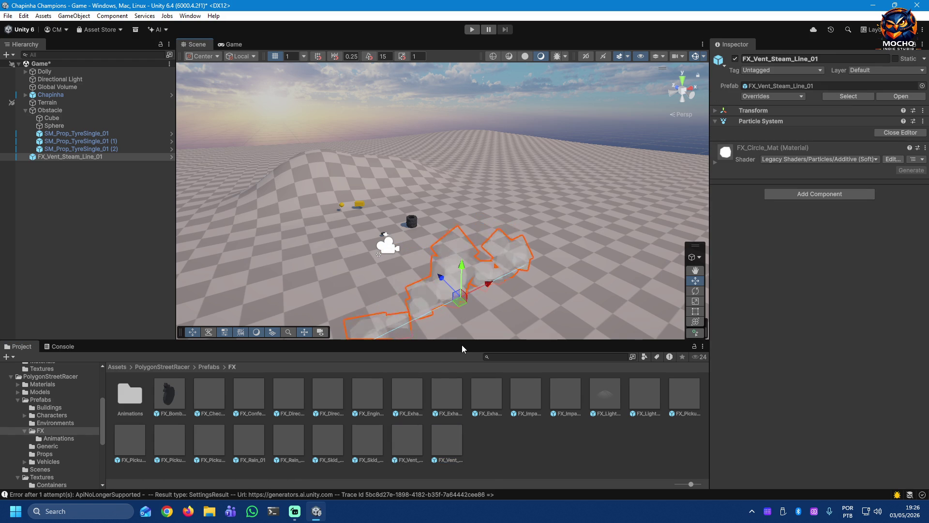
key("ctrl+z")
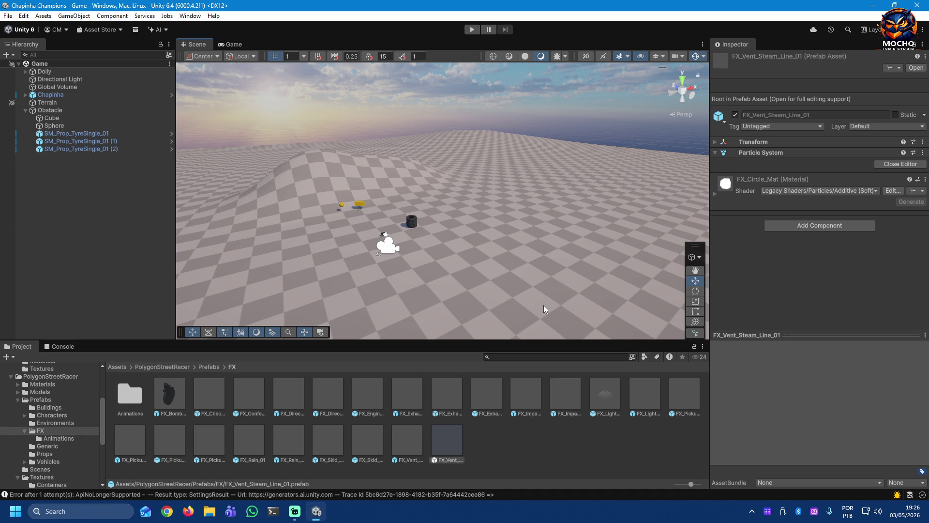
left_click(55, 440)
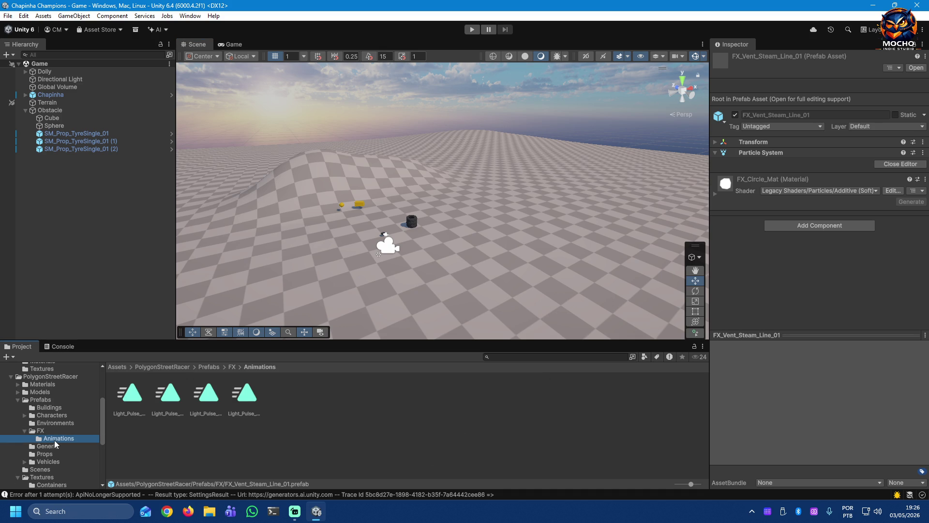
Step: Inspect the Light_Pulse_Animation clip and switch to the Generic prefabs folder
left_click(131, 391)
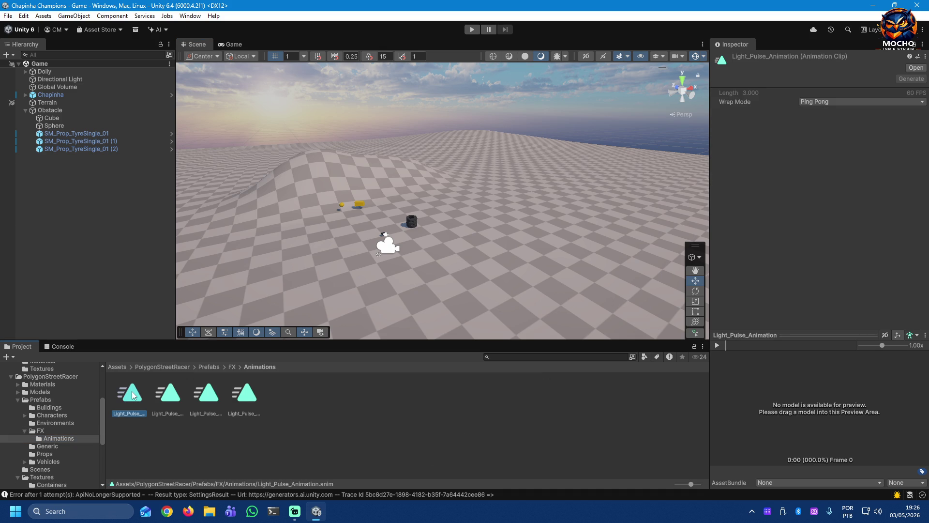
left_click(24, 430)
left_click(32, 439)
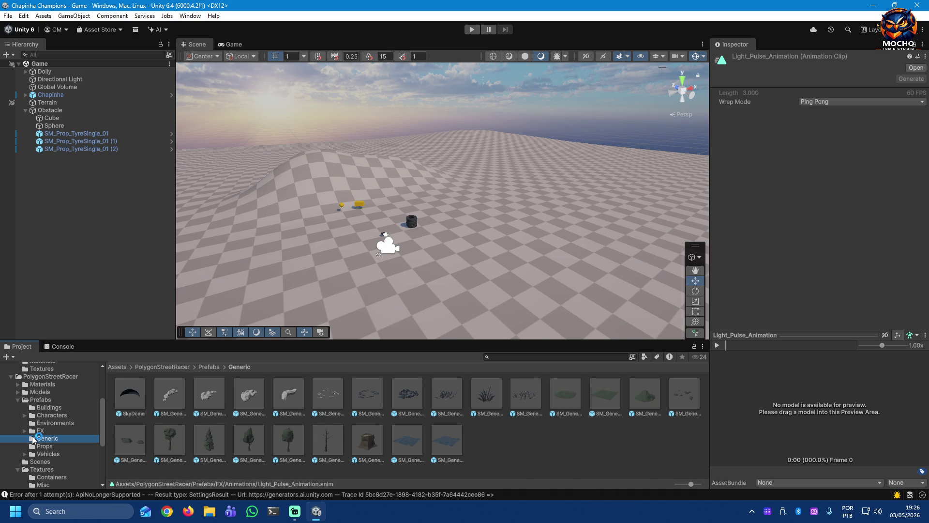
Step: Inspect the SkyDome, cloud, cloud ring and grass patch Generic prefabs
left_click(178, 399)
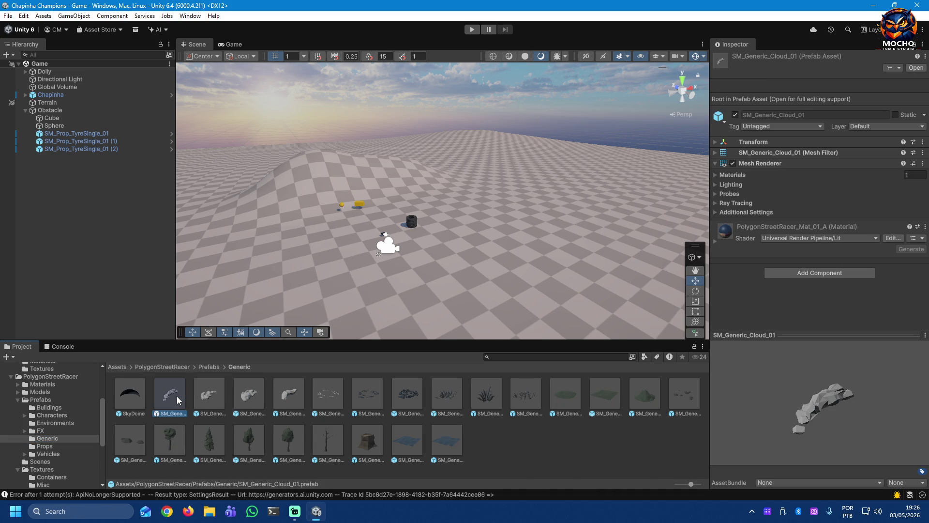
left_click(205, 396)
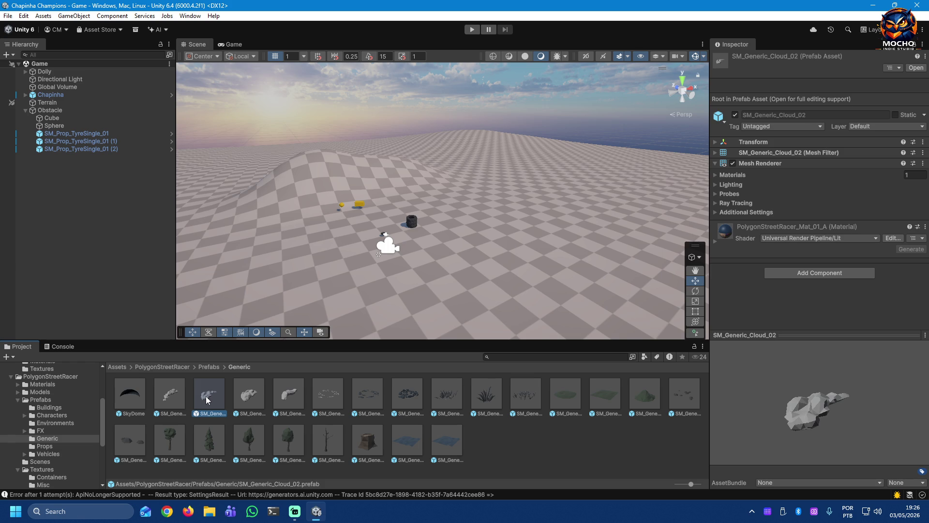
left_click(126, 396)
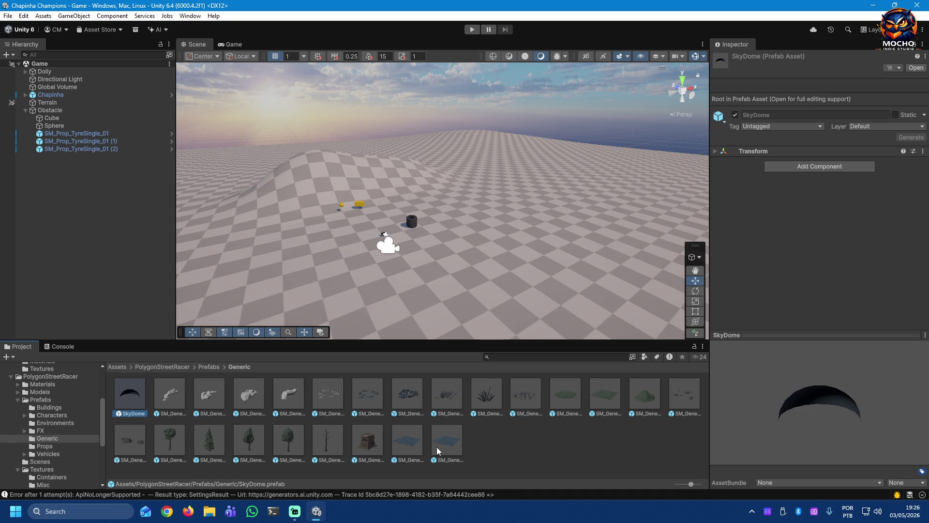
left_click(327, 398)
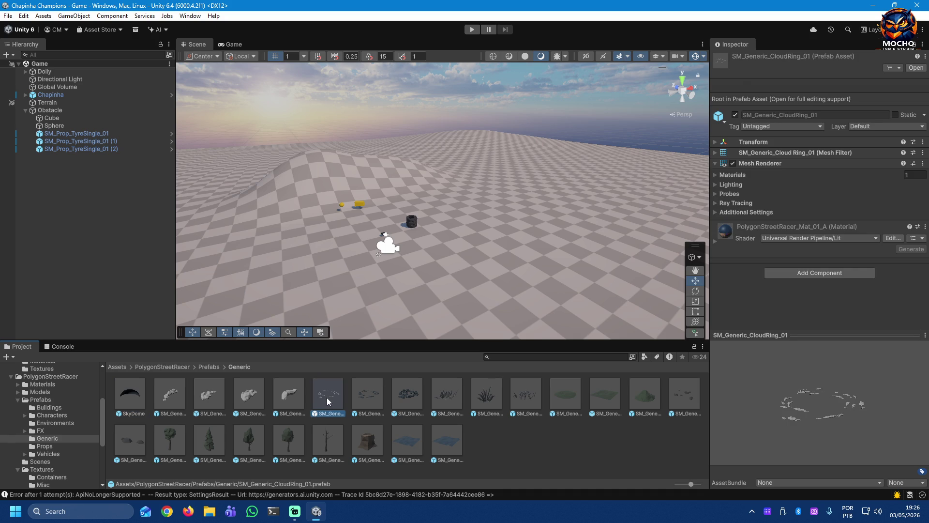
left_click(366, 401)
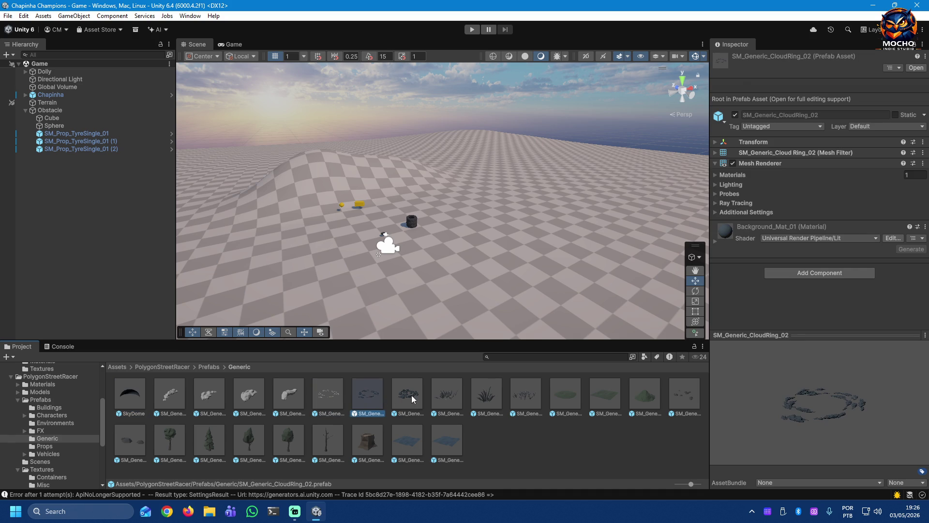
left_click(452, 397)
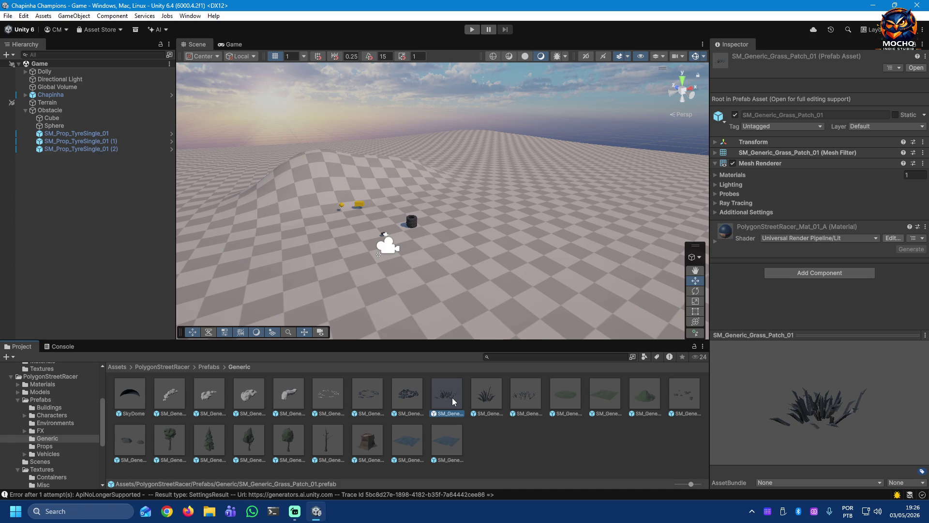
left_click(480, 400)
left_click(519, 395)
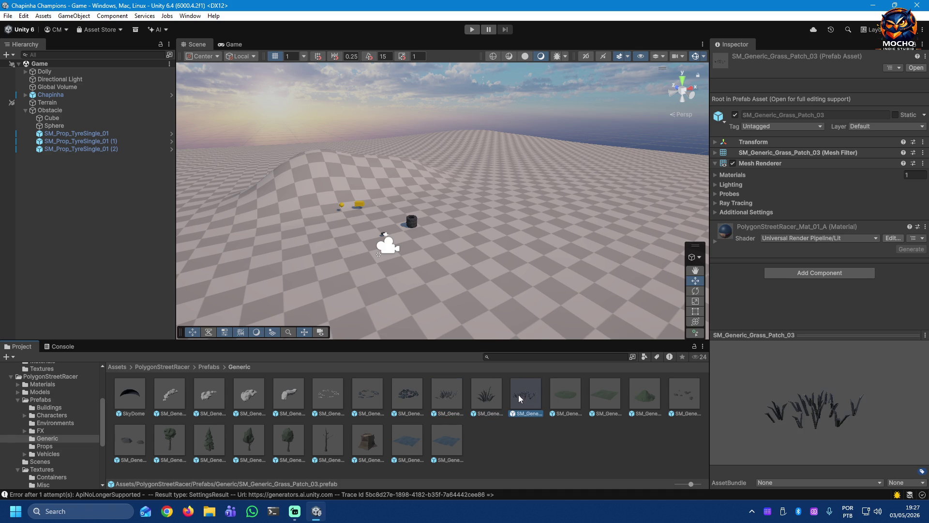
Step: Inspect the ground, rock and water plane prefabs, then show the Props prefab folder
left_click(563, 392)
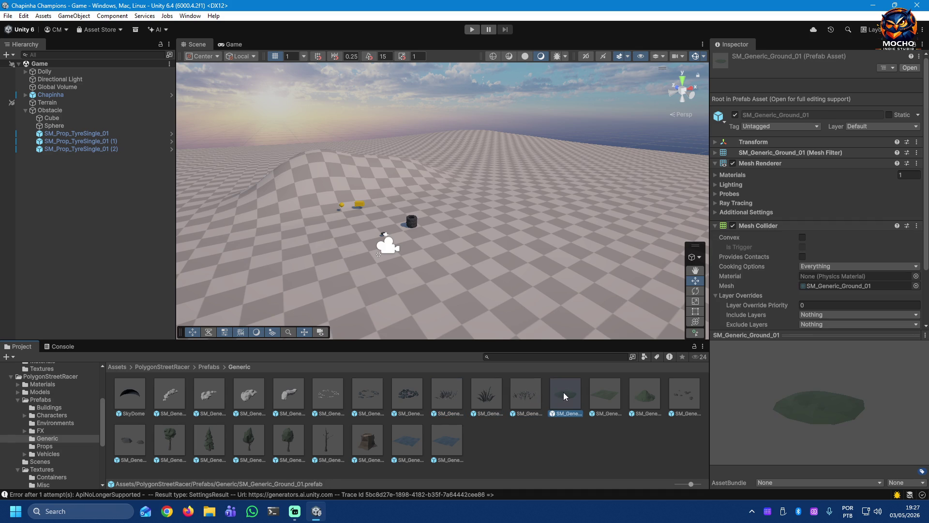
left_click(604, 393)
left_click(642, 398)
left_click(687, 398)
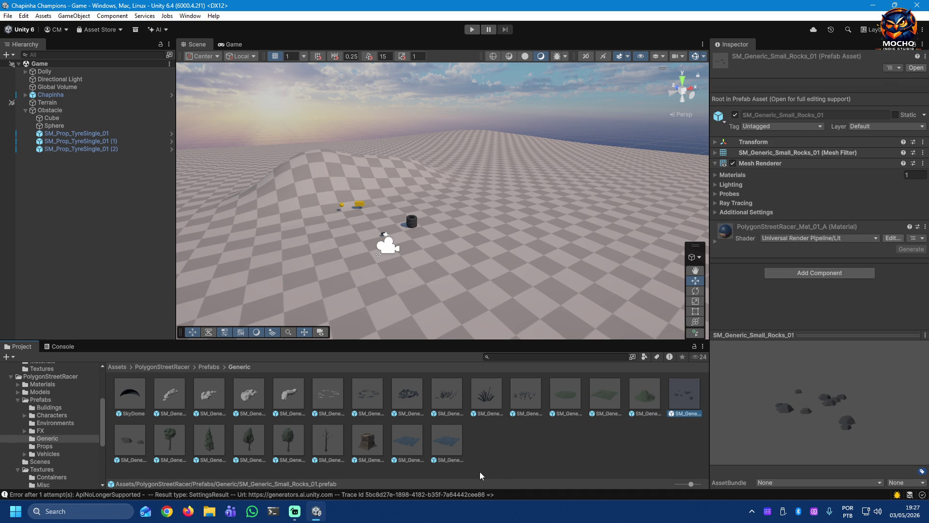
left_click(453, 441)
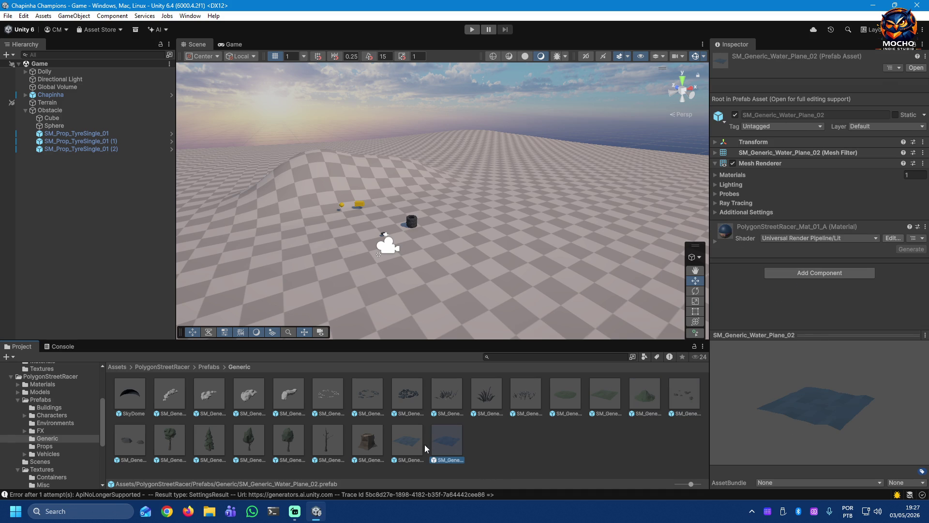
left_click(408, 441)
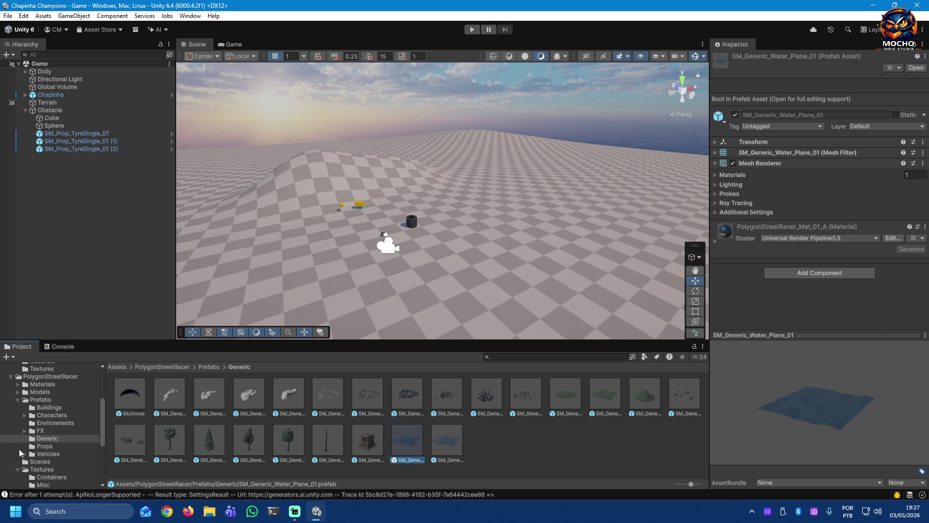
left_click(43, 447)
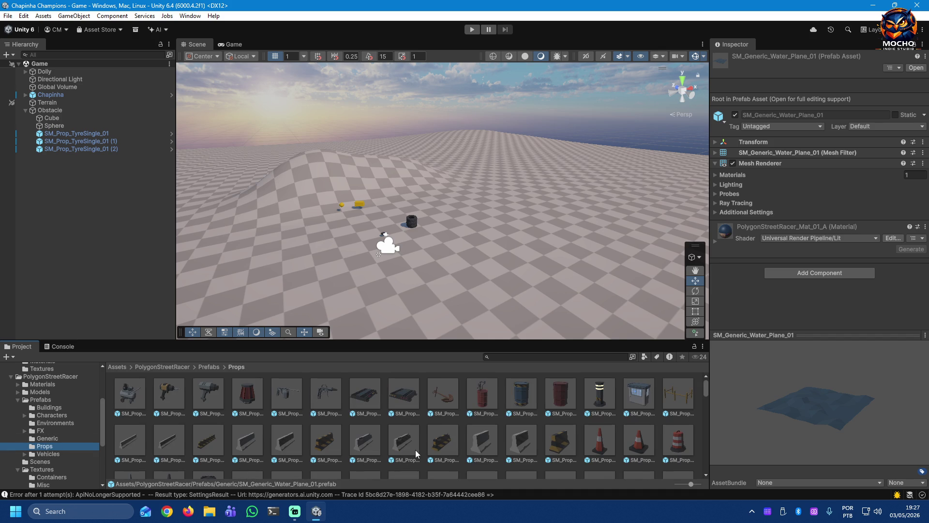
Step: Preview the striped concrete barriers, crash barrel and SM_Prop_Barrier_Tyre_StackB_04 props
left_click(402, 444)
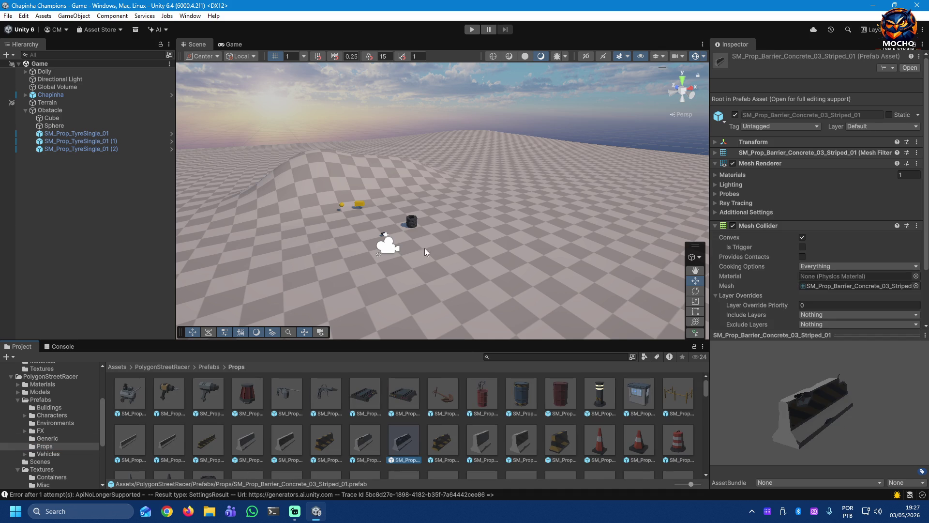
left_click(359, 206)
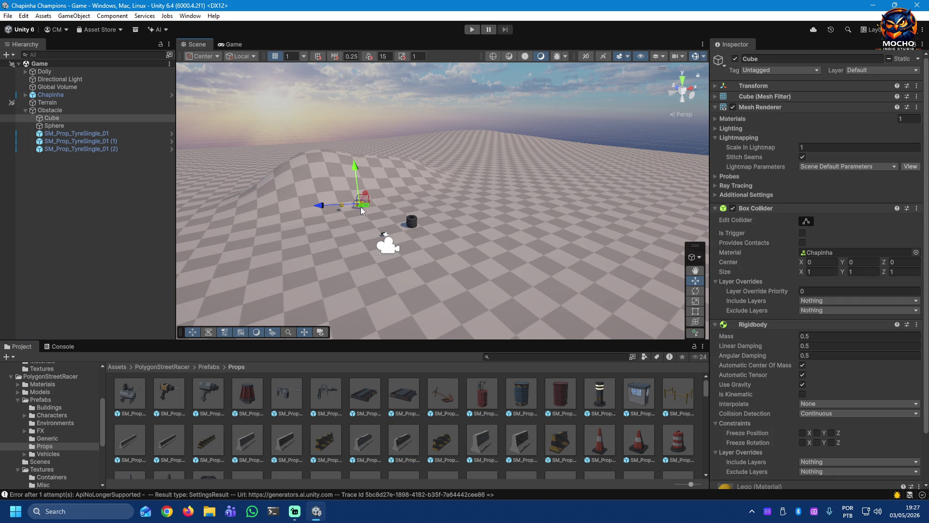
left_click(522, 444)
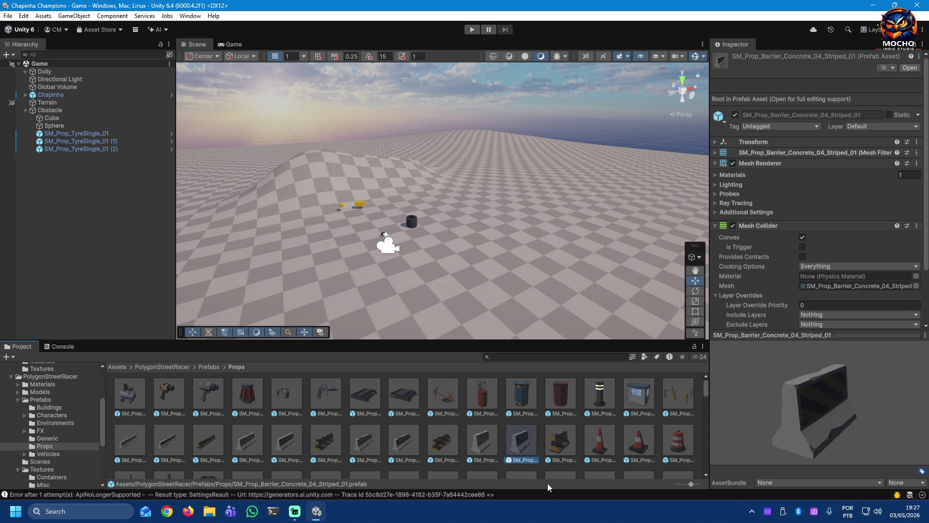
left_click(557, 446)
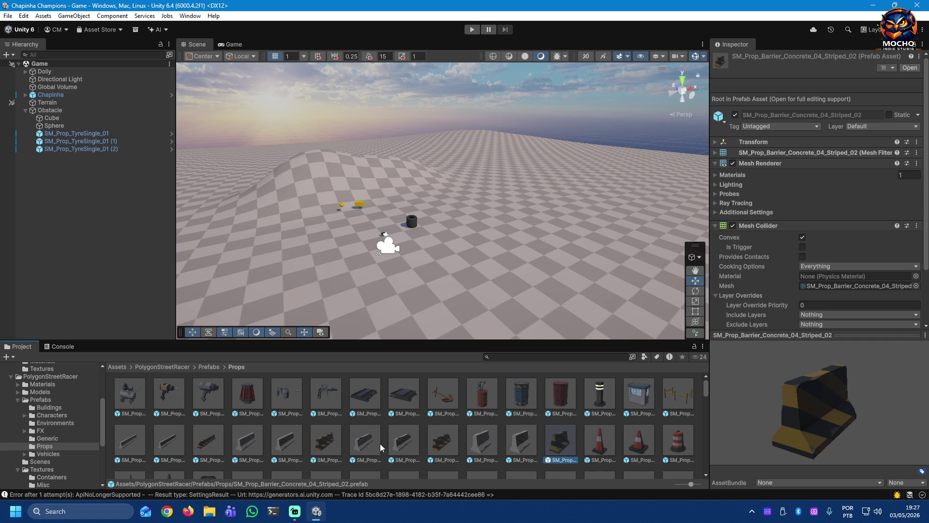
scroll(380, 443, "down", 2)
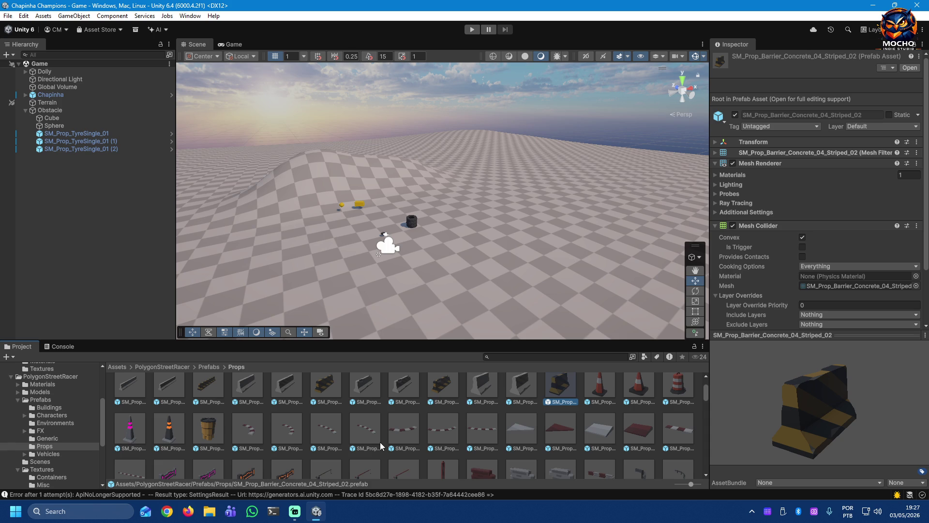
left_click(211, 438)
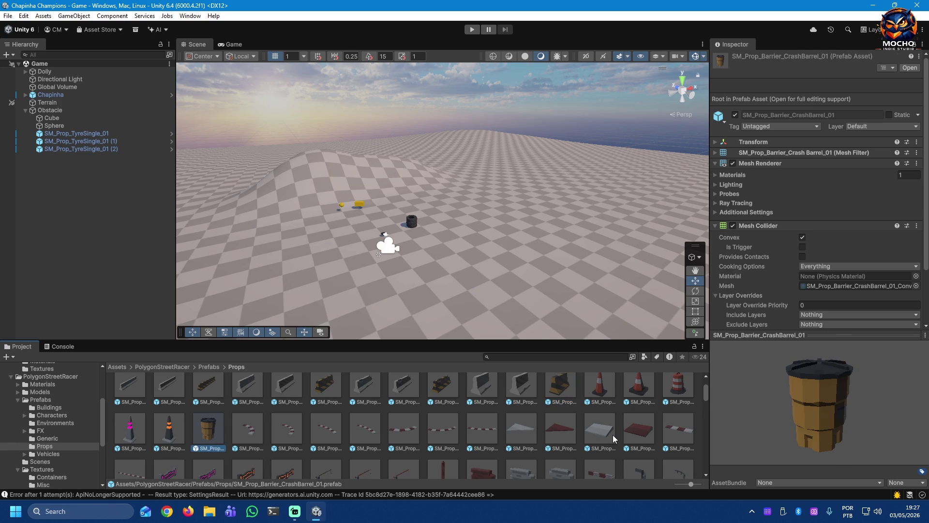
scroll(613, 435, "down", 1)
scroll(613, 434, "down", 1)
scroll(614, 435, "down", 1)
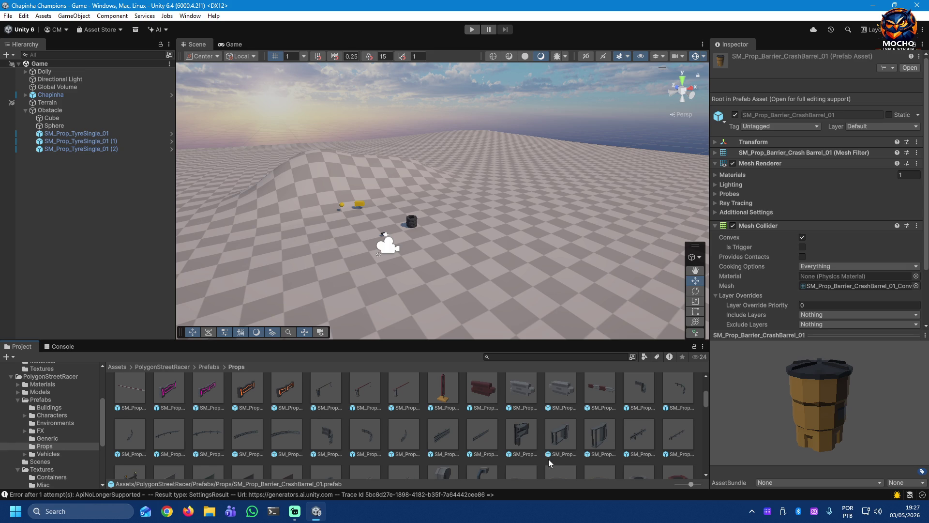
scroll(545, 458, "down", 1)
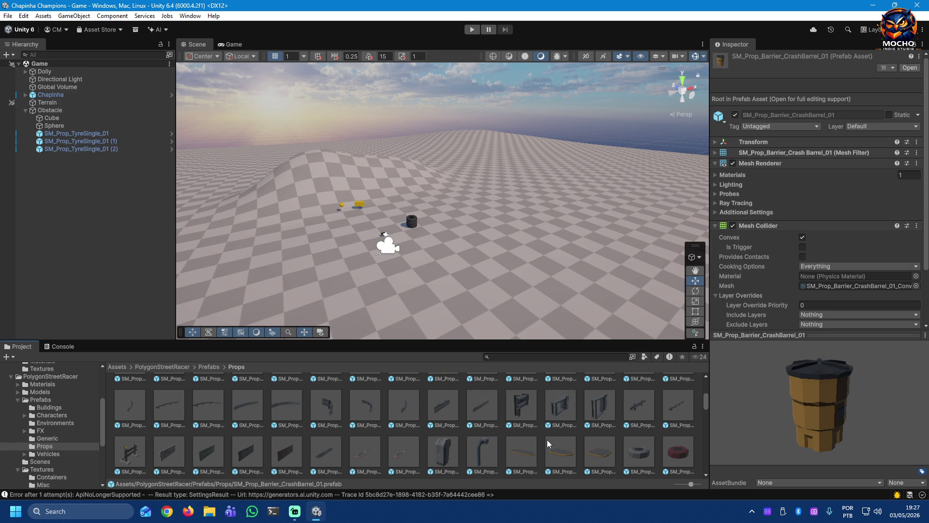
scroll(547, 439, "down", 1)
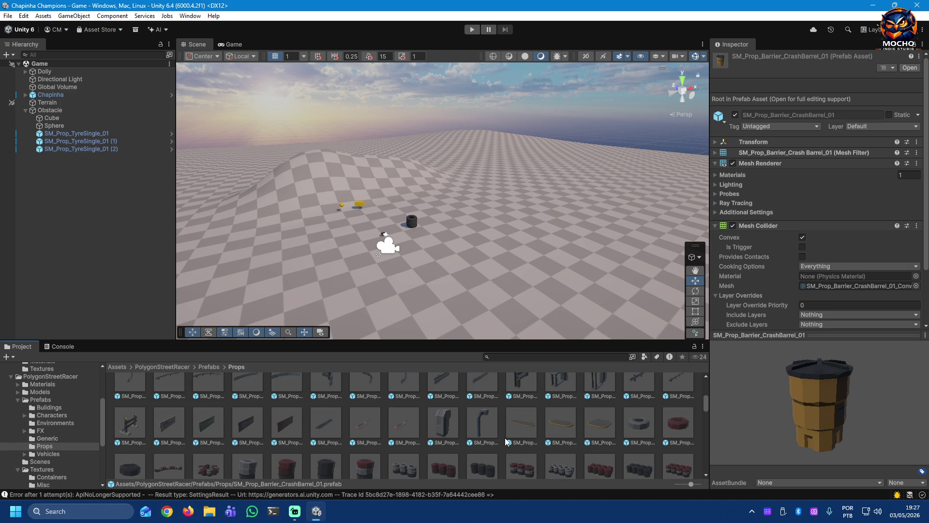
scroll(536, 425, "down", 2)
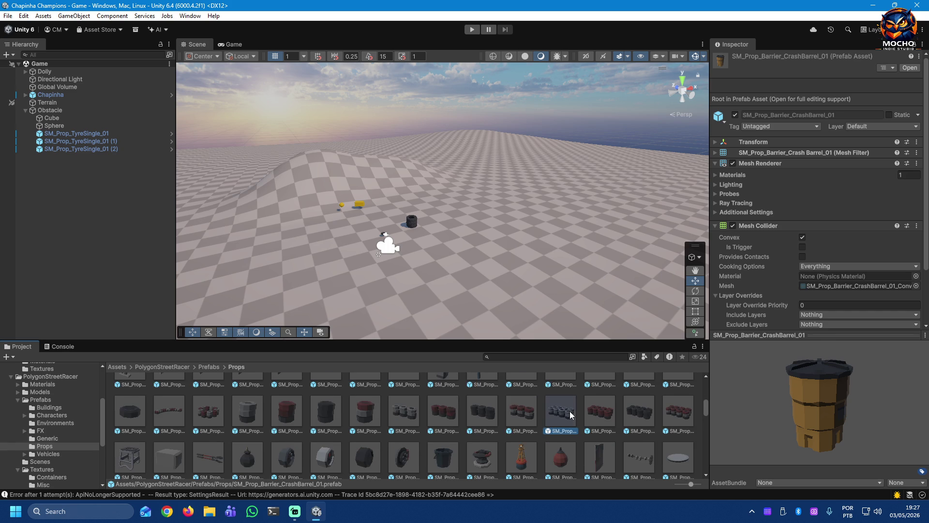
left_click(521, 412)
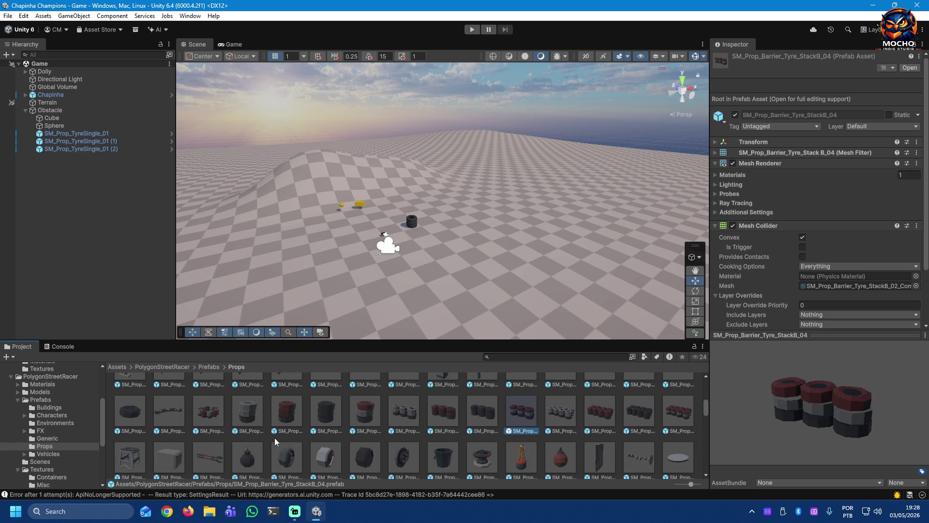
Step: Preview the tyre barrier, bucket, cardboard boxes, battery and hay bale, ending on SM_Prop_Ramp_Logs_01
left_click(181, 409)
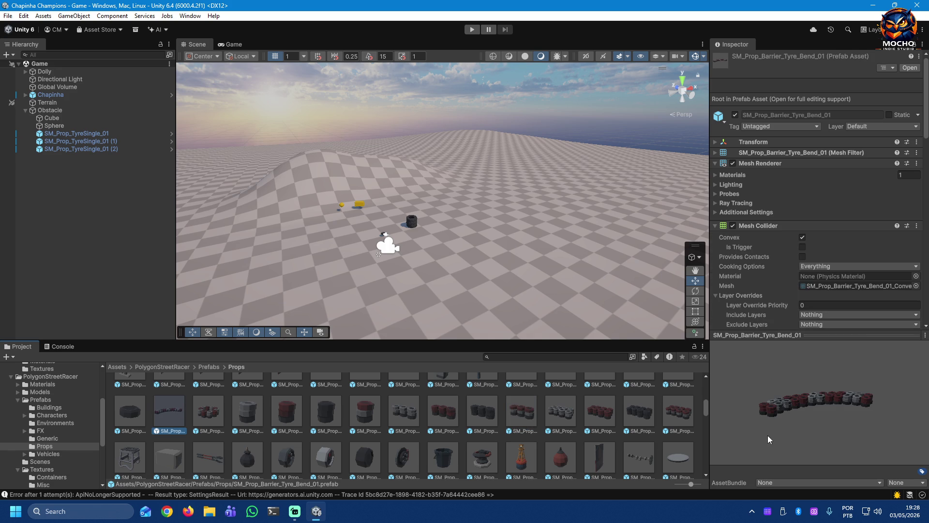
scroll(585, 422, "down", 1)
scroll(585, 424, "down", 1)
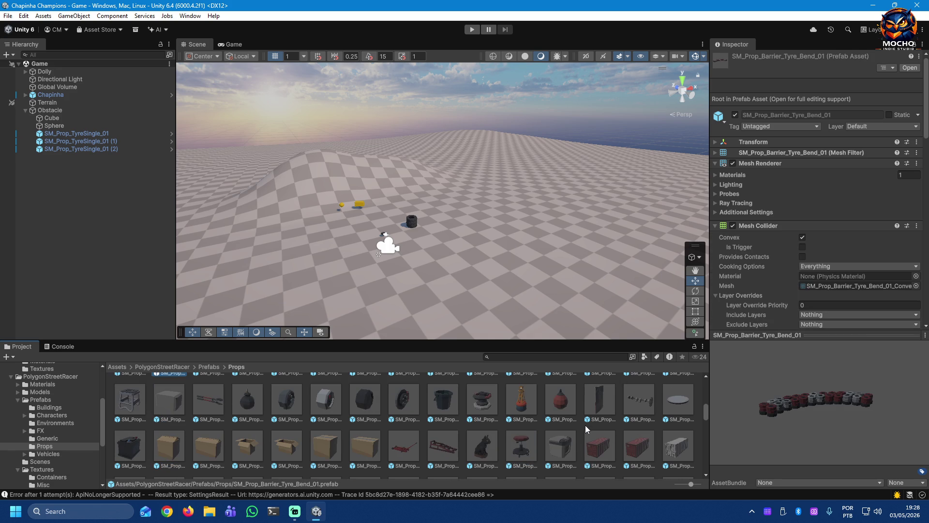
left_click(441, 404)
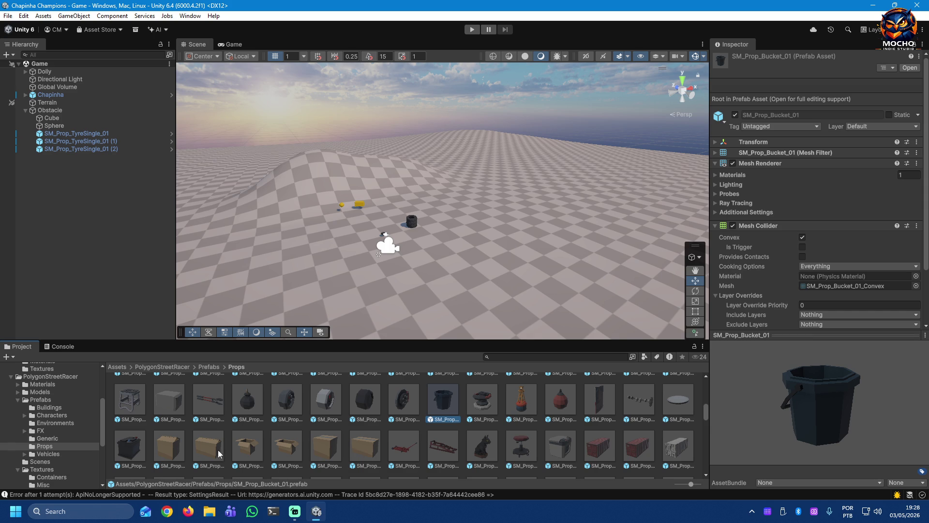
left_click(179, 450)
left_click(220, 452)
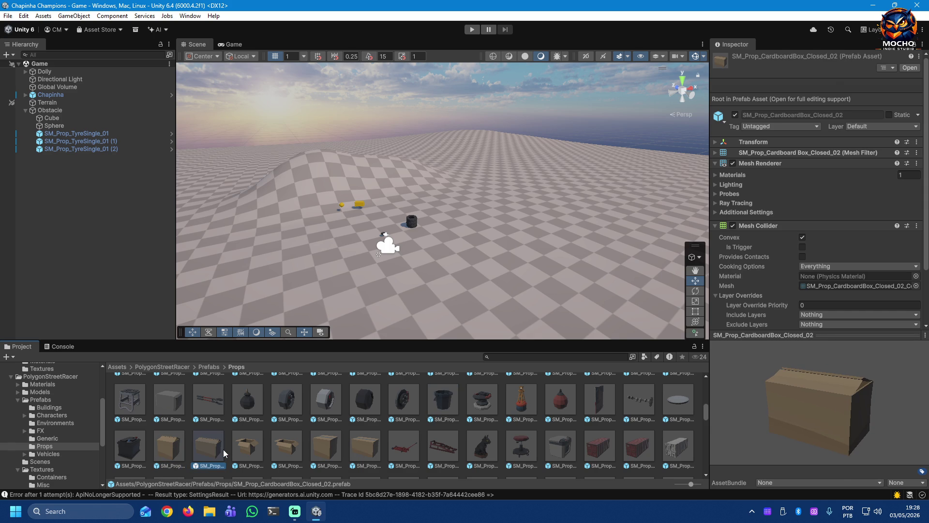
left_click(130, 449)
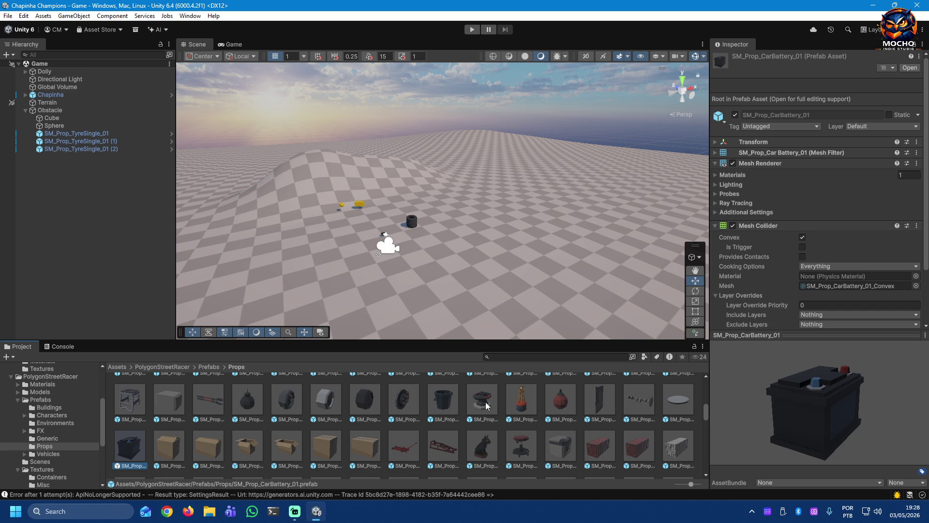
scroll(486, 402, "down", 2)
scroll(487, 407, "down", 1)
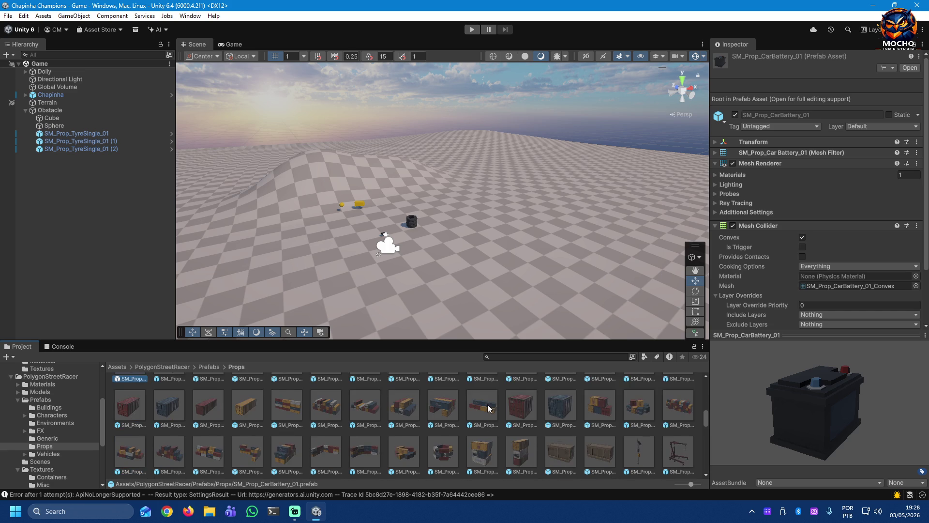
scroll(487, 407, "down", 1)
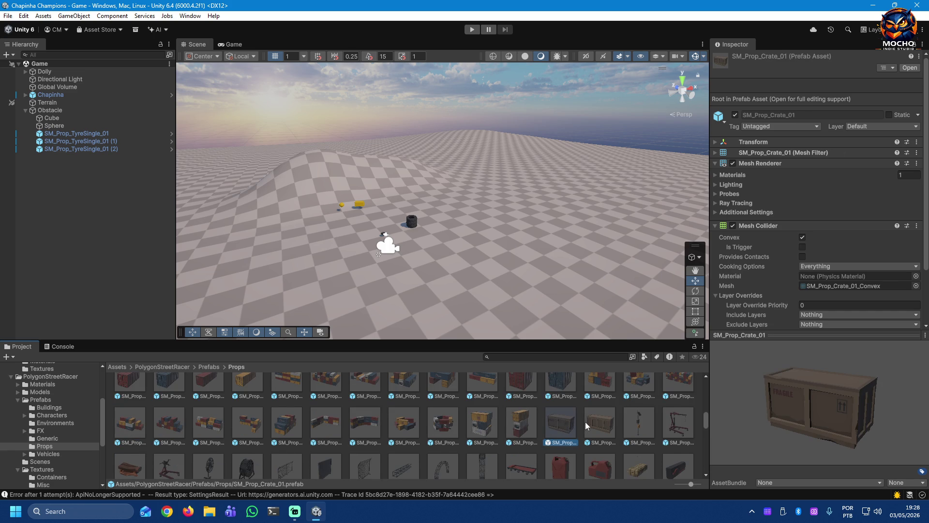
scroll(577, 424, "down", 1)
left_click(637, 443)
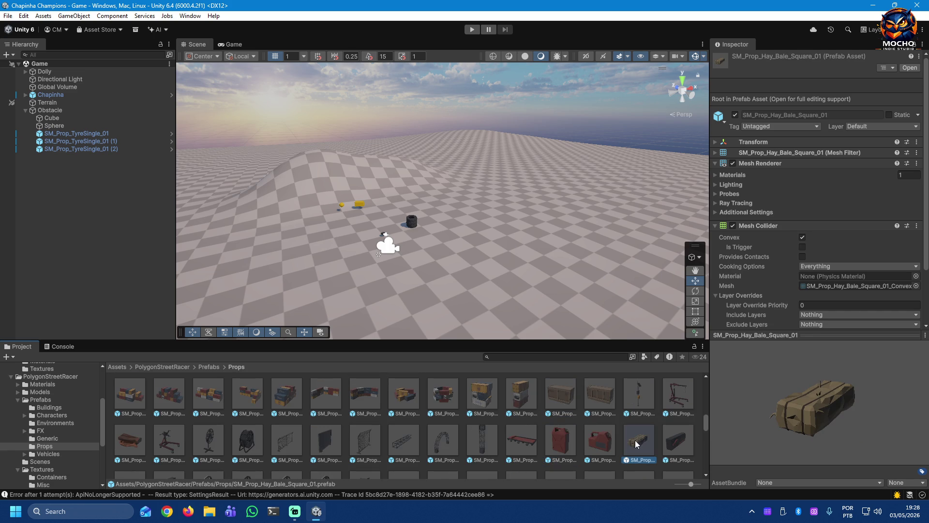
mouse_move(738, 442)
left_mouse_down()
mouse_move(863, 380)
mouse_move(775, 380)
mouse_move(728, 454)
mouse_move(749, 446)
left_mouse_up()
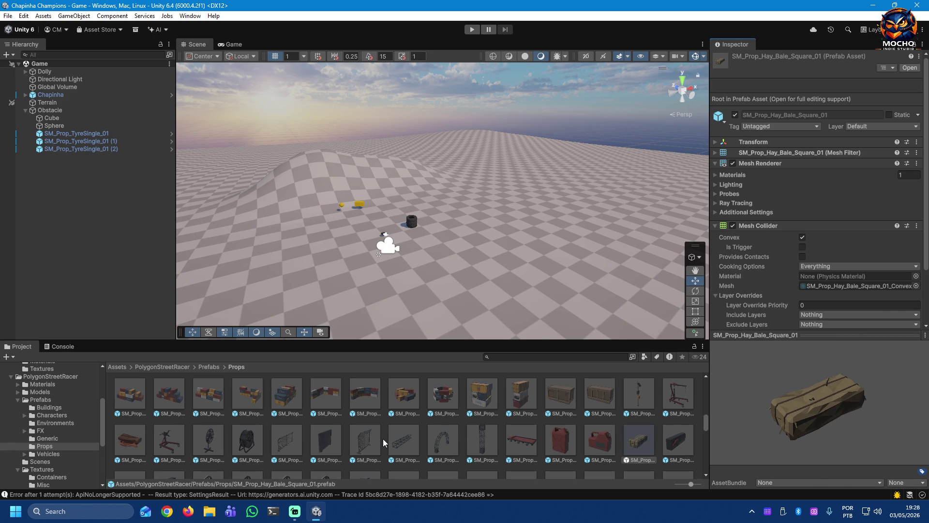
scroll(383, 438, "down", 2)
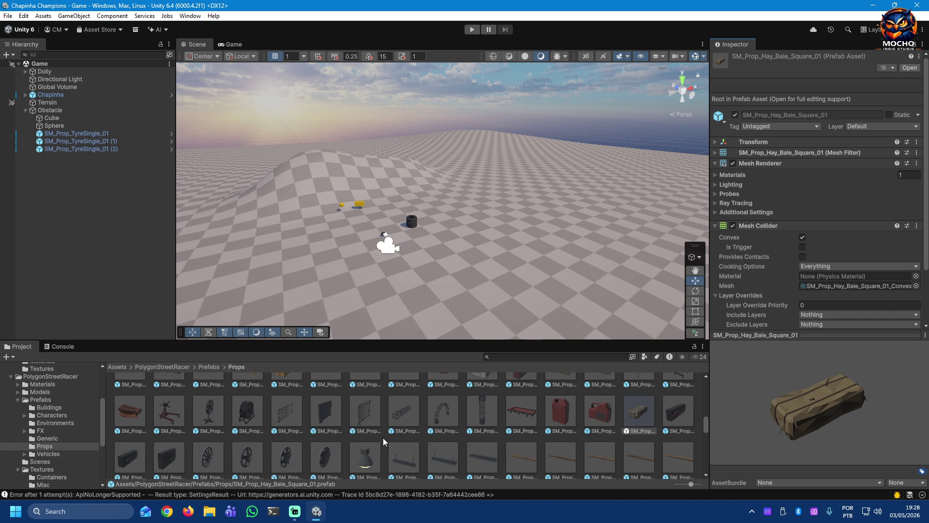
scroll(383, 437, "down", 1)
scroll(382, 437, "down", 1)
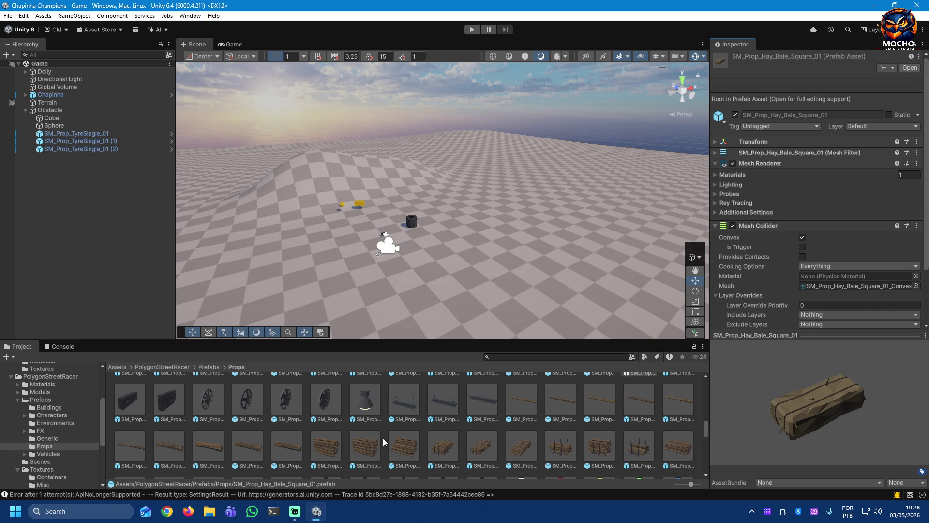
scroll(383, 438, "down", 1)
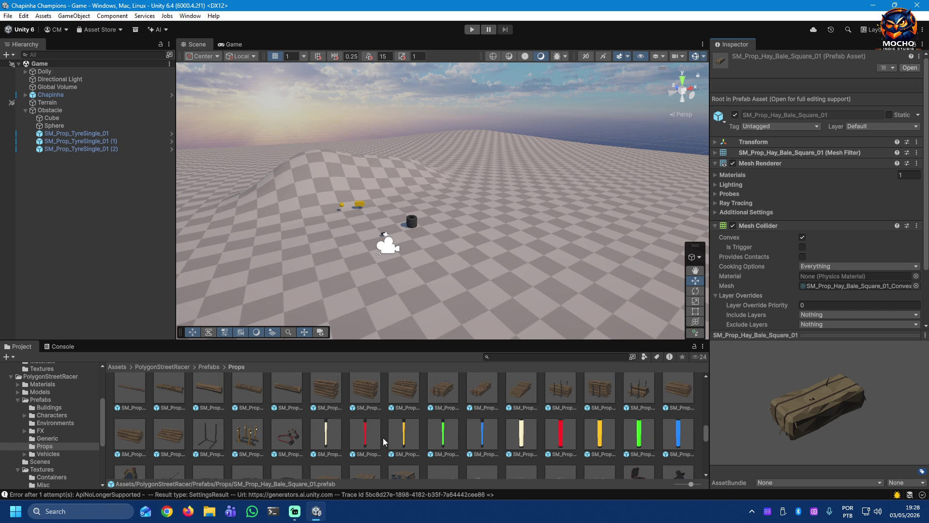
scroll(382, 438, "down", 1)
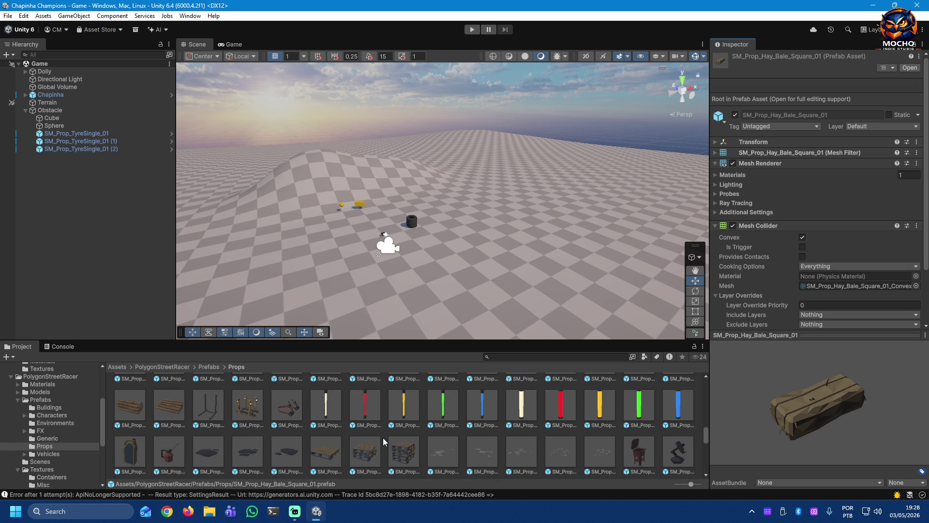
scroll(398, 431, "down", 1)
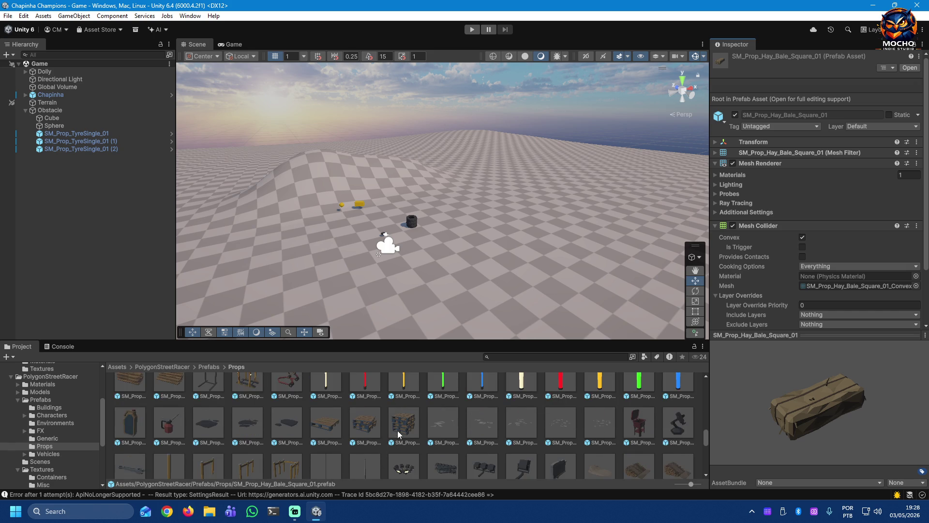
scroll(397, 430, "down", 1)
left_click(632, 441)
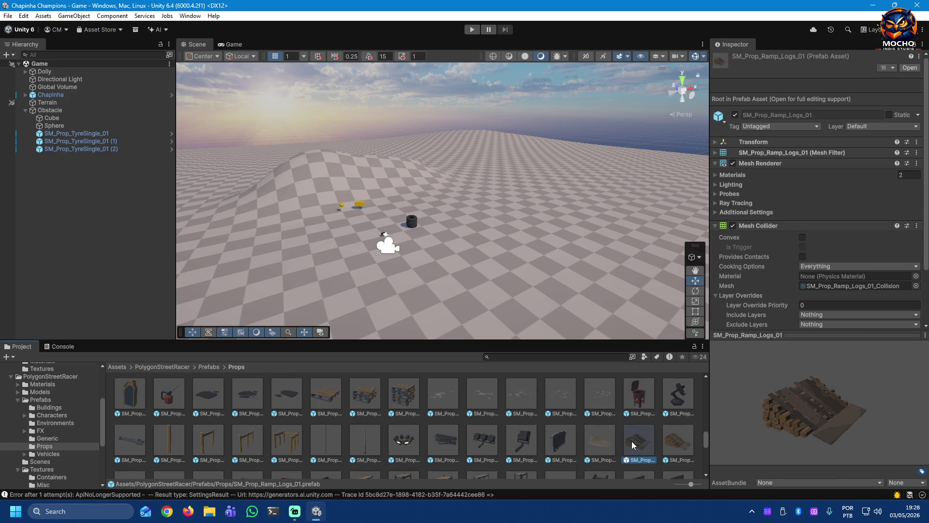
mouse_move(639, 445)
left_mouse_down()
mouse_move(568, 258)
mouse_move(581, 258)
left_mouse_up()
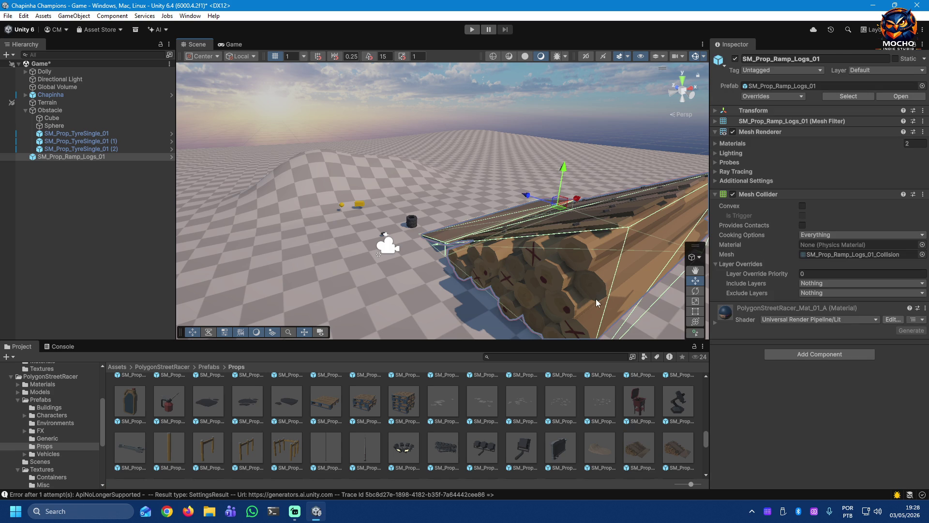
mouse_move(549, 314)
left_mouse_down()
mouse_move(598, 296)
mouse_move(720, 325)
left_mouse_up()
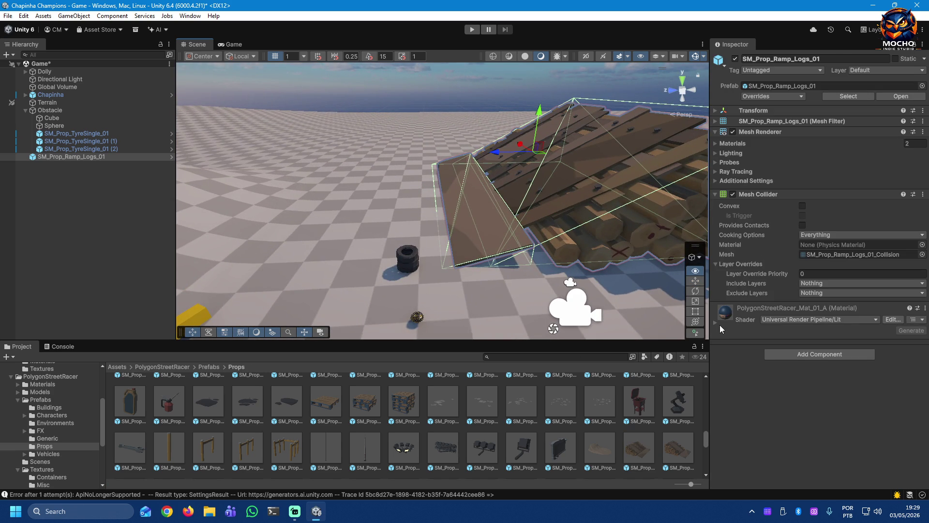
left_click_drag(719, 324, 843, 216)
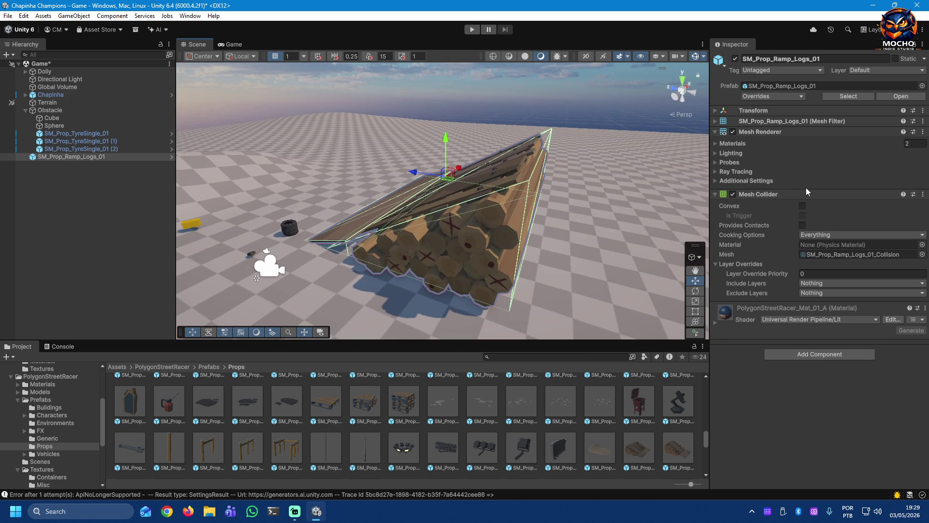
Step: Parent the log ramp to Obstacle, set its scale to 0.5 and Rotation Y to -90, then run the game
left_click_drag(83, 157, 53, 113)
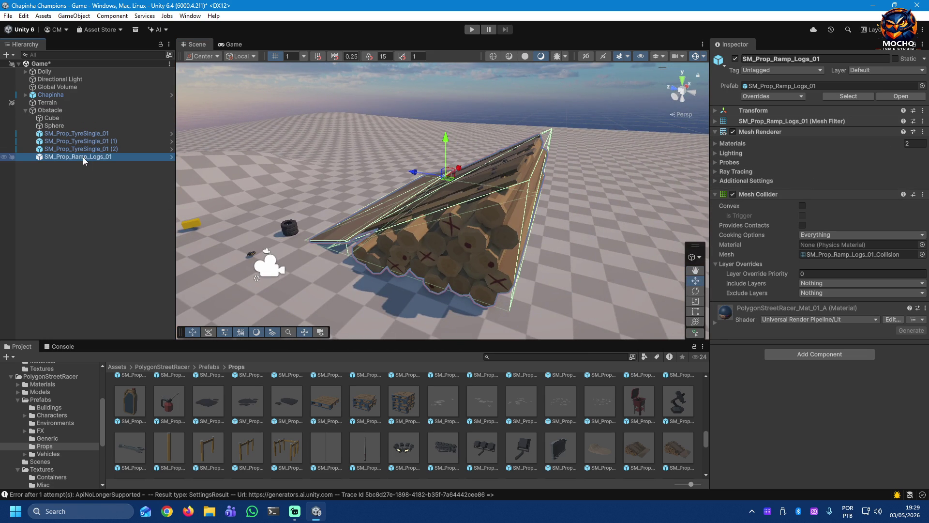
left_click(717, 111)
left_click(832, 143)
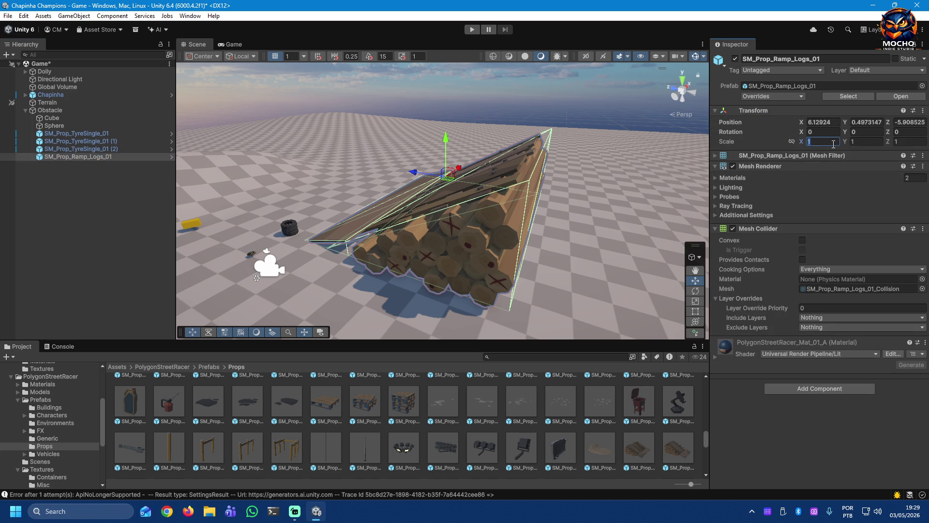
type("0.5")
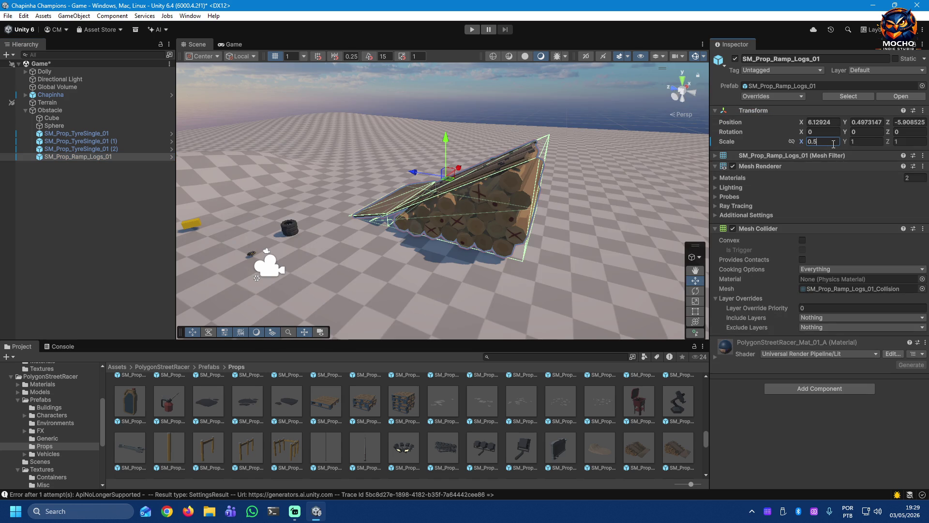
key("ctrl+z")
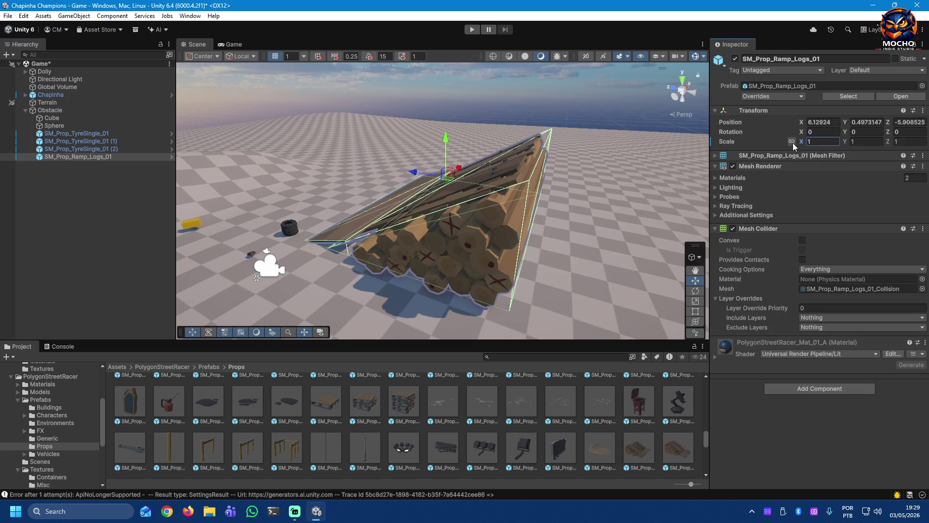
double_click(826, 144)
type("0.5")
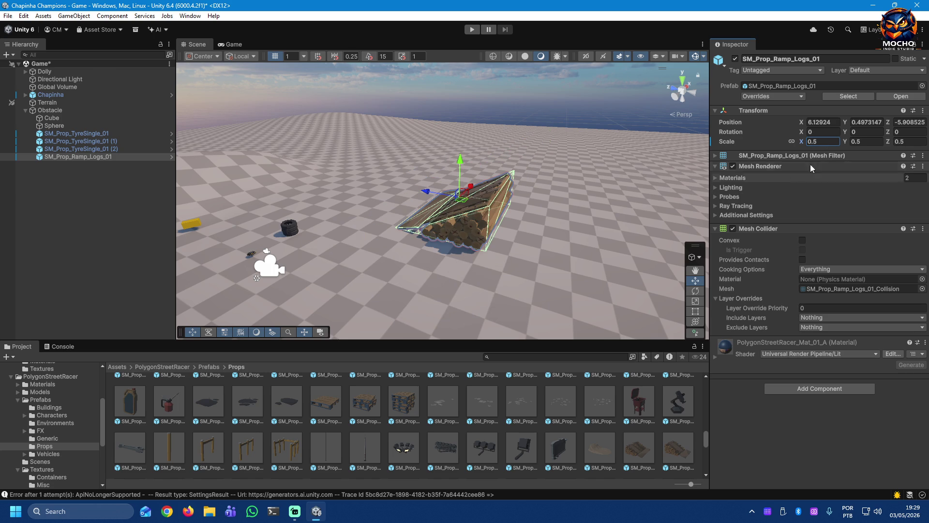
left_click(855, 132)
type("90")
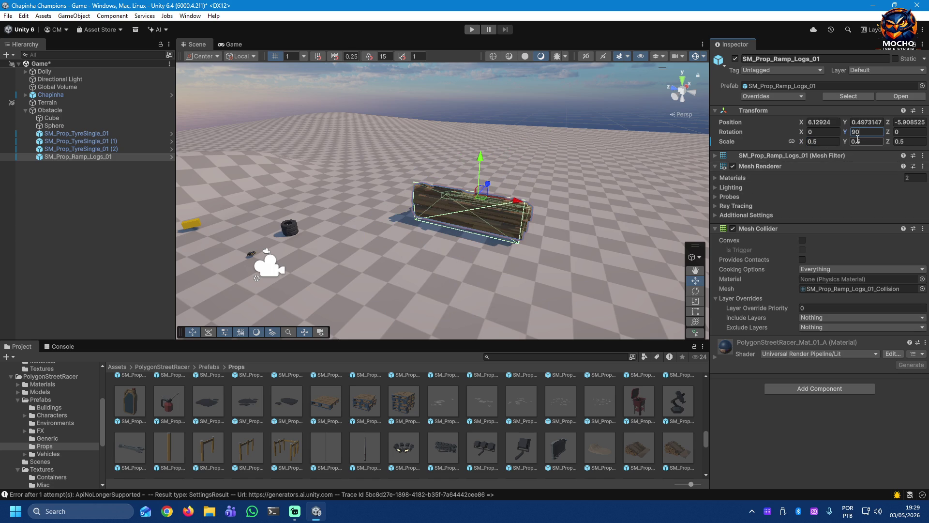
type("-")
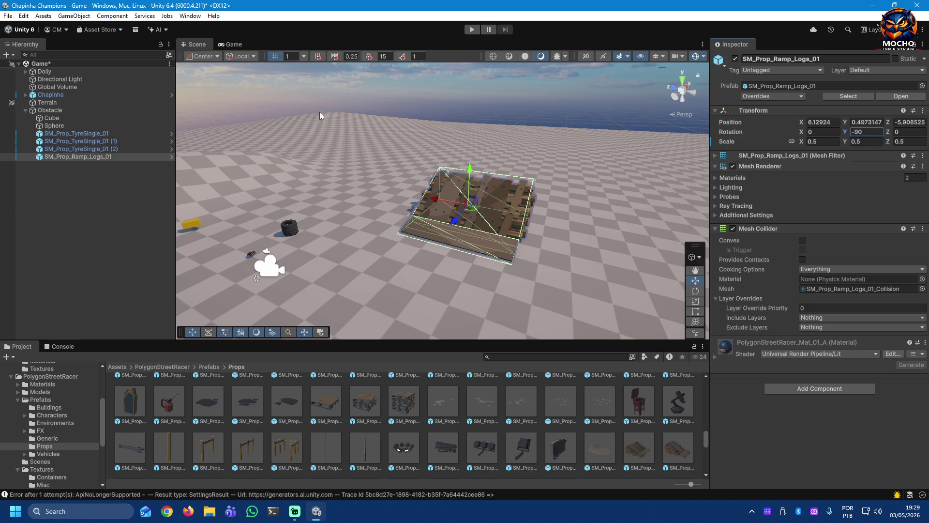
left_click(471, 31)
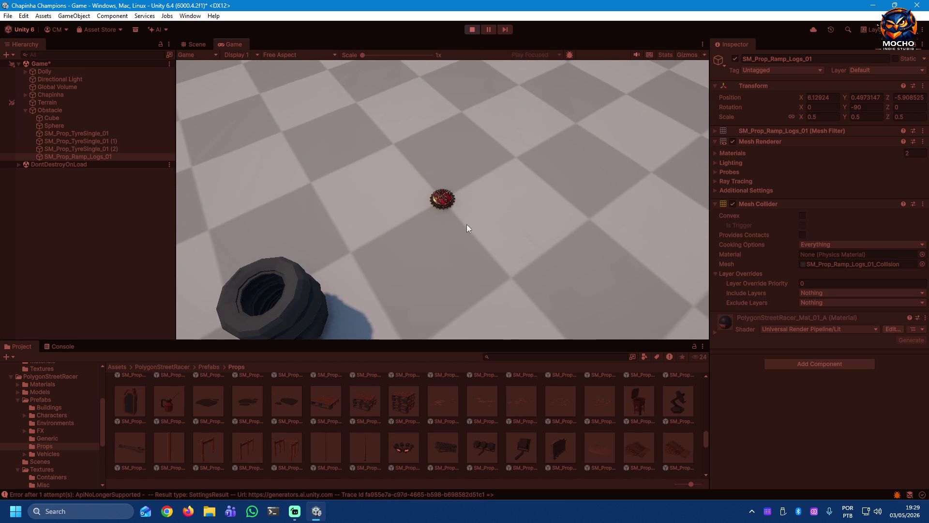
mouse_move(430, 245)
left_mouse_down()
mouse_move(425, 279)
mouse_move(445, 245)
mouse_move(423, 274)
left_mouse_up()
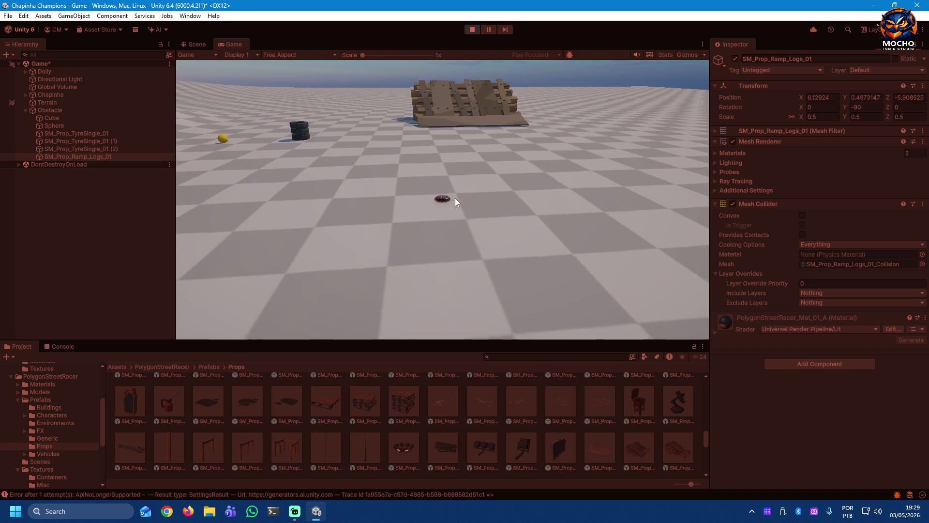
left_click_drag(442, 198, 444, 230)
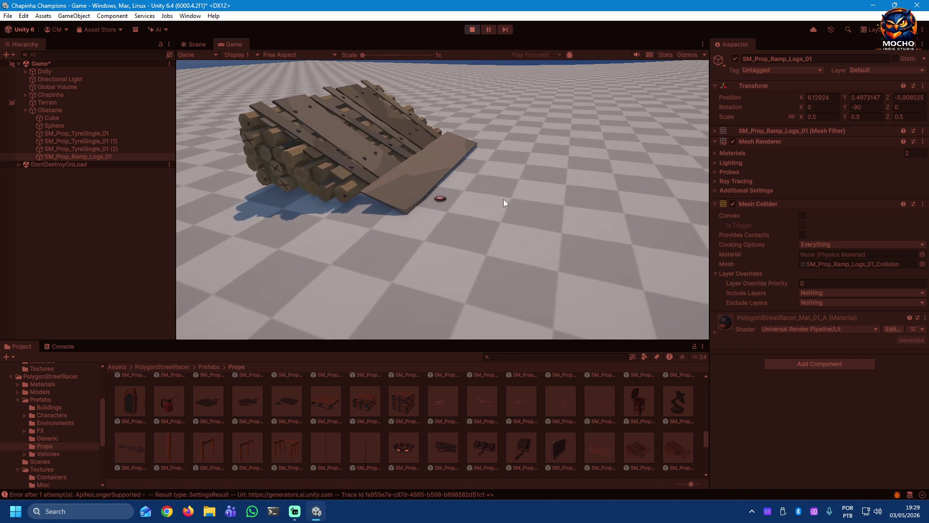
left_click_drag(455, 232, 457, 233)
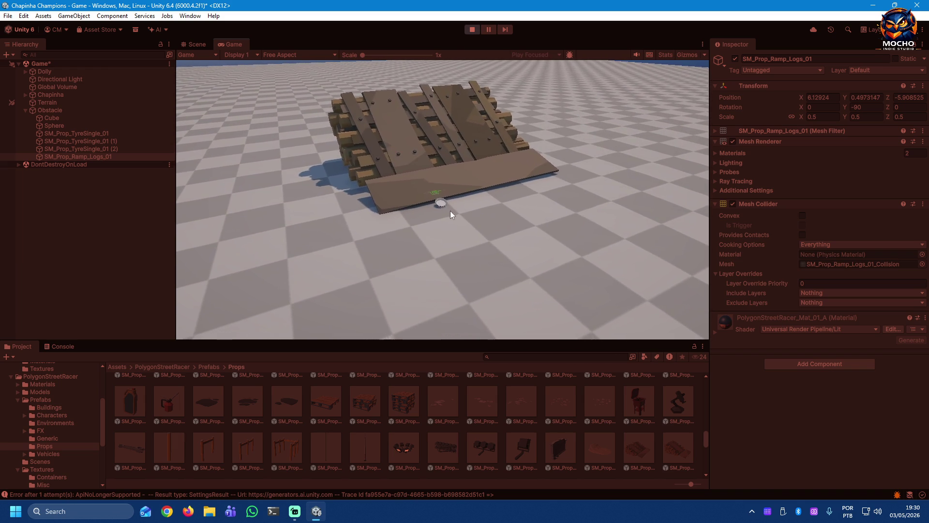
left_click(458, 217)
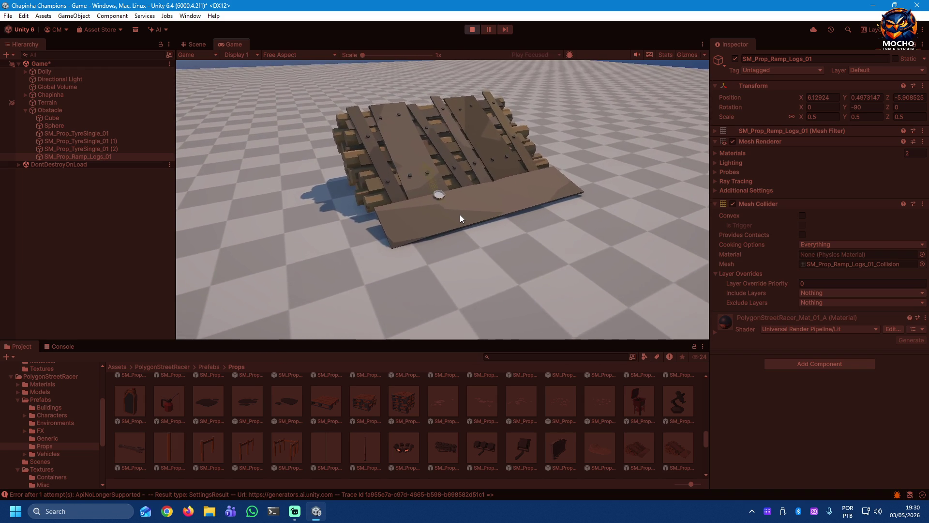
key("ctrl+p")
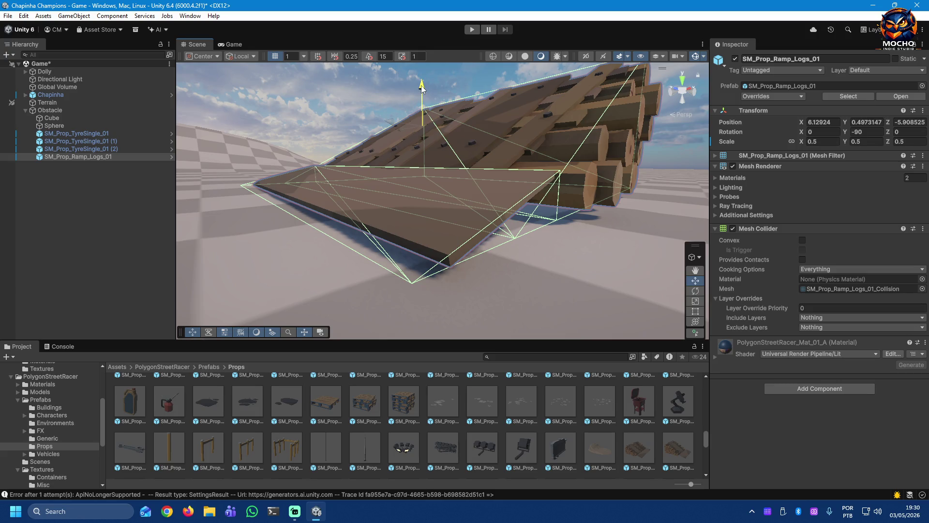
Step: Lower the log ramp to about Y 0.403 with the Move gizmo and run the game to test it
left_click_drag(422, 88, 553, 177)
left_click_drag(581, 176, 466, 178)
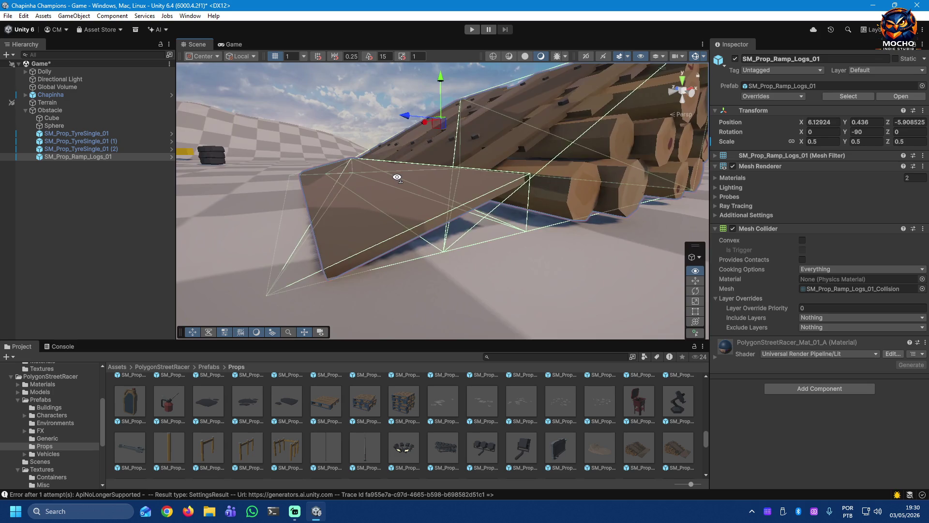
left_click_drag(466, 177, 430, 174)
left_click_drag(447, 86, 447, 86)
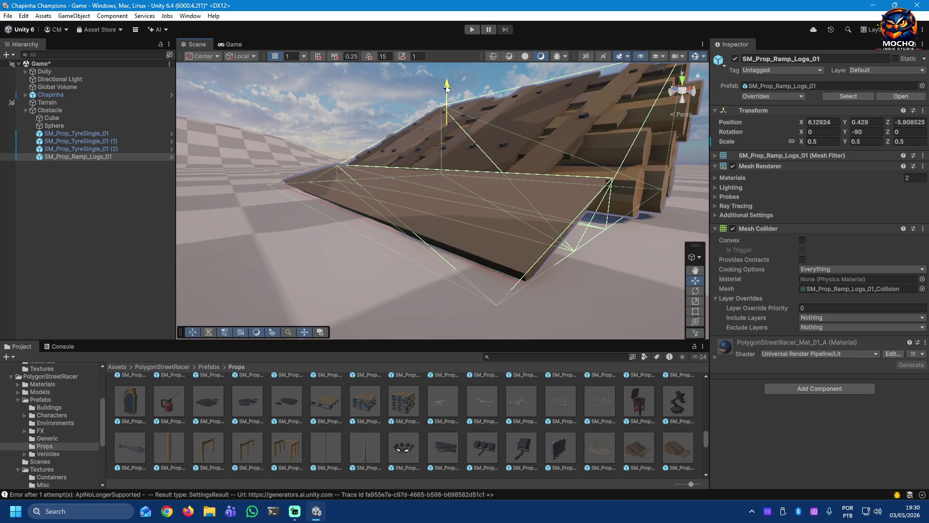
left_click_drag(446, 85, 446, 87)
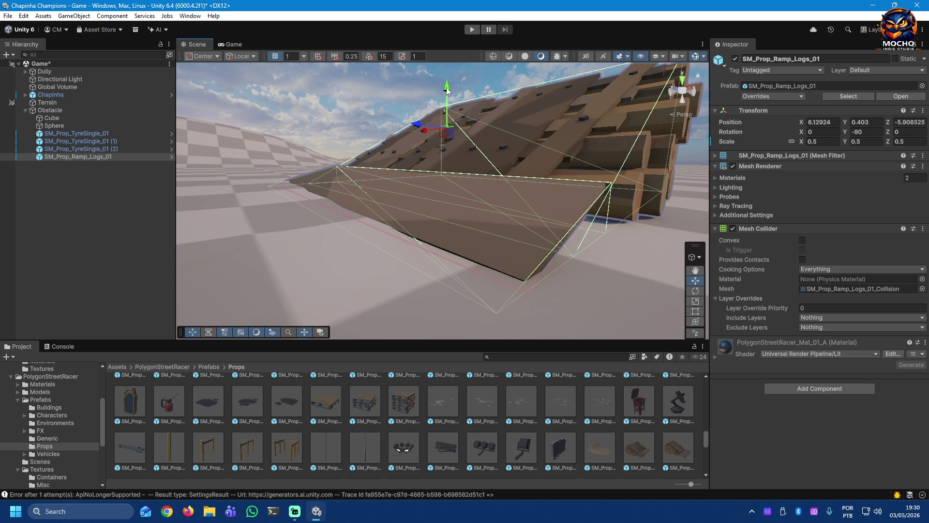
mouse_move(406, 215)
left_mouse_down()
mouse_move(302, 202)
mouse_move(700, 194)
mouse_move(477, 63)
left_mouse_up()
left_click(472, 30)
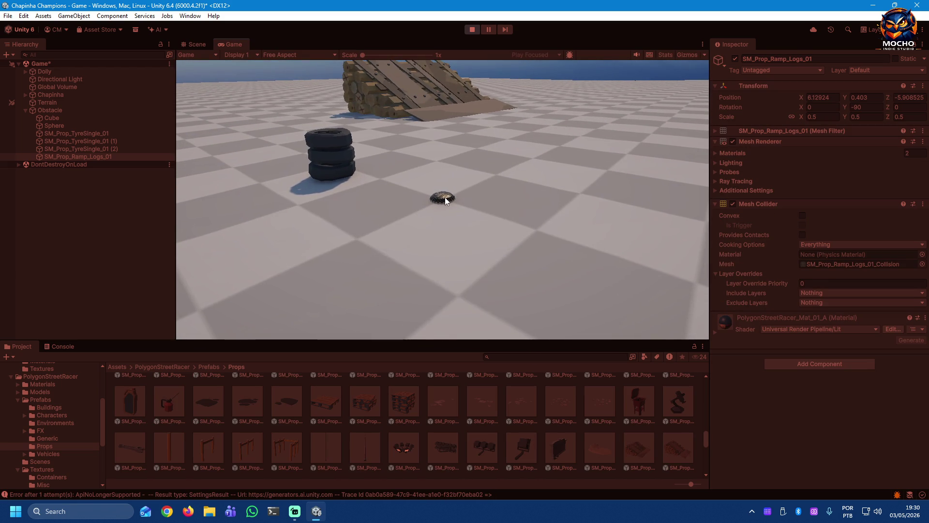
Step: Flick the bottle cap across the floor and toward the ramp in the running game
left_click_drag(452, 221, 451, 249)
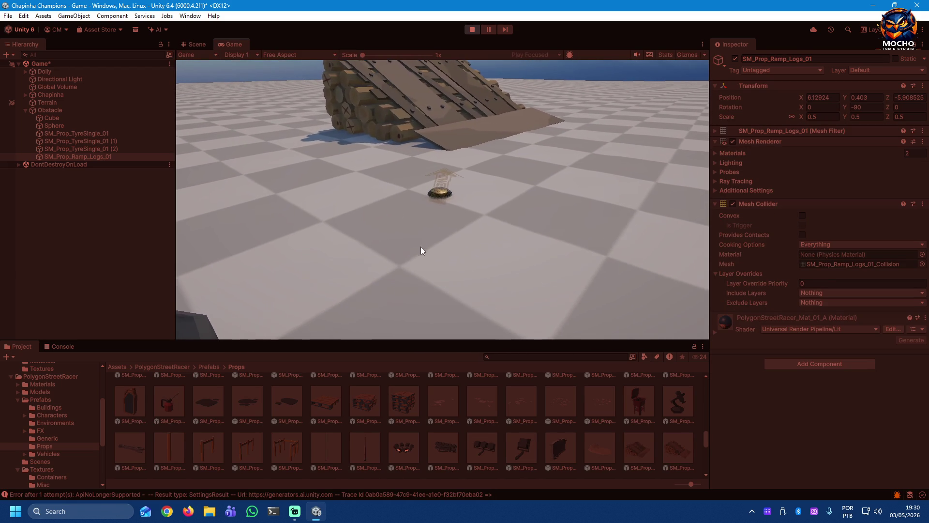
left_click_drag(398, 272, 396, 270)
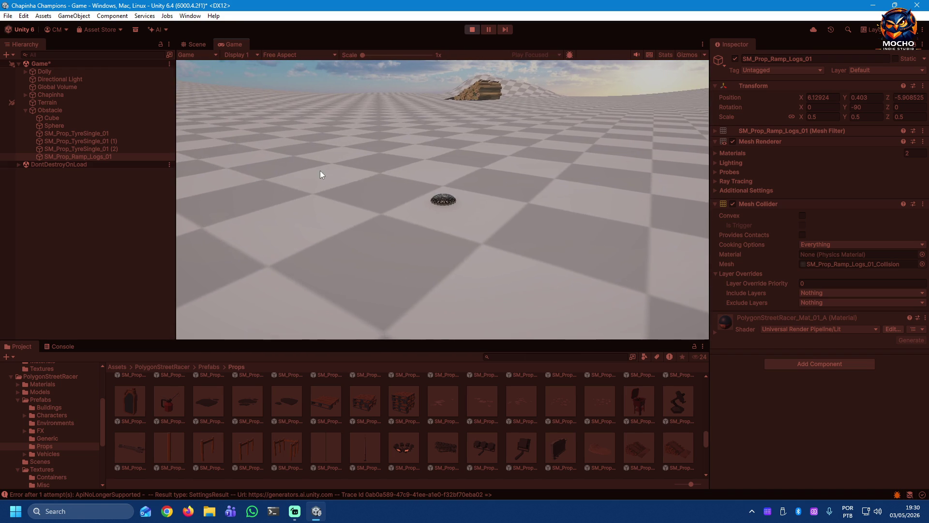
left_click_drag(441, 200, 456, 263)
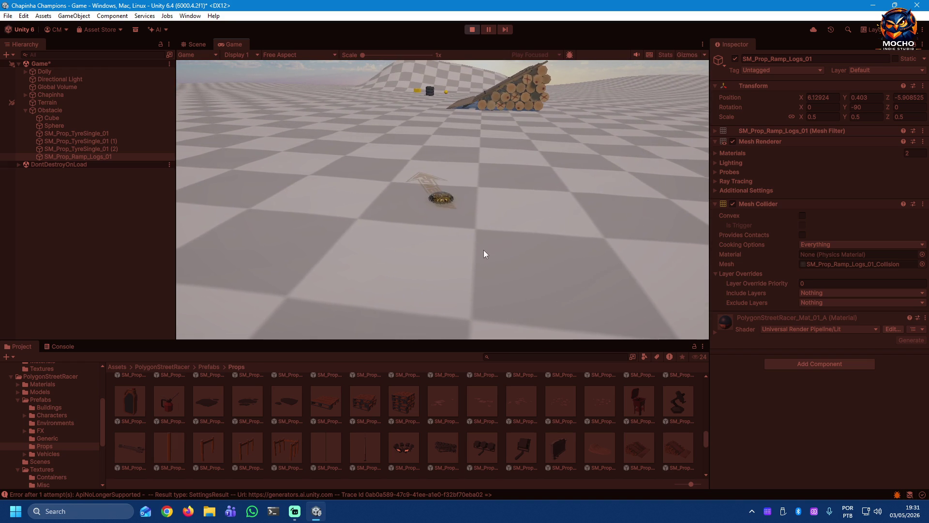
left_click_drag(441, 198, 482, 259)
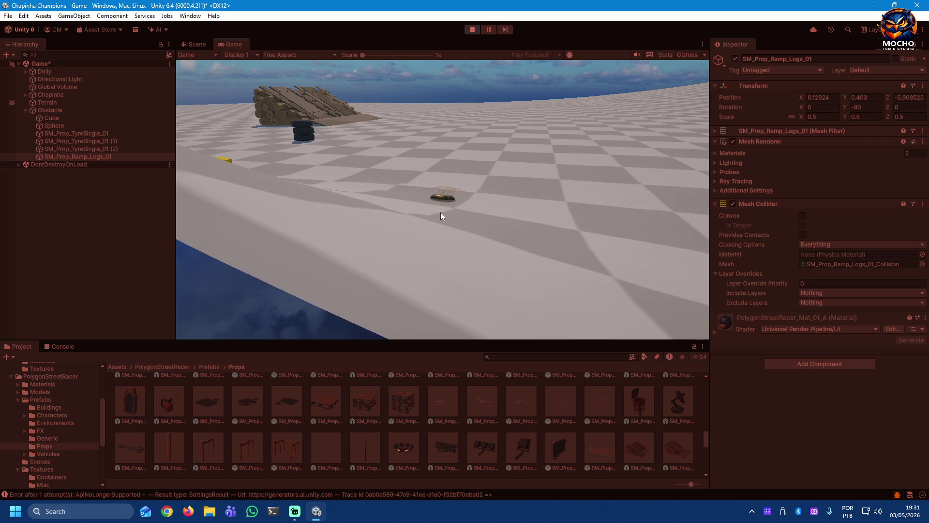
left_click_drag(440, 212, 477, 197)
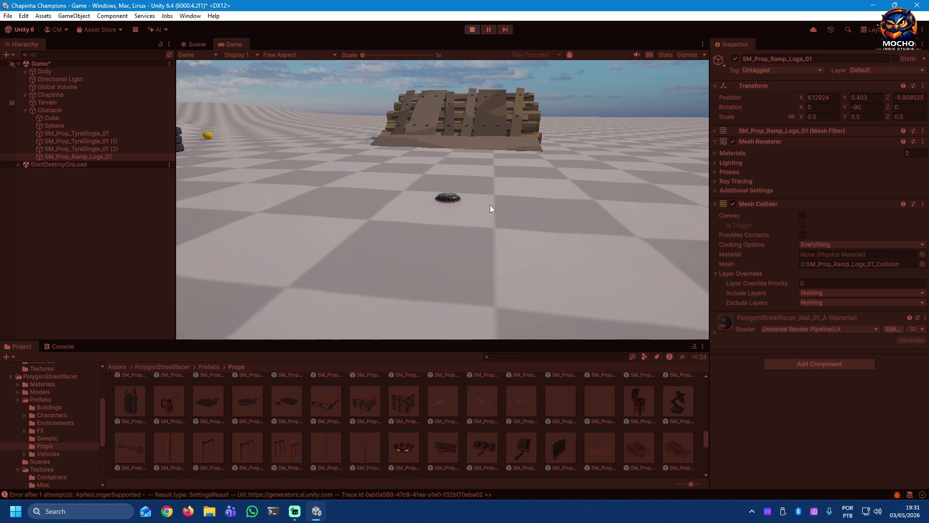
left_click_drag(441, 226, 440, 249)
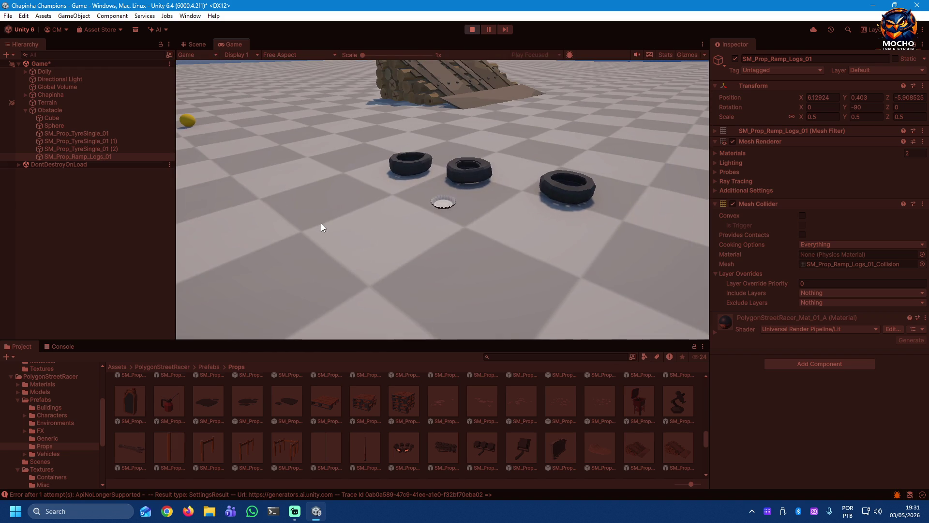
Step: Flick the bottle cap into the tyres and up onto the log ramp
left_click_drag(440, 208, 421, 235)
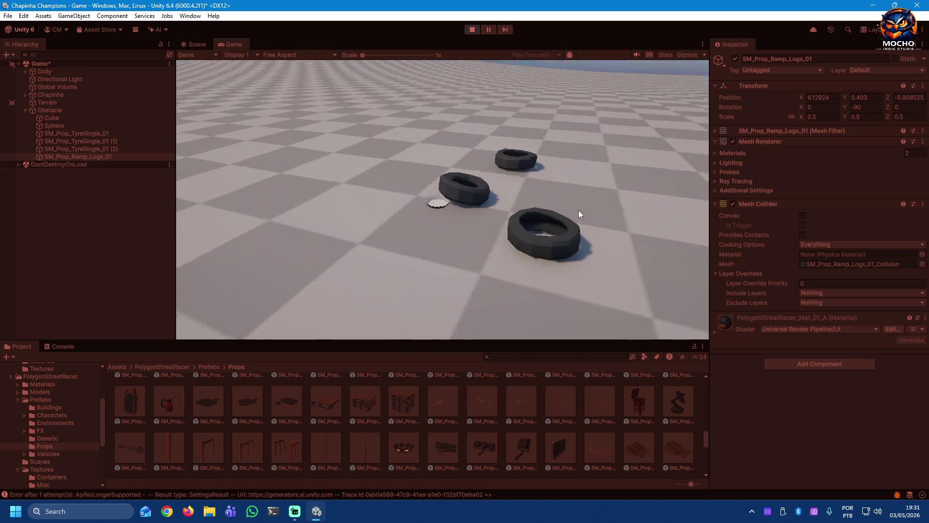
left_click_drag(438, 204, 429, 239)
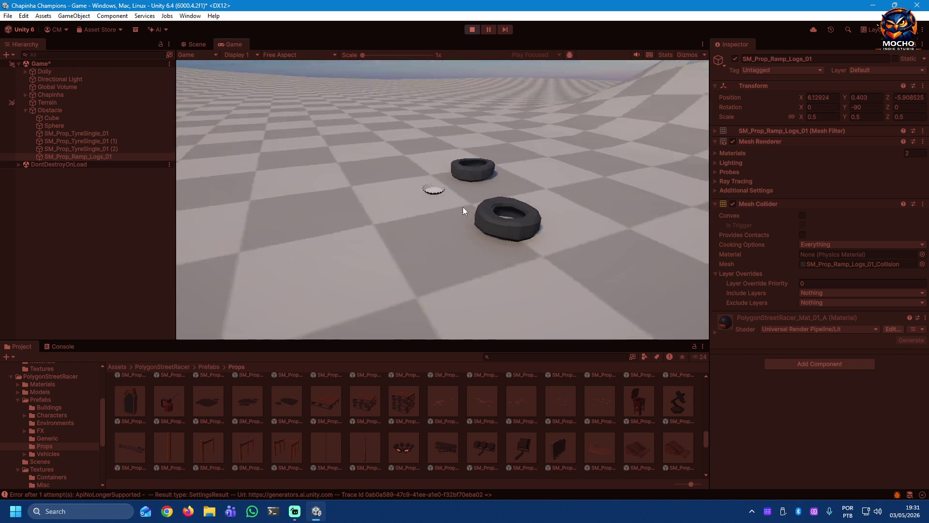
mouse_move(445, 200)
left_mouse_down()
mouse_move(449, 244)
mouse_move(327, 269)
left_mouse_up()
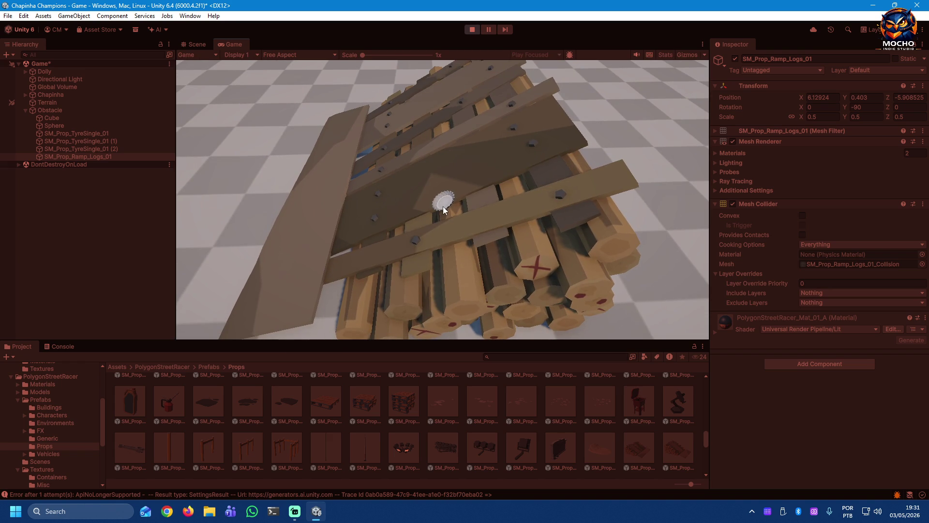
left_click_drag(441, 208, 441, 244)
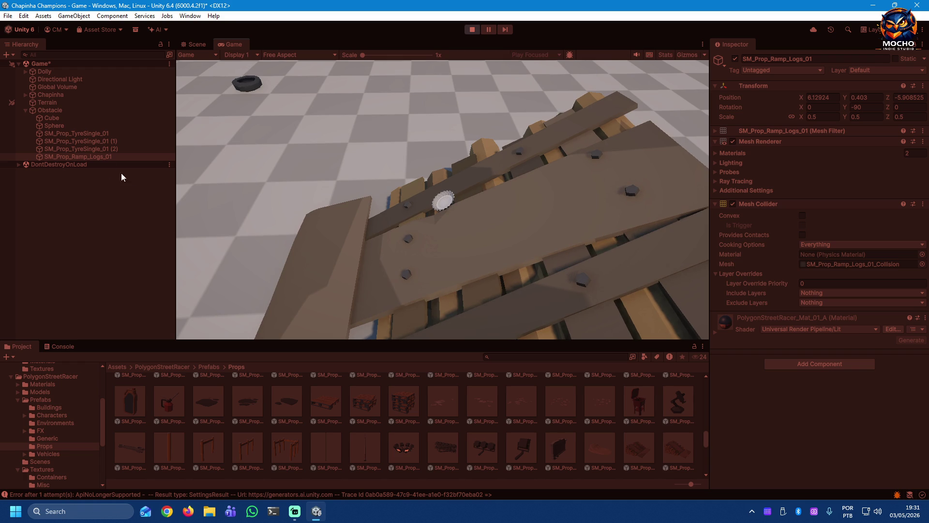
Step: Select Chapinha and flick the bottle cap off the ramp and forward across the floor
left_click(47, 94)
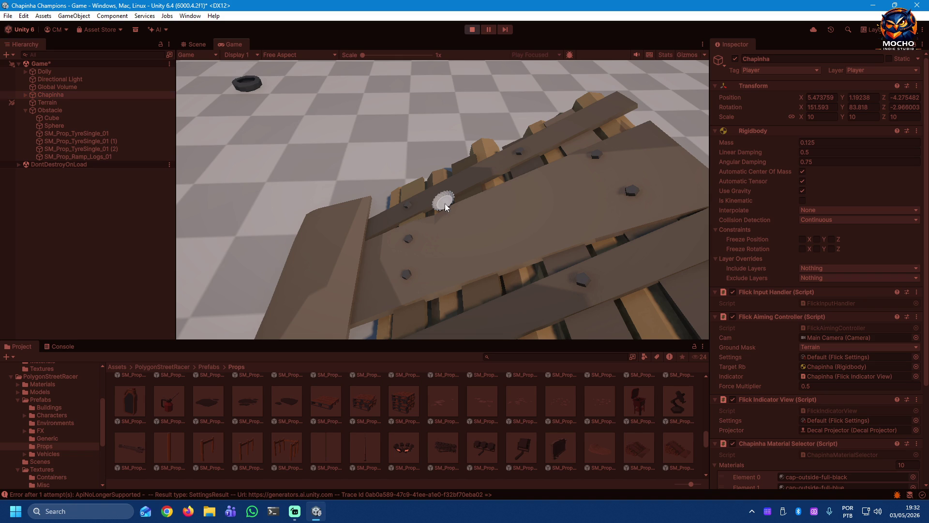
left_click_drag(423, 218, 458, 229)
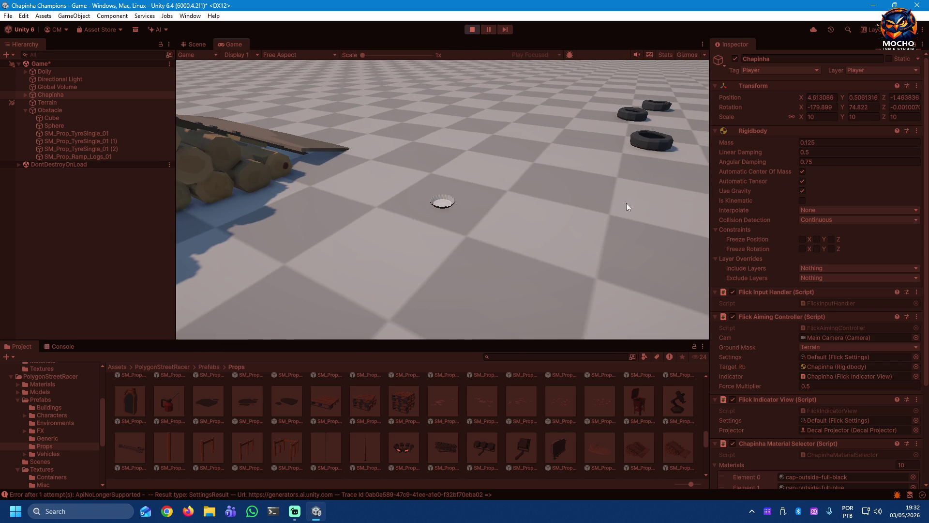
left_click_drag(423, 235, 416, 242)
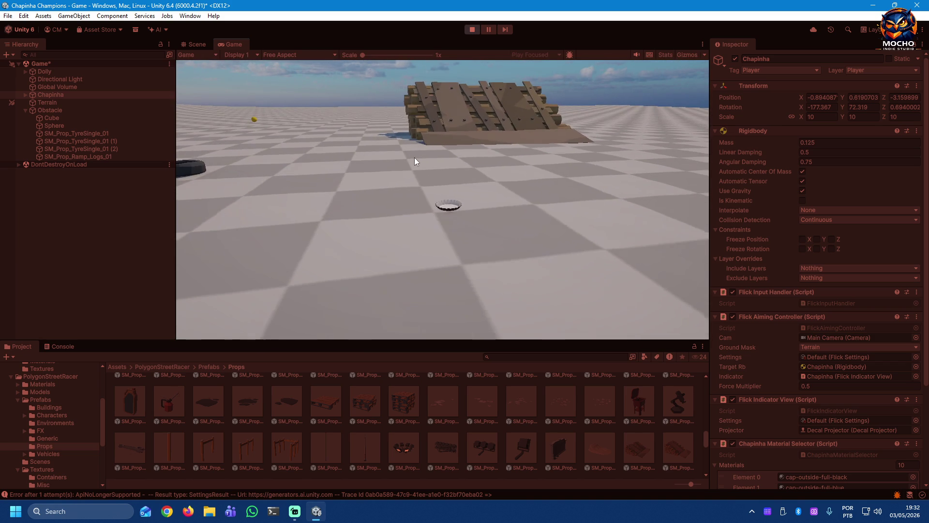
Step: Flick the cap toward the log ramp twice and watch where it lands
left_click_drag(438, 212, 434, 253)
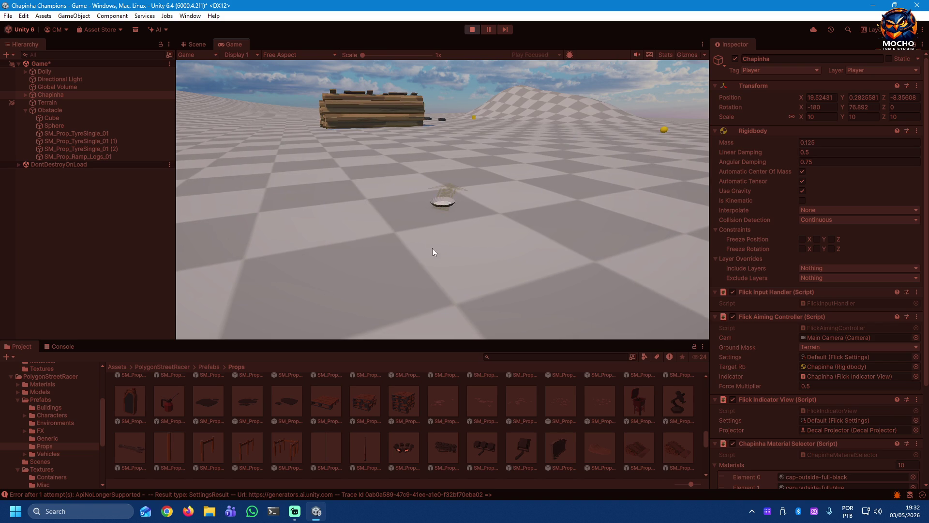
left_click_drag(444, 204, 431, 256)
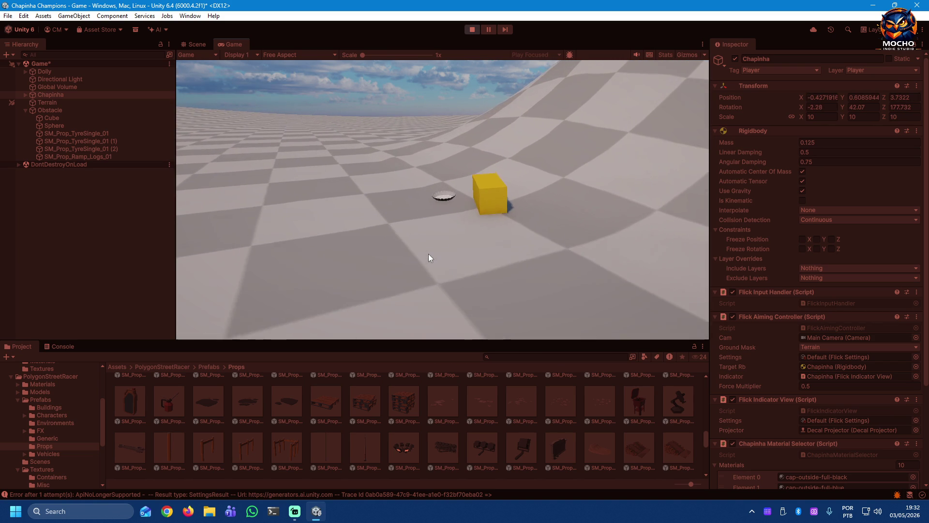
Step: Stop Play mode and collapse the Prefabs and Textures folders under PolygonStreetRacer
left_click(471, 29)
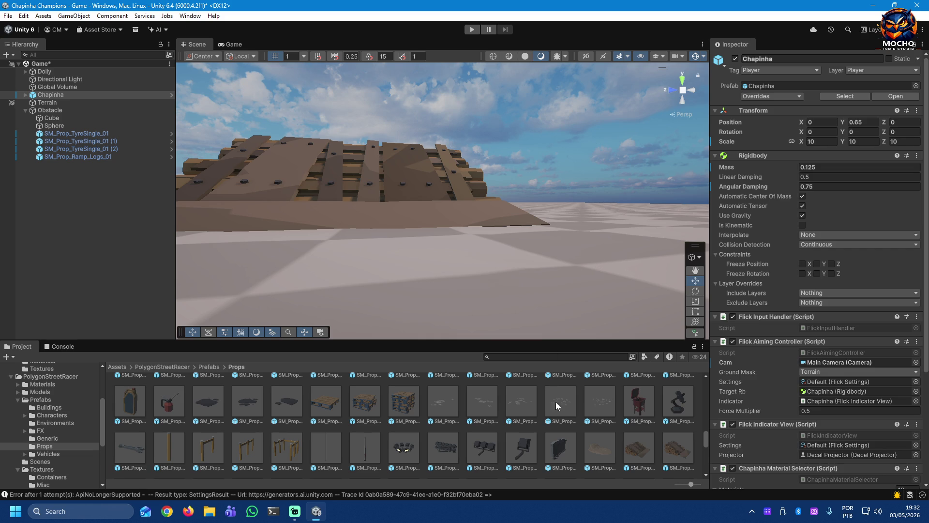
scroll(573, 431, "down", 2)
scroll(573, 431, "down", 2)
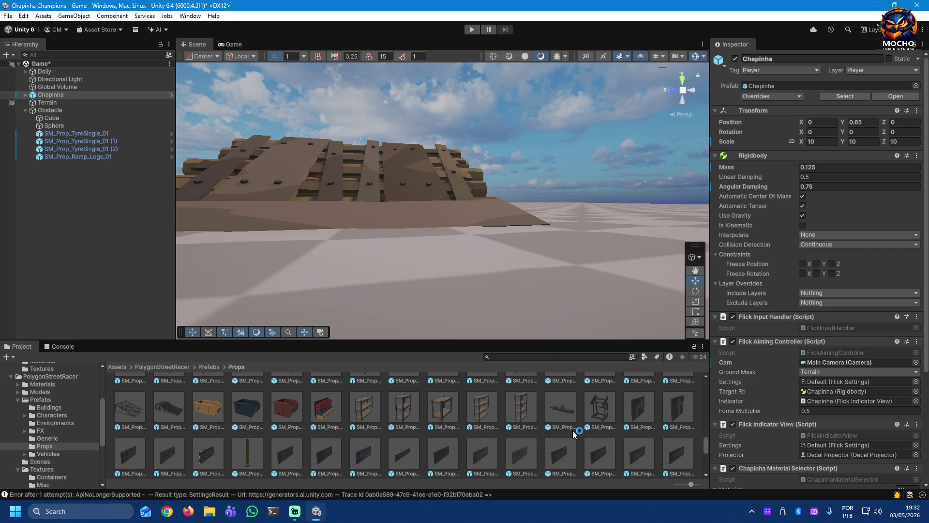
scroll(69, 453, "down", 2)
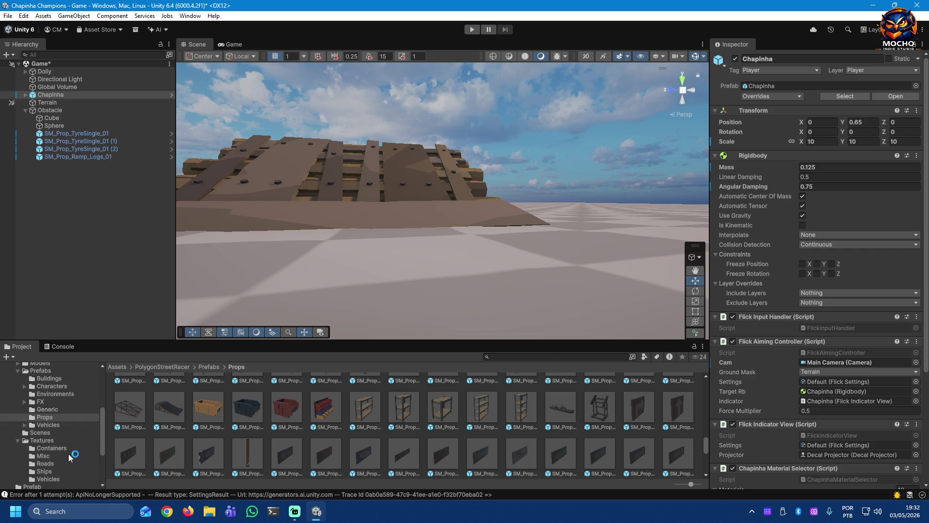
scroll(68, 454, "up", 2)
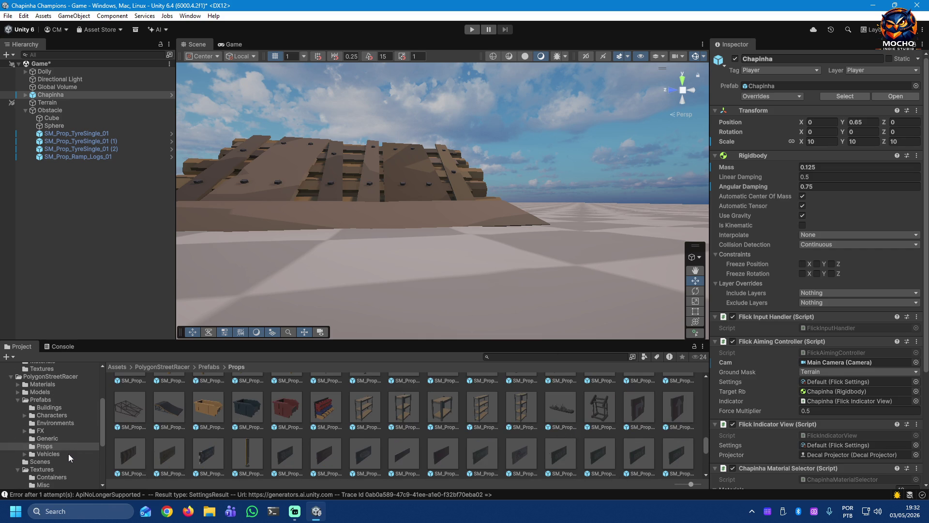
left_click(16, 400)
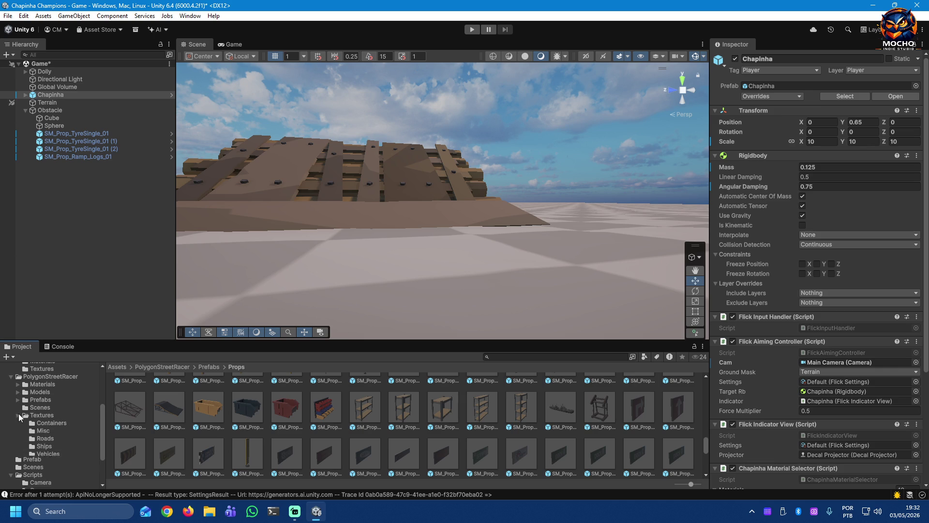
left_click(18, 416)
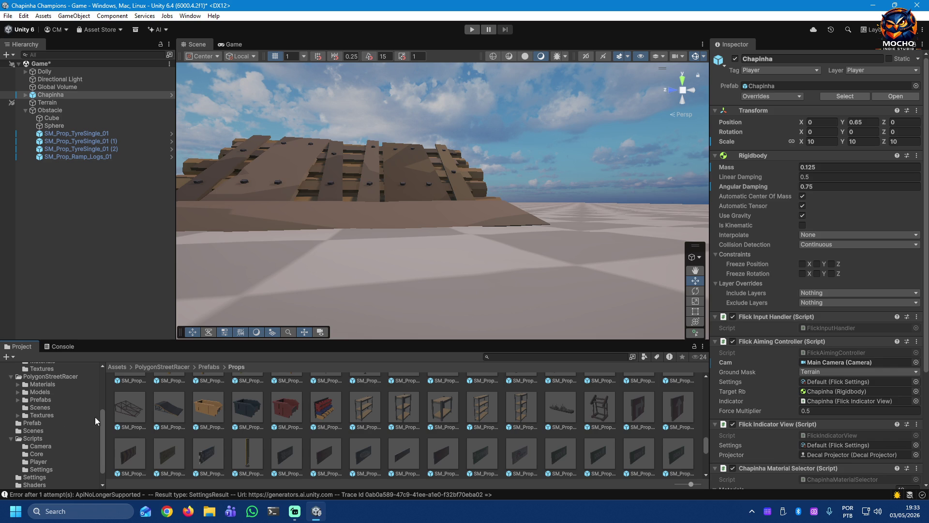
mouse_move(101, 431)
left_mouse_down()
mouse_move(101, 392)
mouse_move(102, 435)
left_mouse_up()
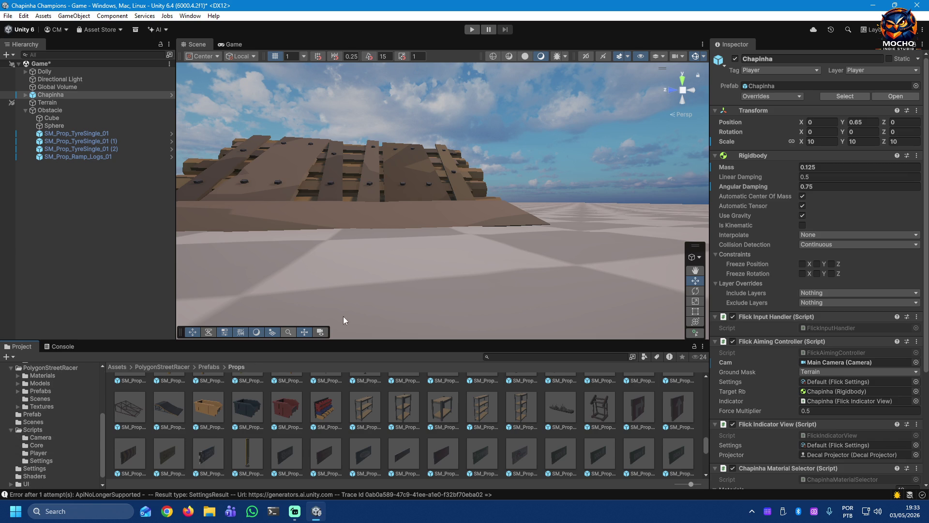
Step: Orbit the Scene view to look down on the terrain and deselect Chapinha
mouse_move(591, 238)
left_mouse_down()
mouse_move(354, 252)
mouse_move(129, 243)
mouse_move(720, 249)
mouse_move(869, 233)
mouse_move(600, 270)
mouse_move(439, 245)
left_mouse_up()
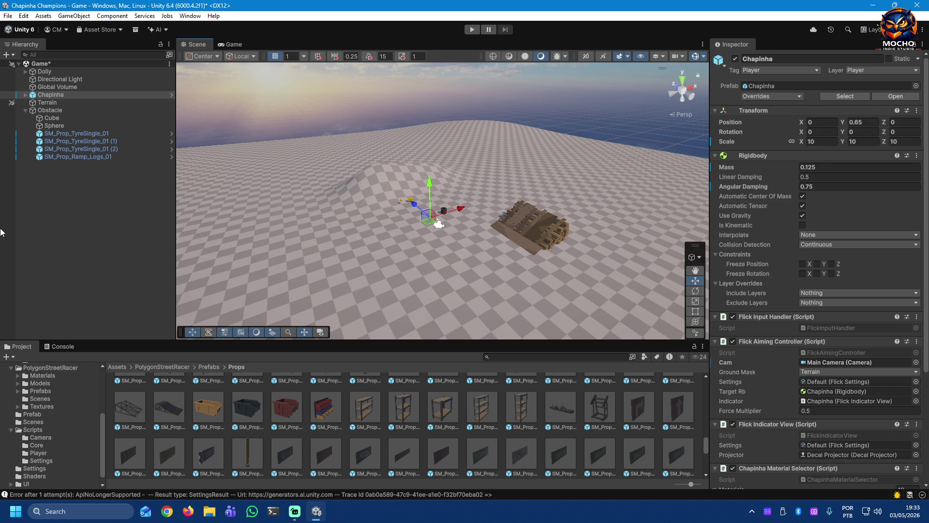
left_click(53, 221)
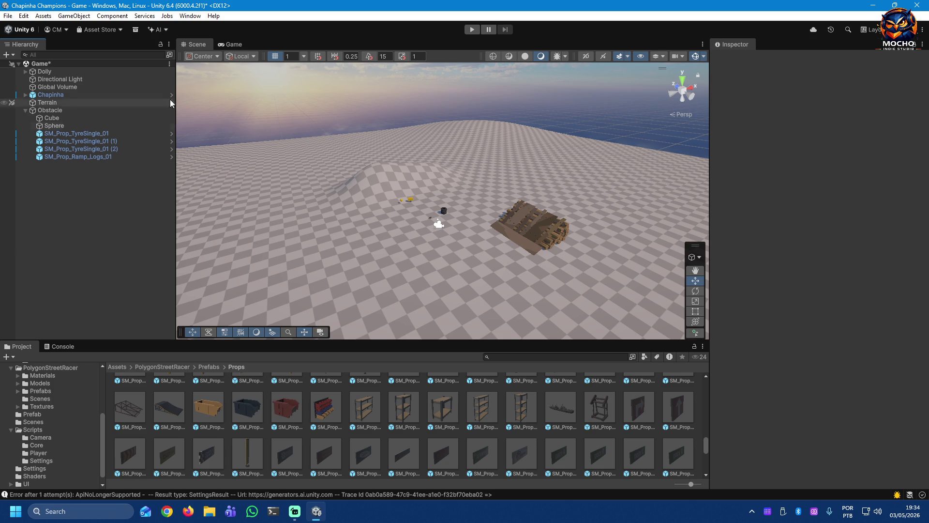
Step: Open the Package Manager from the Window menu
left_click(190, 16)
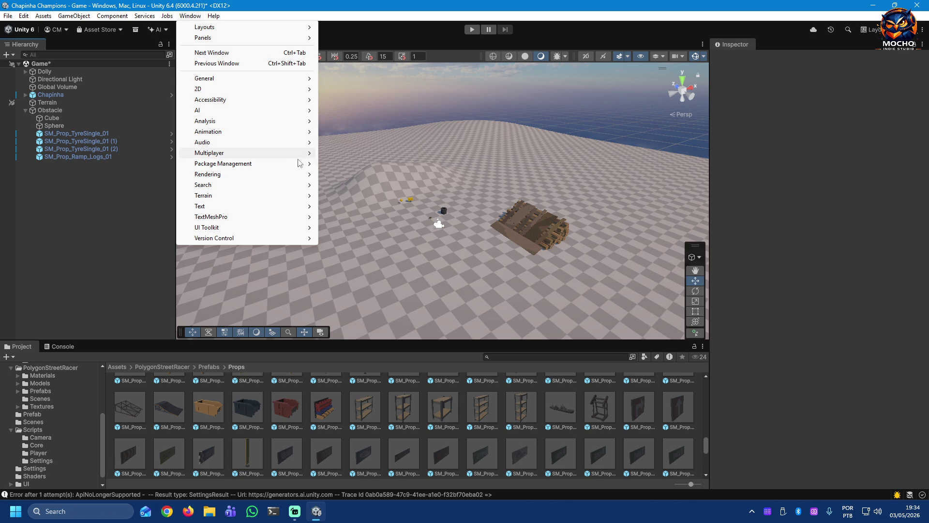
mouse_move(222, 164)
left_click(356, 166)
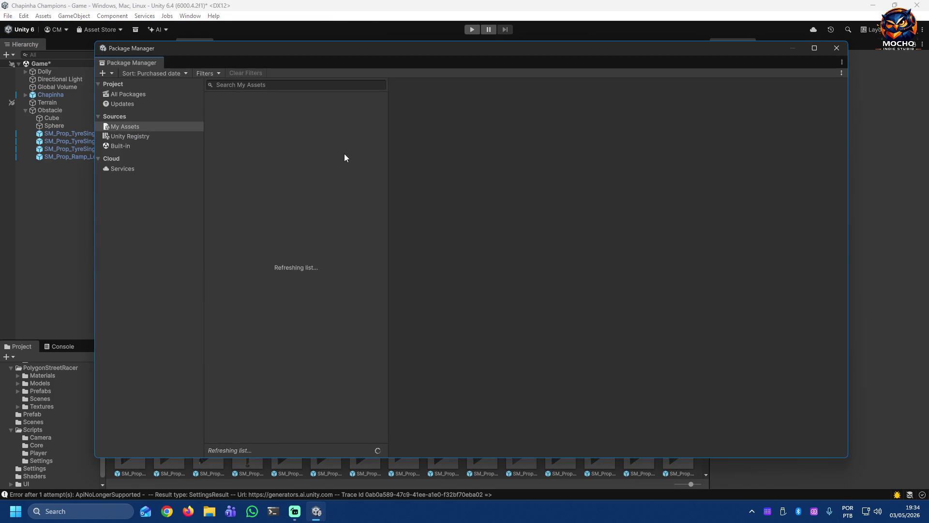
Step: Load all 196 My Assets packages into the list and show the Images tab
left_click(381, 438)
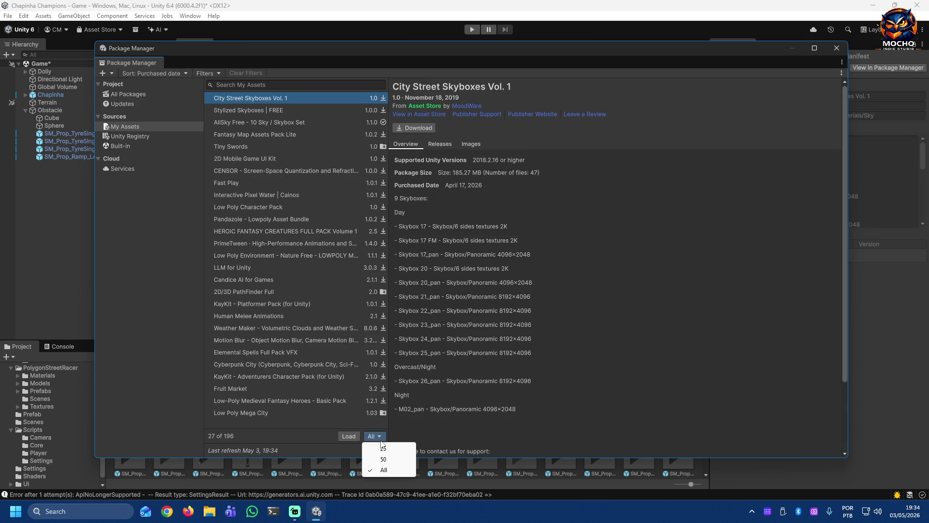
left_click(336, 454)
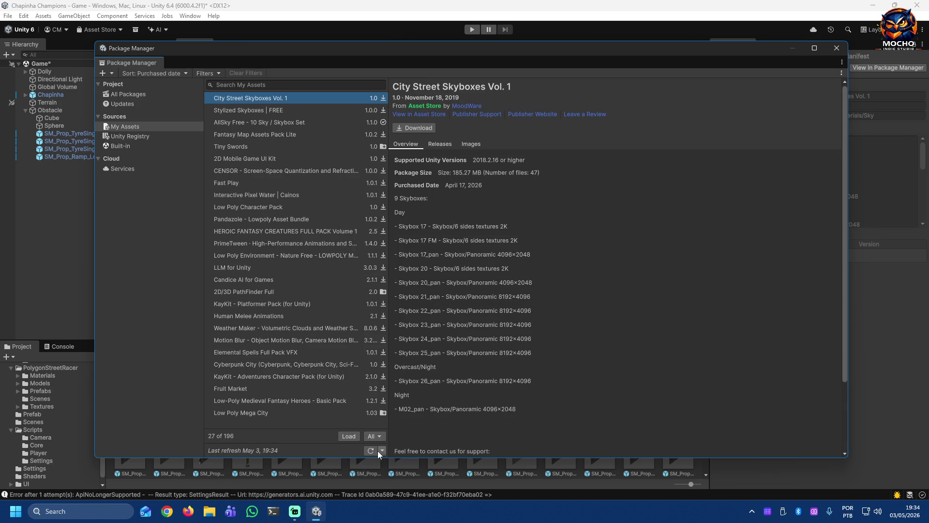
left_click(350, 437)
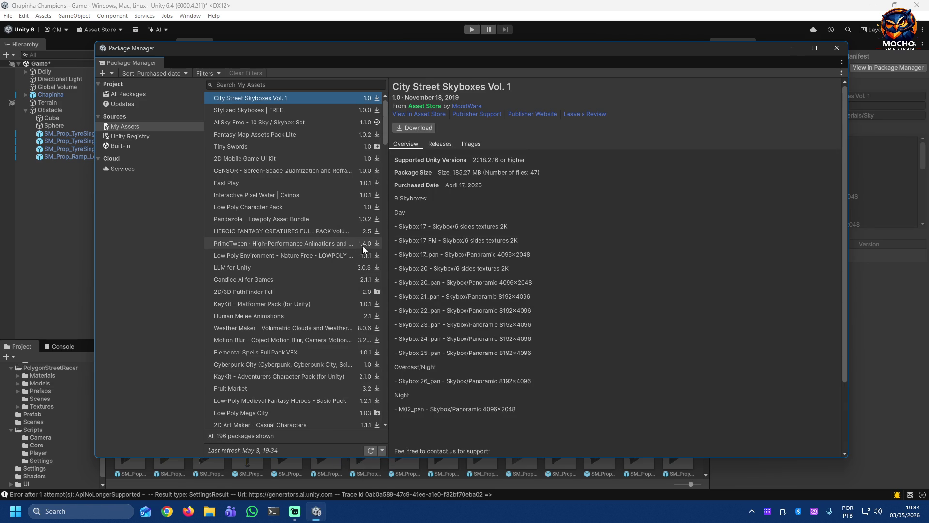
left_click(478, 143)
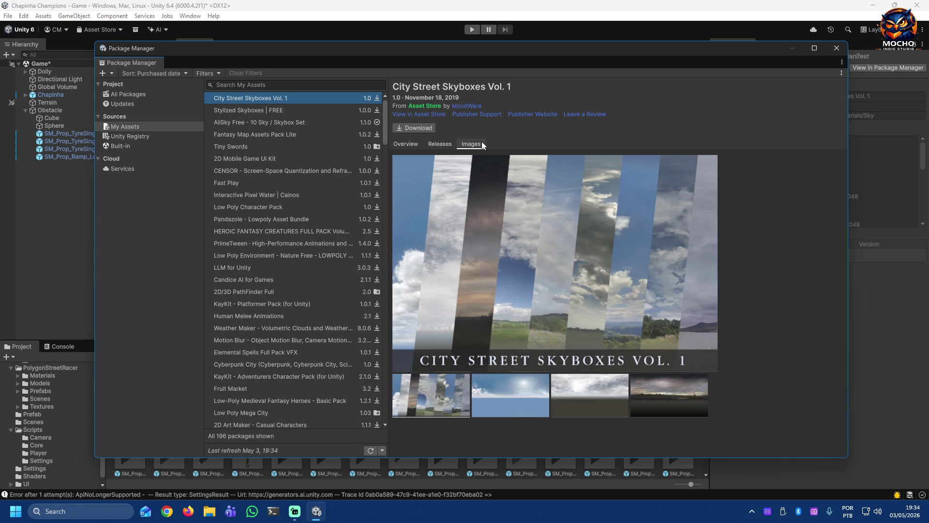
Step: Step from Stylized Skyboxes FREE down through AllSky, Tiny Swords and others to the Pandazole Lowpoly Asset Bundle
left_click(302, 110)
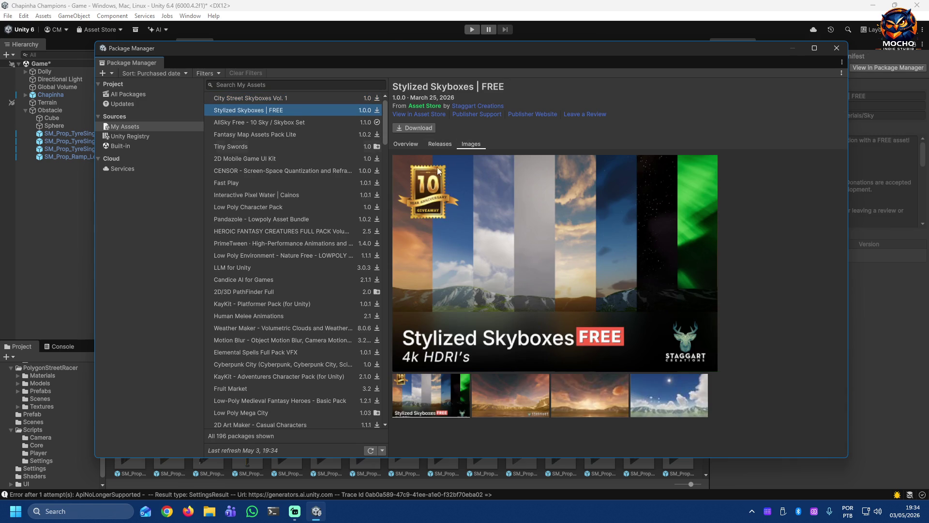
key("Down")
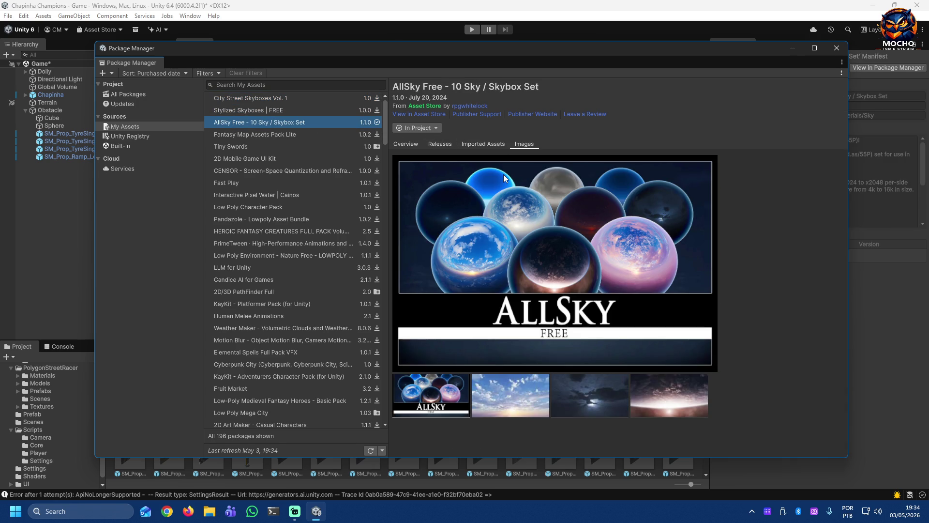
key("Down")
key("Down")
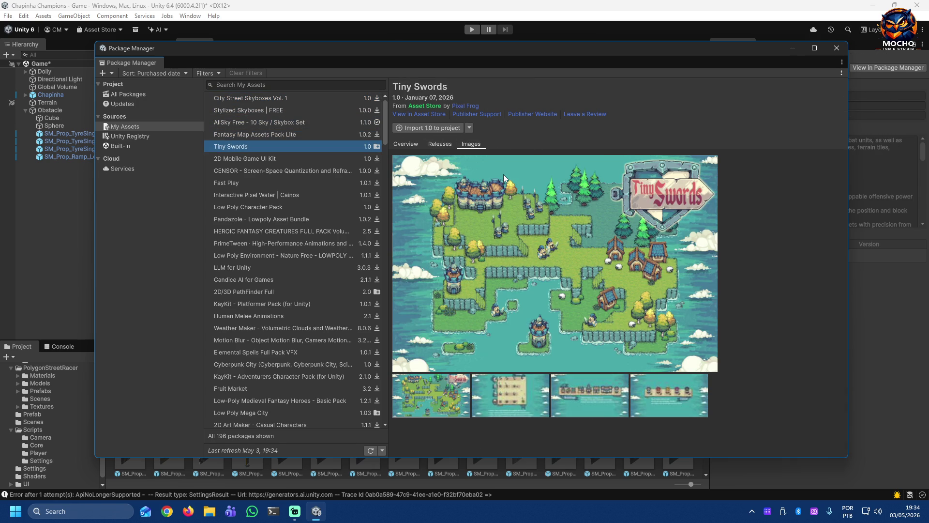
key("Down")
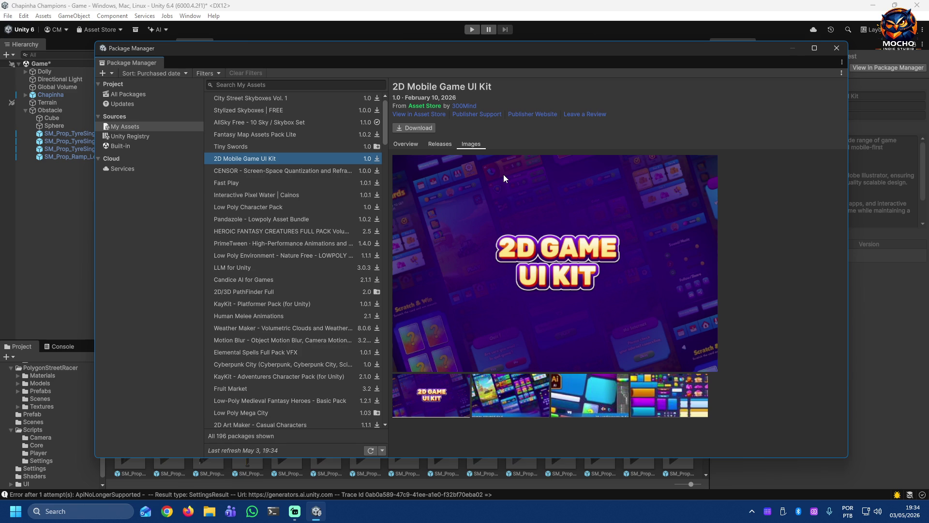
key("Down")
key("Down")
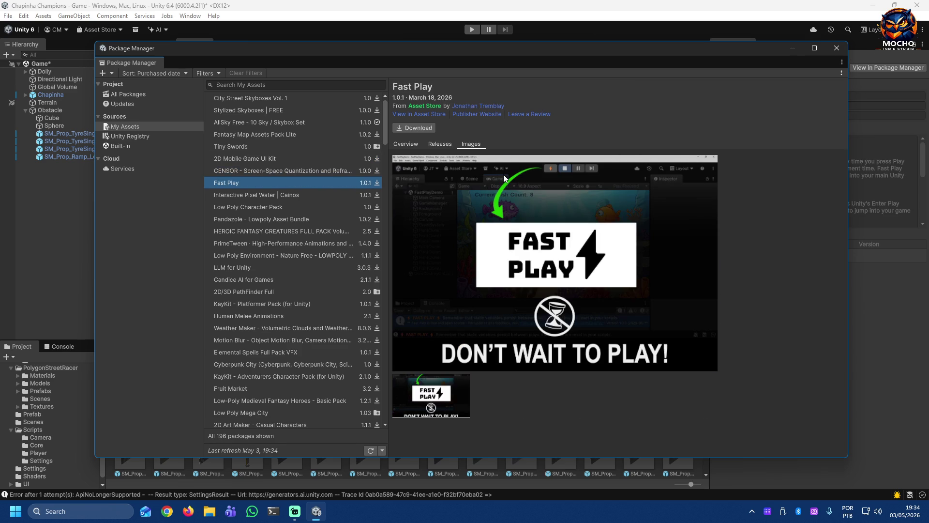
key("Down")
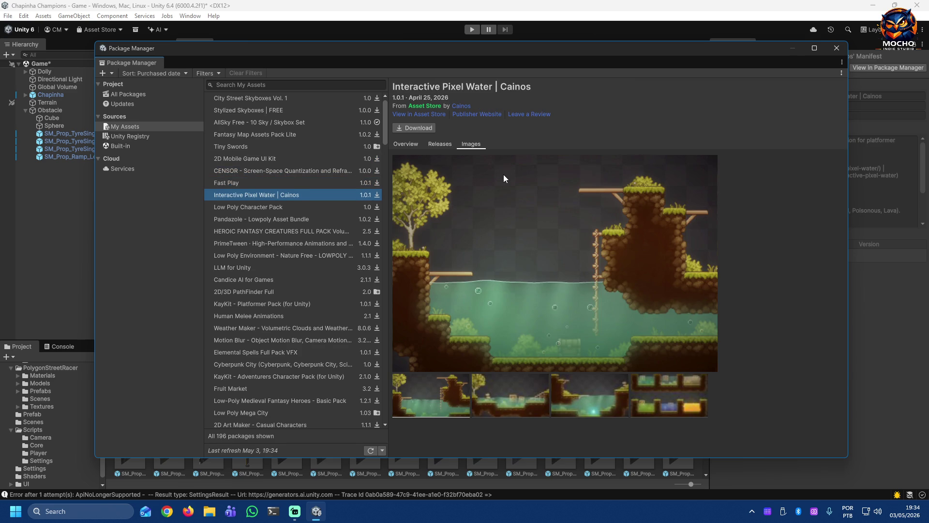
key("Down")
key("Down")
key("Down")
key("Up")
key("Up")
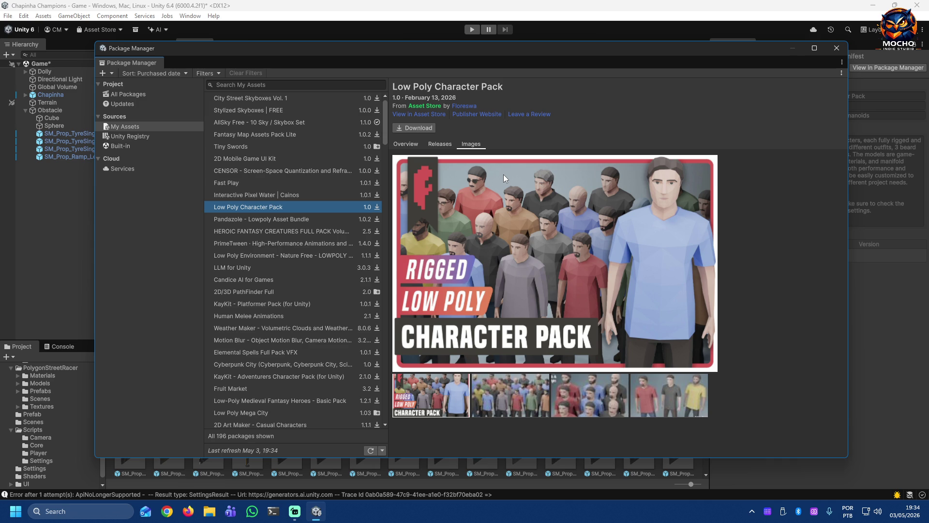
key("Down")
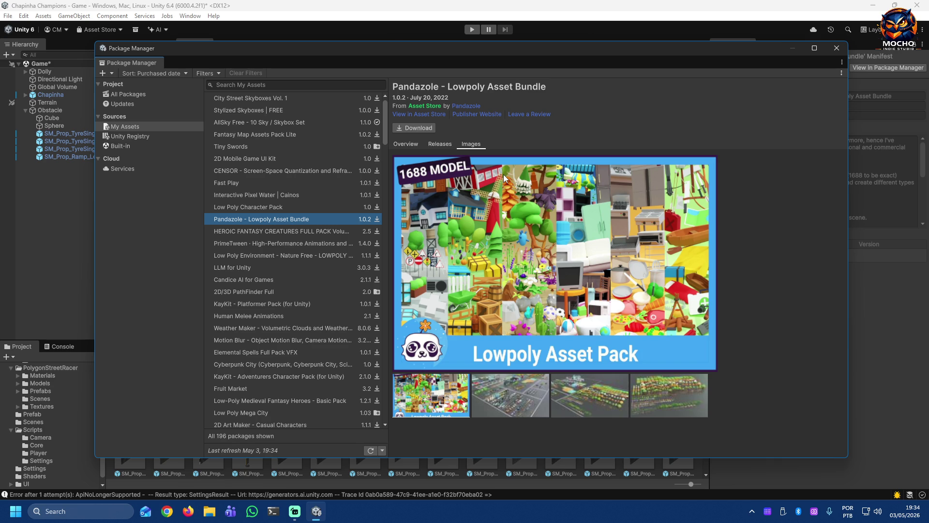
Step: View the second, third and fourth Pandazole Lowpoly preview images
left_click(494, 401)
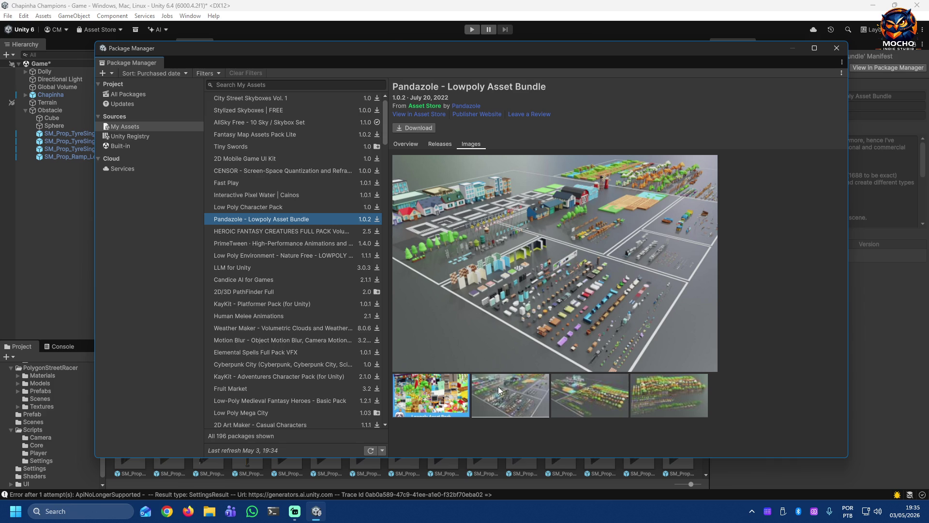
left_click(566, 393)
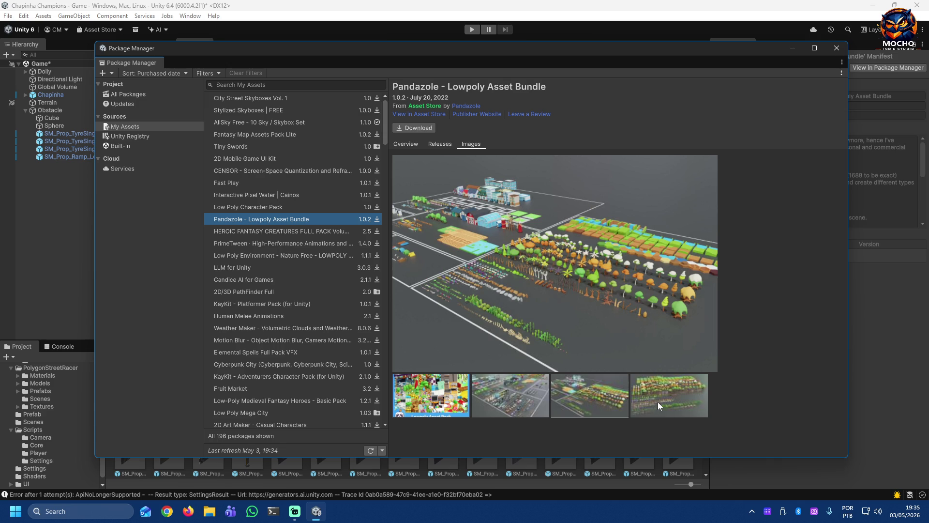
left_click(657, 402)
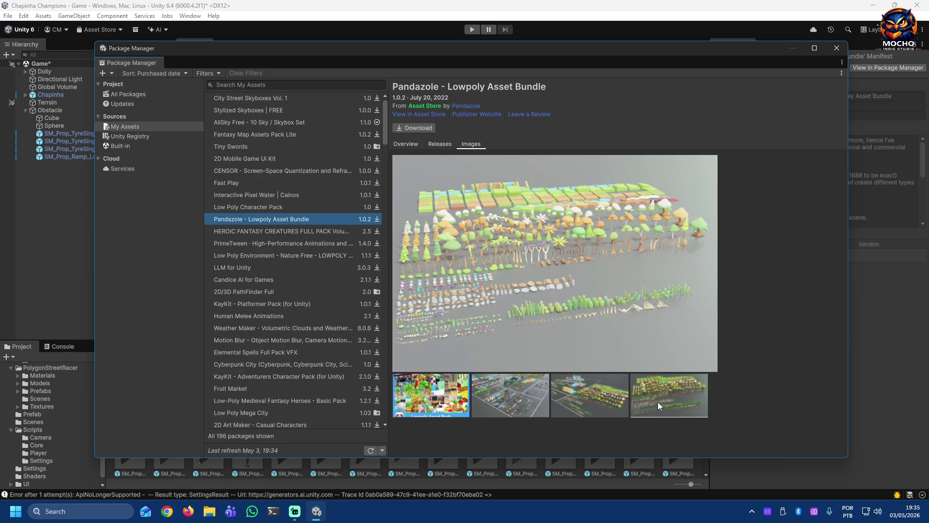
Step: Select HEROIC FANTASY CREATURES, then move on to the PrimeTween package details
left_click(317, 230)
key("Down")
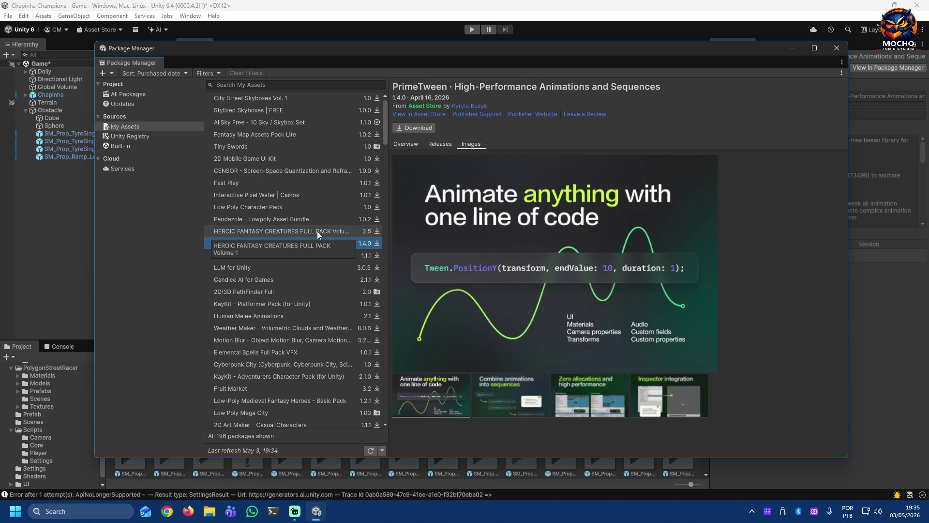
Step: Move to Low Poly Environment - Nature Free and cycle through its preview images
key("Down")
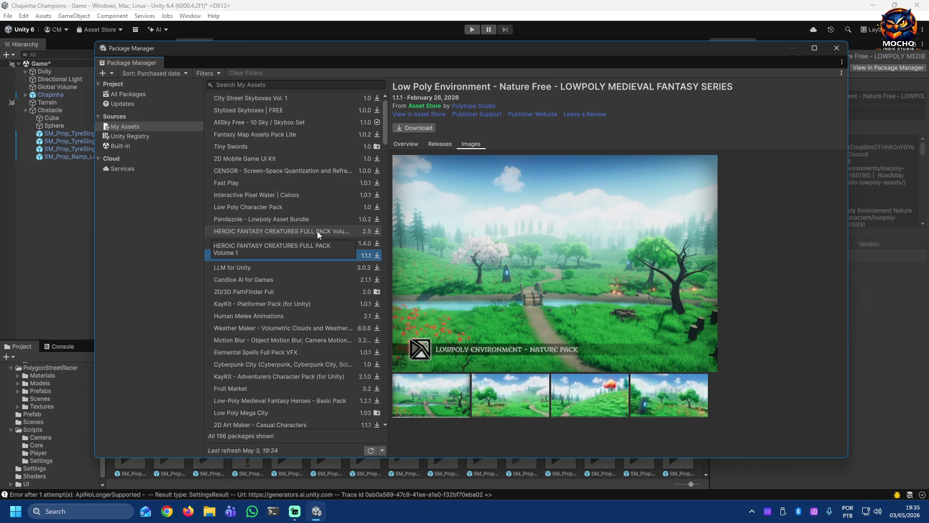
left_click(487, 400)
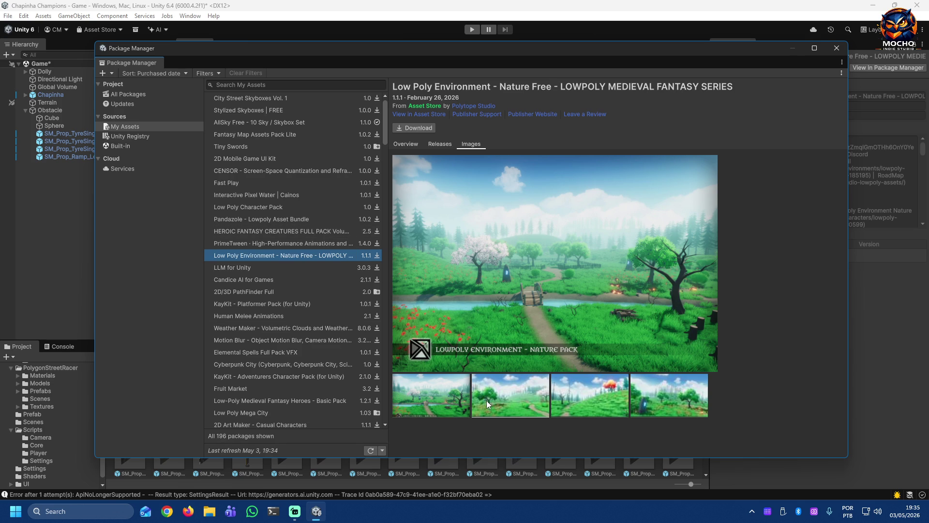
left_click(574, 403)
left_click(649, 394)
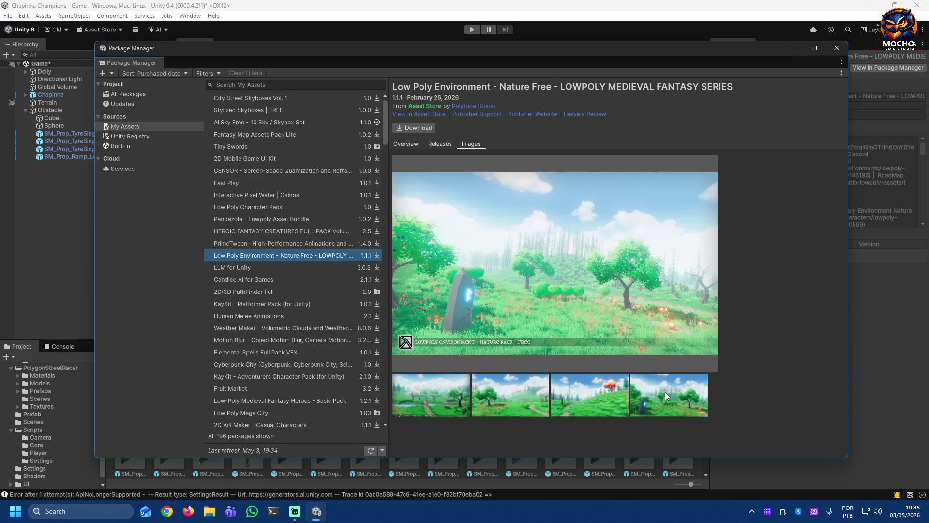
left_click(414, 393)
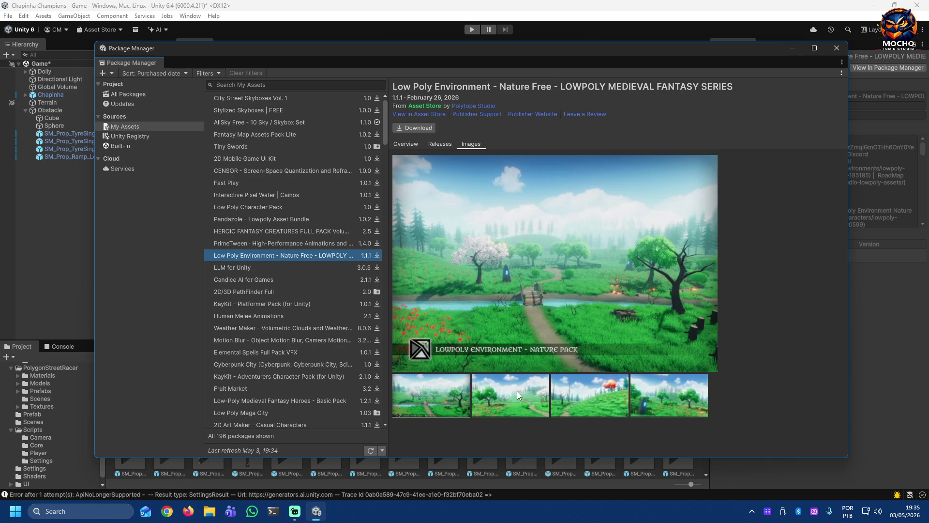
left_click(517, 392)
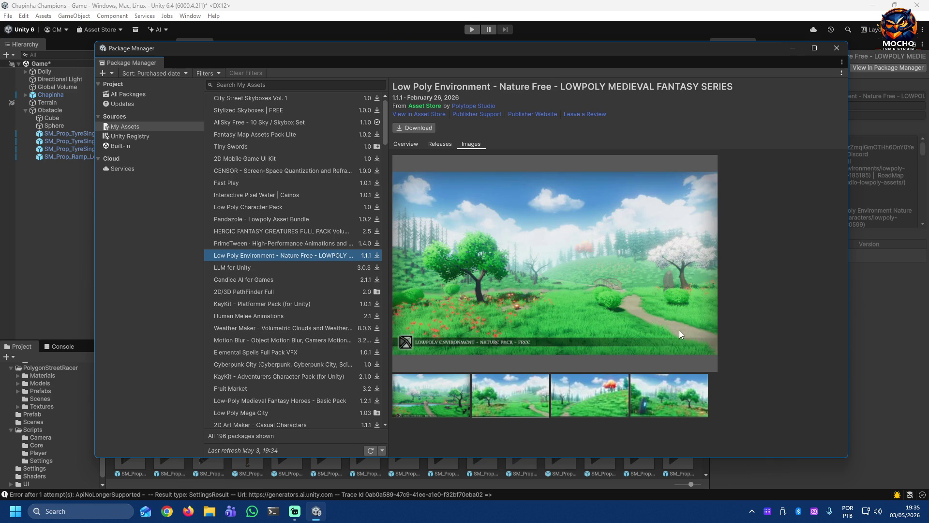
left_click(683, 401)
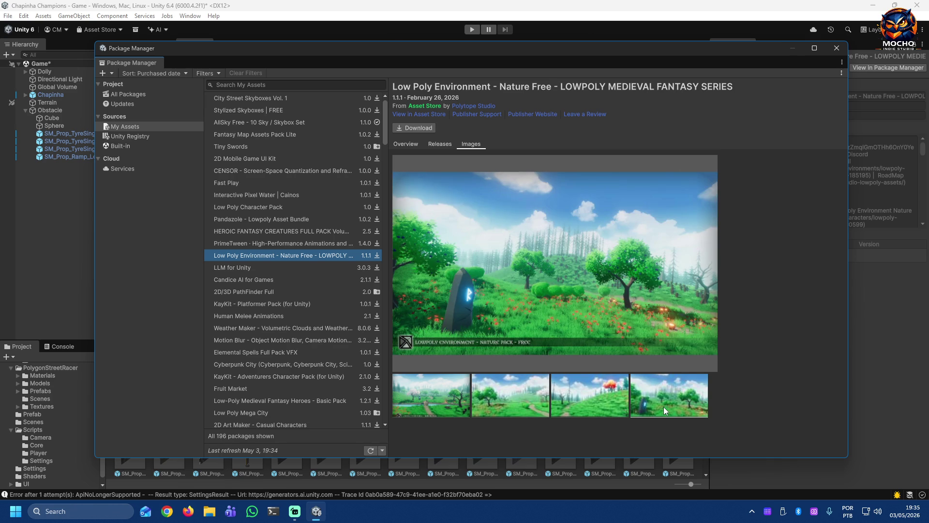
Step: Show the LLM for Unity package details
left_click(303, 268)
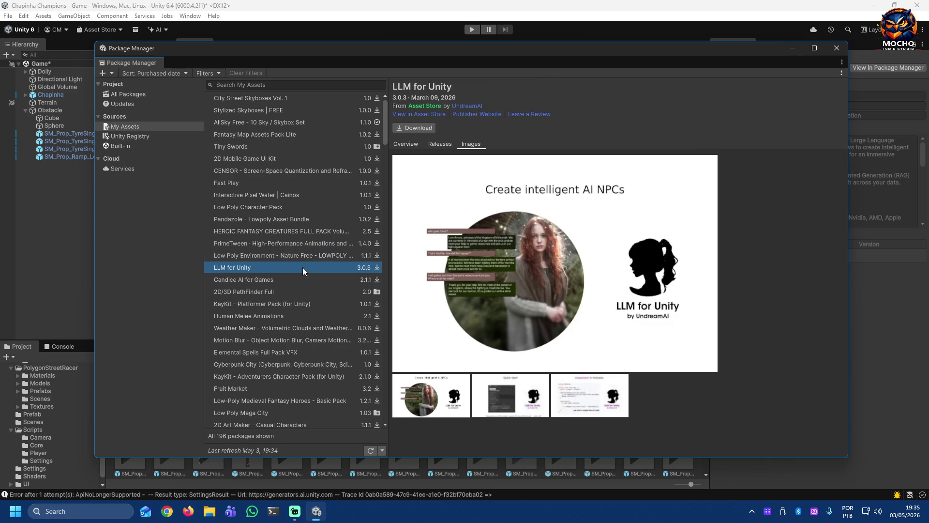
Step: Select Candice AI for Games and step down through PathFinder, Melee Animations, Motion Blur, Elemental Spells to Cyberpunk City
left_click(301, 276)
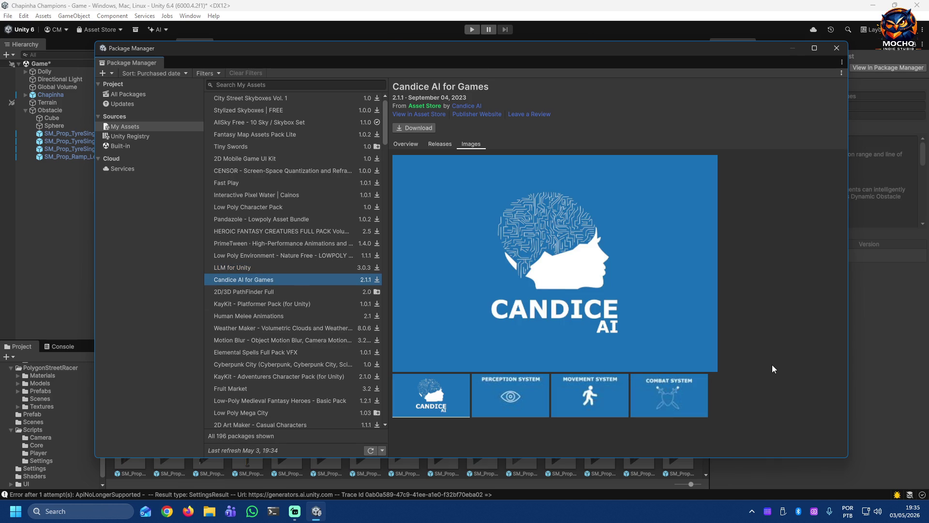
key("Down")
key("Down")
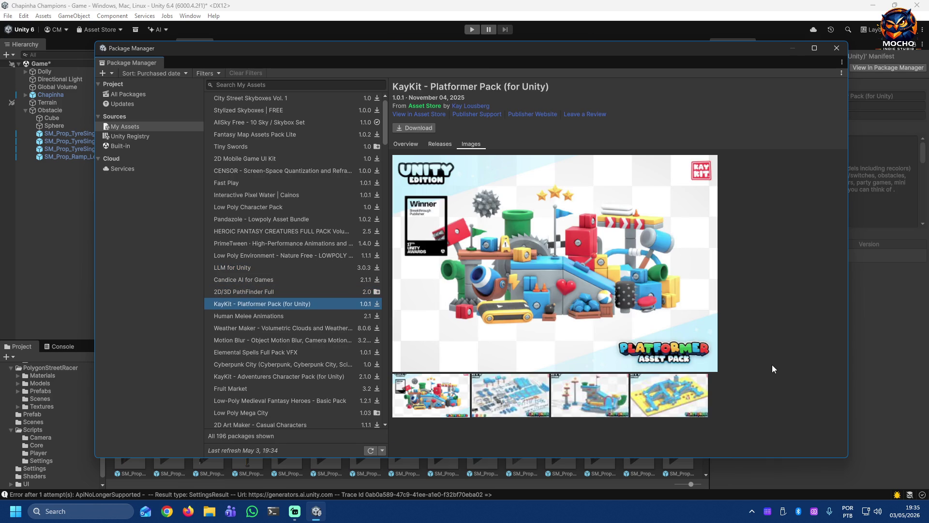
key("Down")
key("Down")
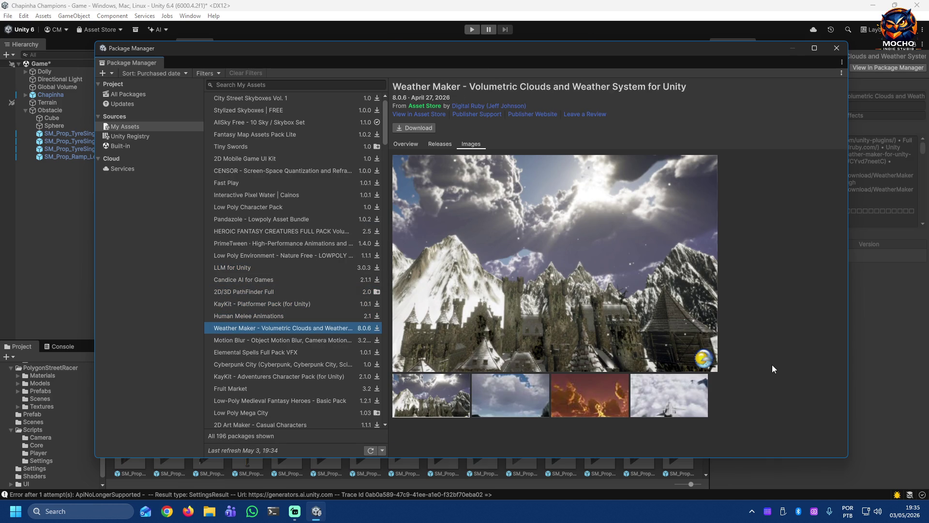
key("Down")
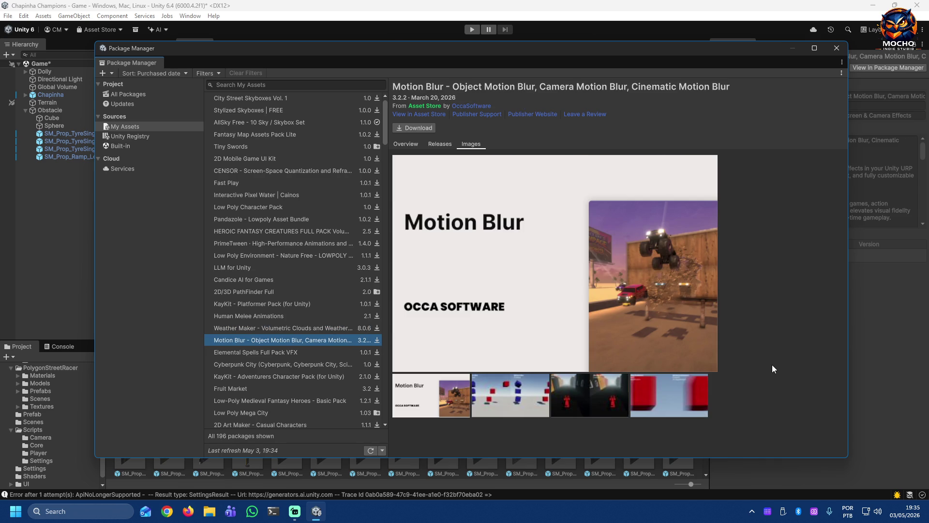
key("Down")
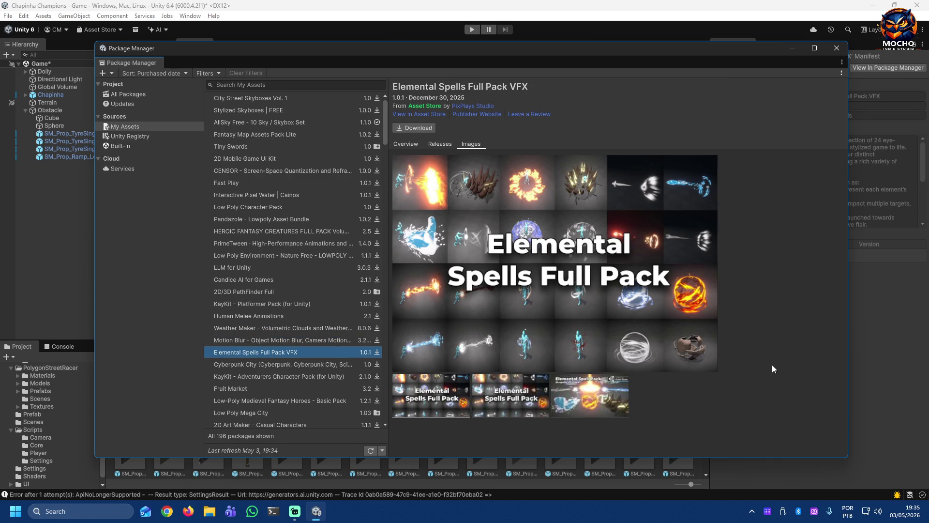
key("Down")
key("Down")
Step: Continue down through Fruit Market, Low Poly Mega City and Fantasy RPG GUI toward Cute GUI-Pack-Lite
key("Up")
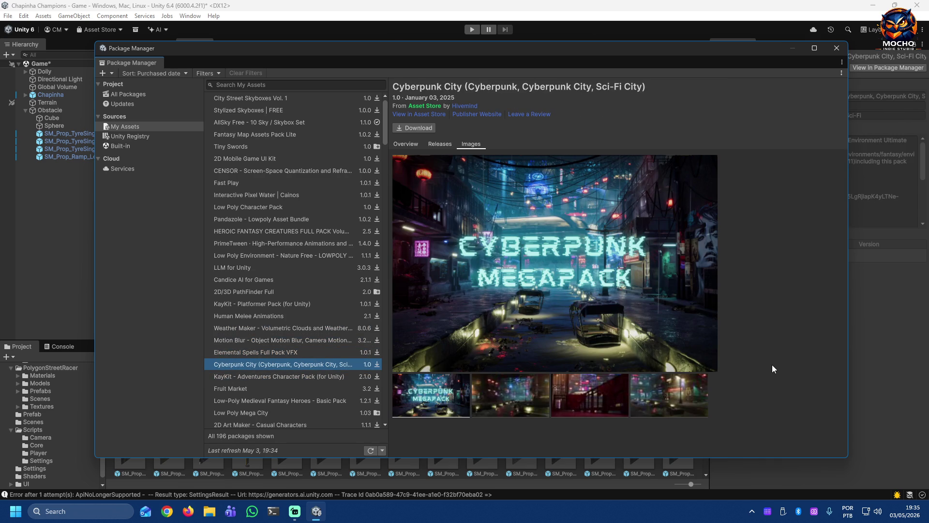
key("Down")
key("Down")
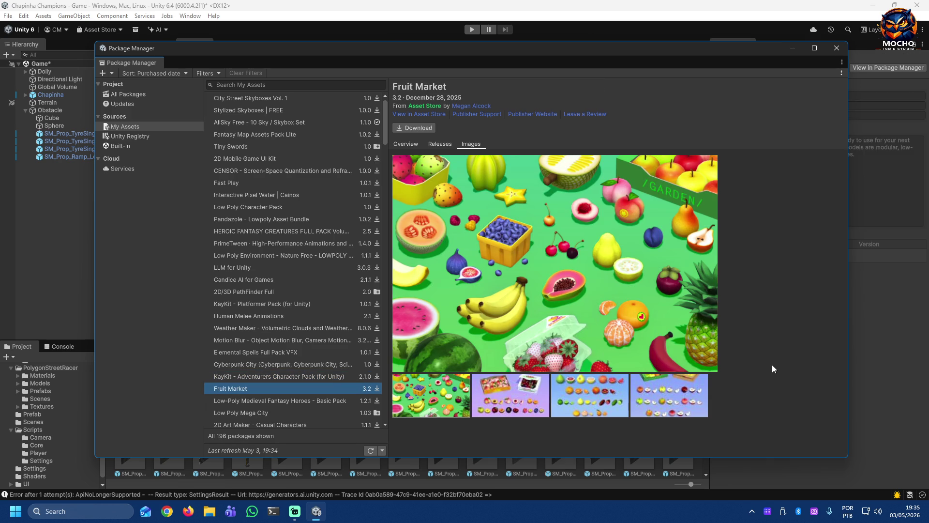
key("Down")
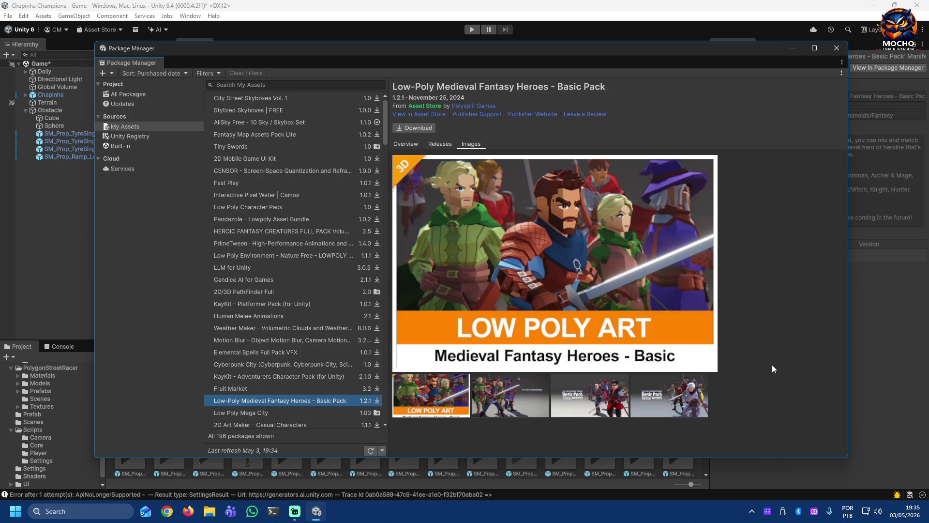
key("Down")
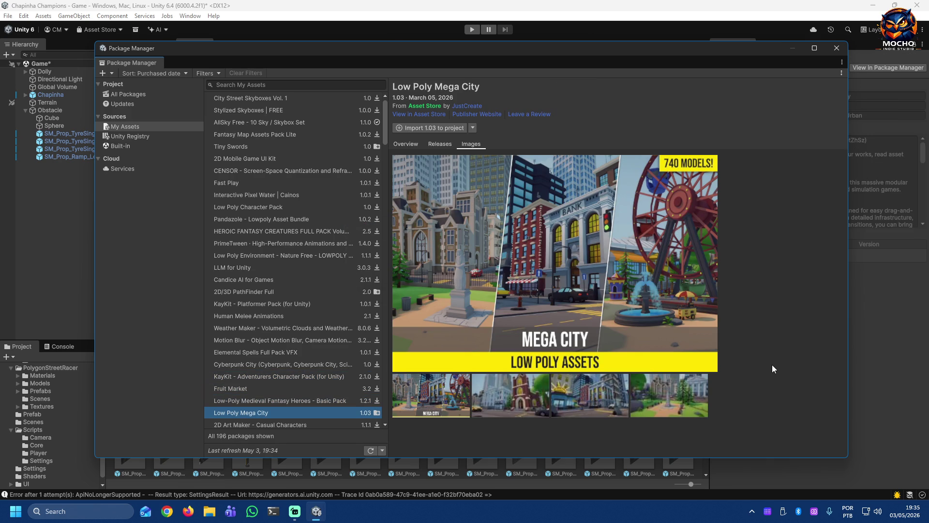
key("Down")
key("Down")
key("Down")
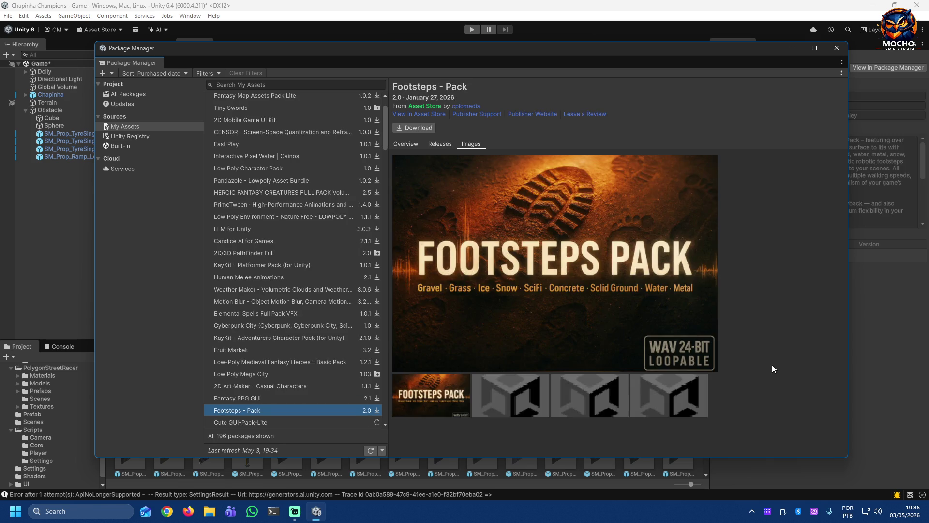
key("Down")
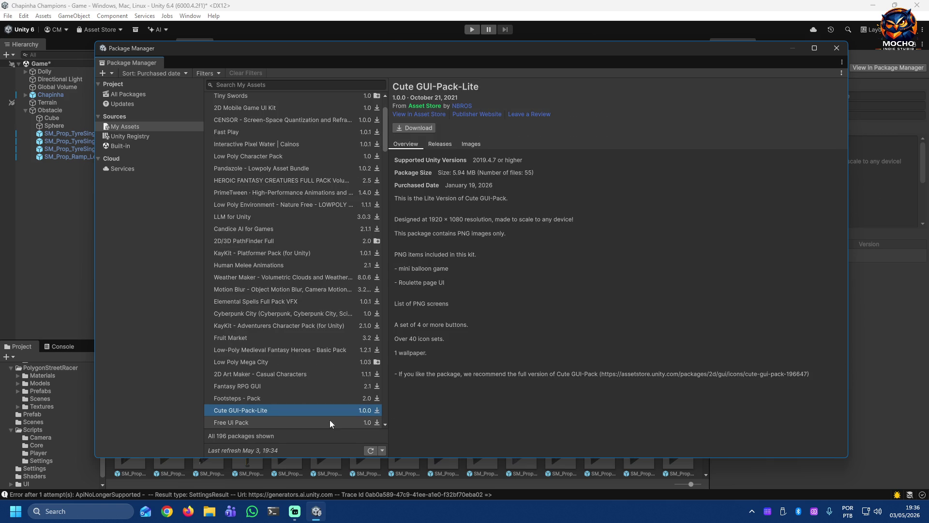
scroll(338, 418, "down", 3)
scroll(342, 407, "down", 5)
scroll(344, 400, "down", 5)
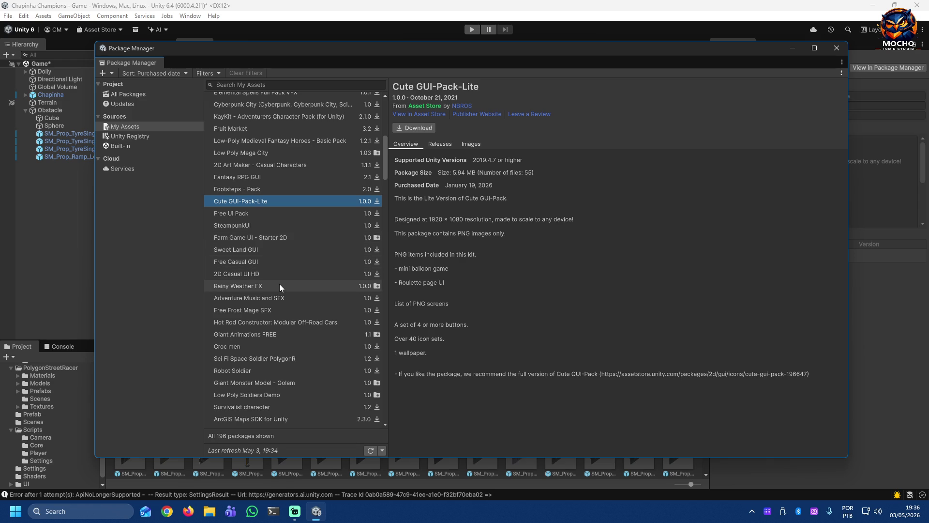
Step: View Adventure Music and SFX's images, then Free Frost Mage SFX, then move on to Hot Rod Constructor
left_click(296, 298)
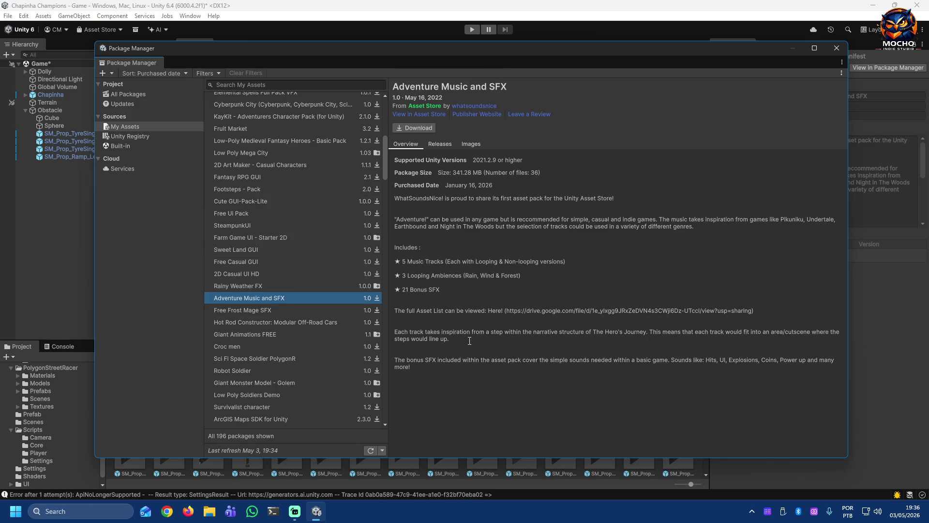
left_click(469, 144)
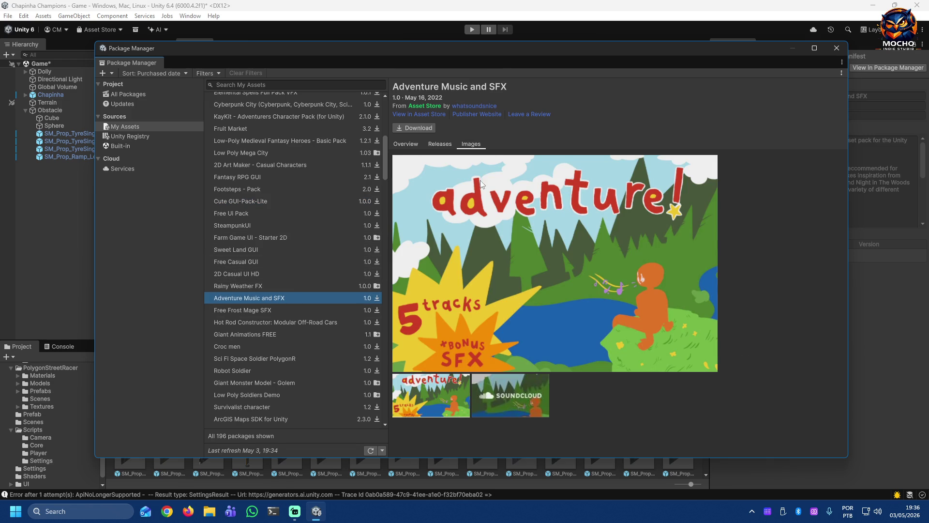
left_click(295, 312)
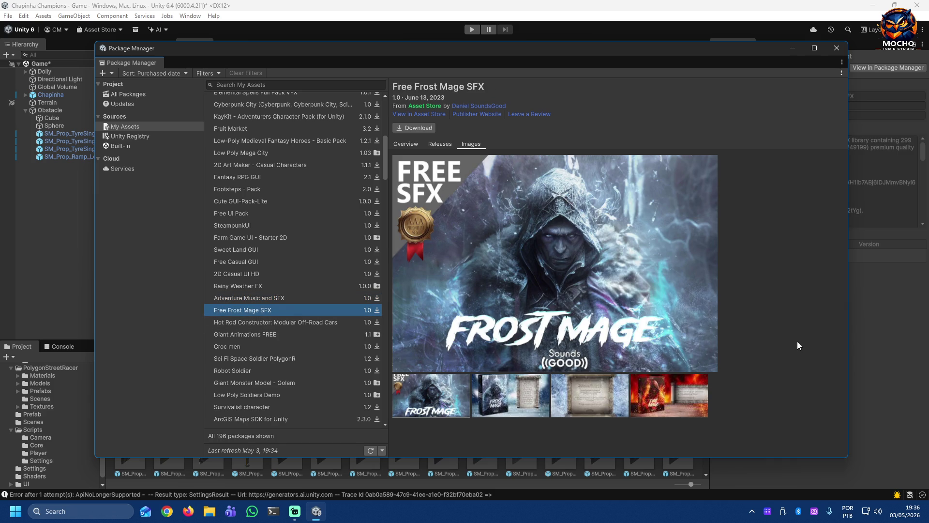
key("Down")
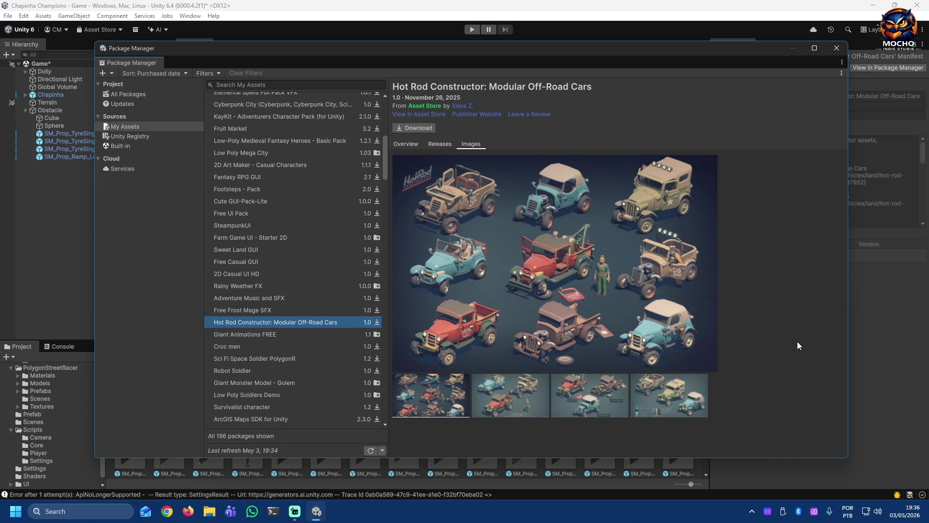
Step: Step down through Giant Animations, Sci Fi Space Soldier, Robot Soldier, Survivalist, ArcGIS Maps, Achievements, Road System to Easy Transition
key("Down")
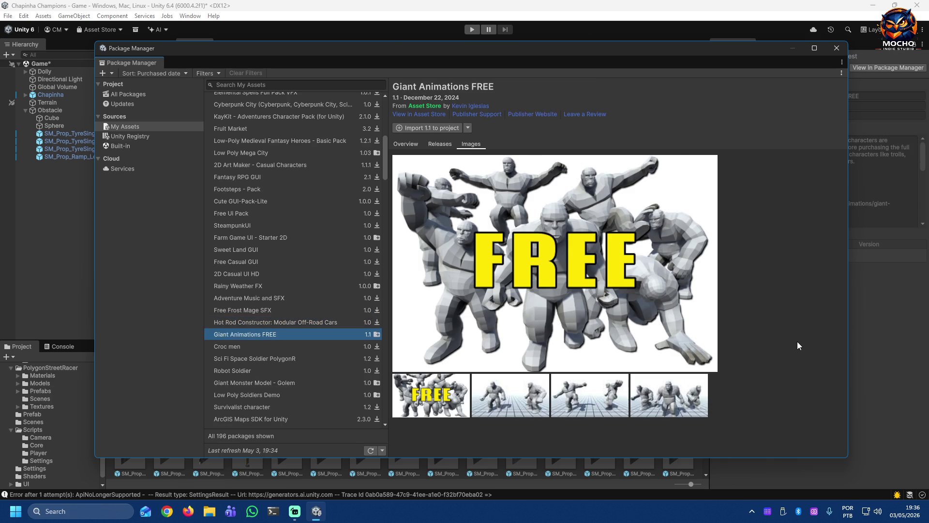
key("Down")
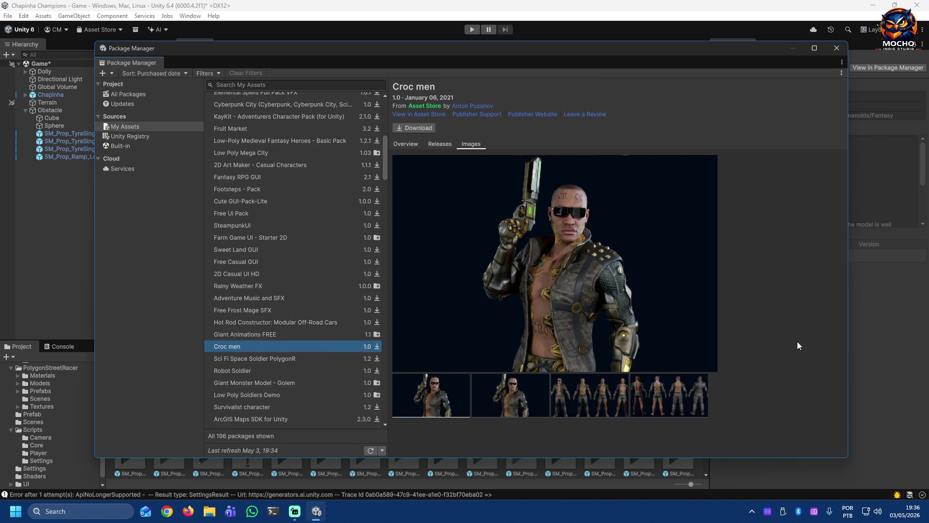
key("Down")
key("Down")
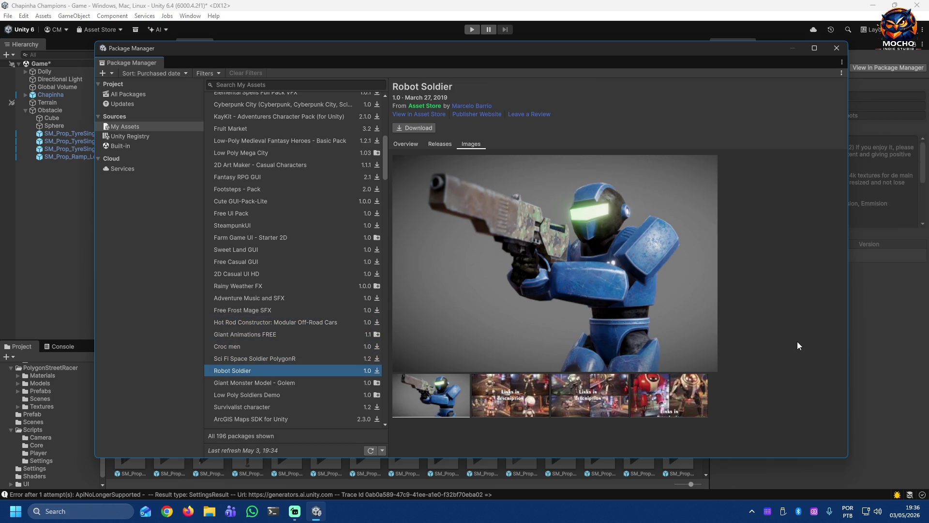
key("Down")
key("Down")
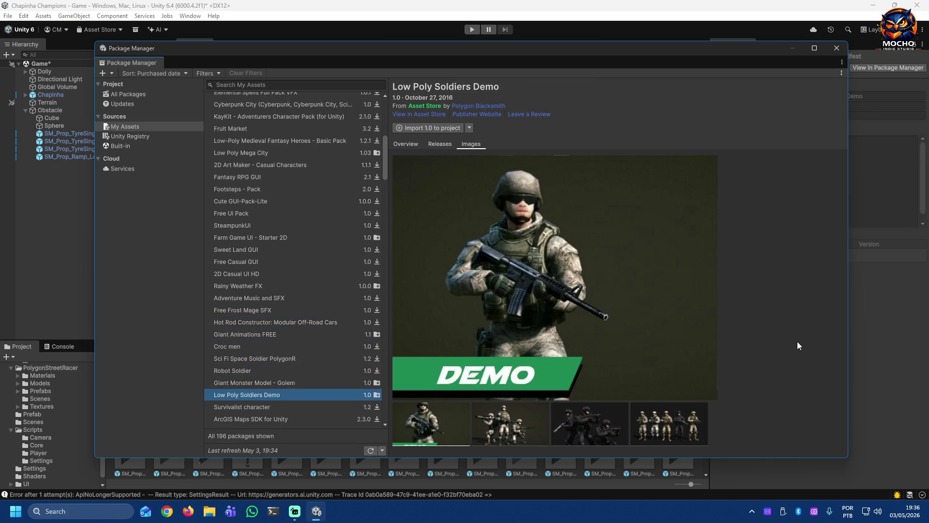
key("Down")
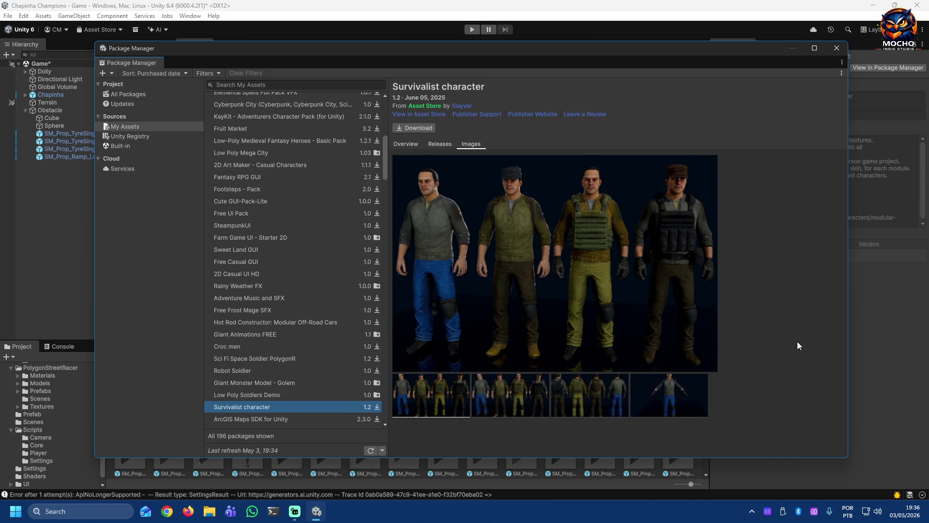
key("Down")
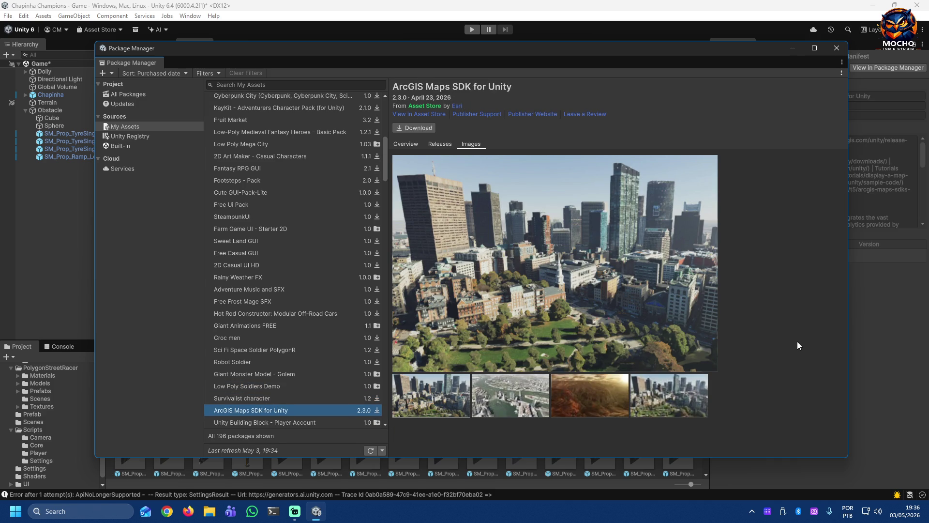
key("Down")
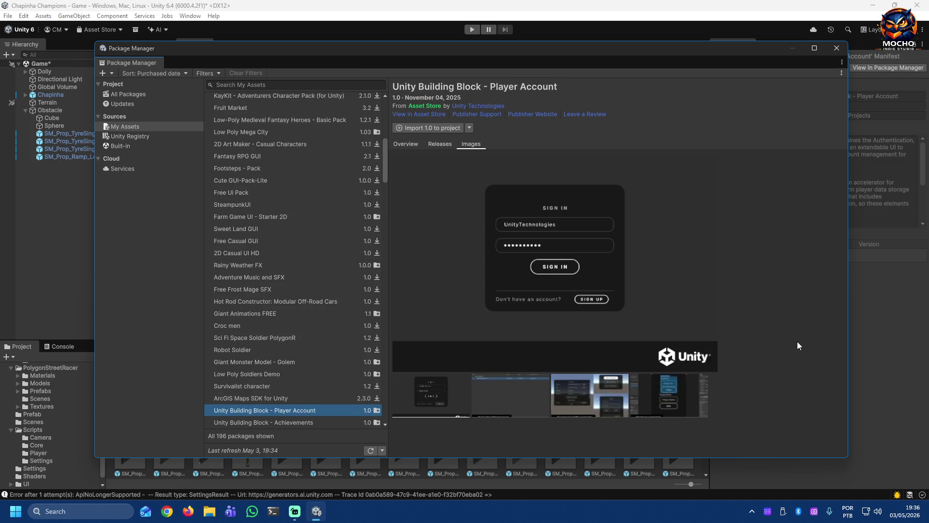
key("Down")
key("Down")
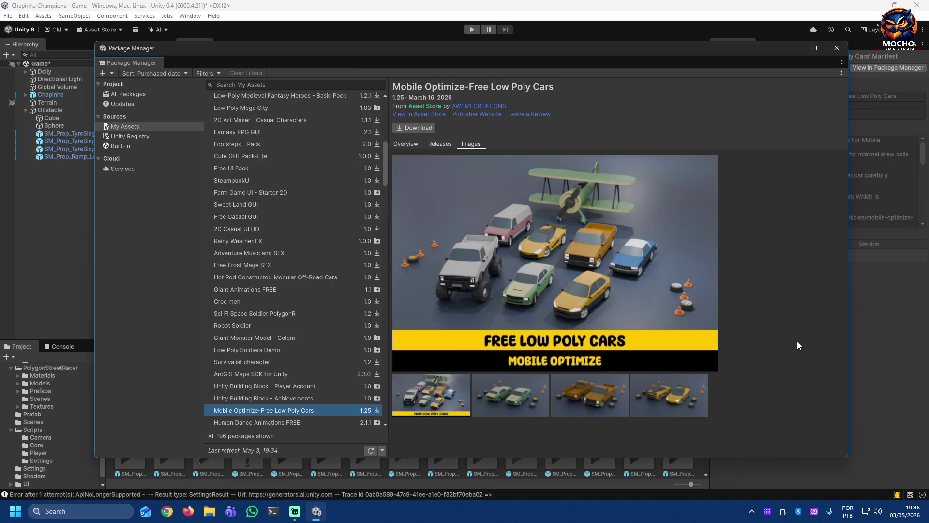
key("Down")
key("Down")
key("Down")
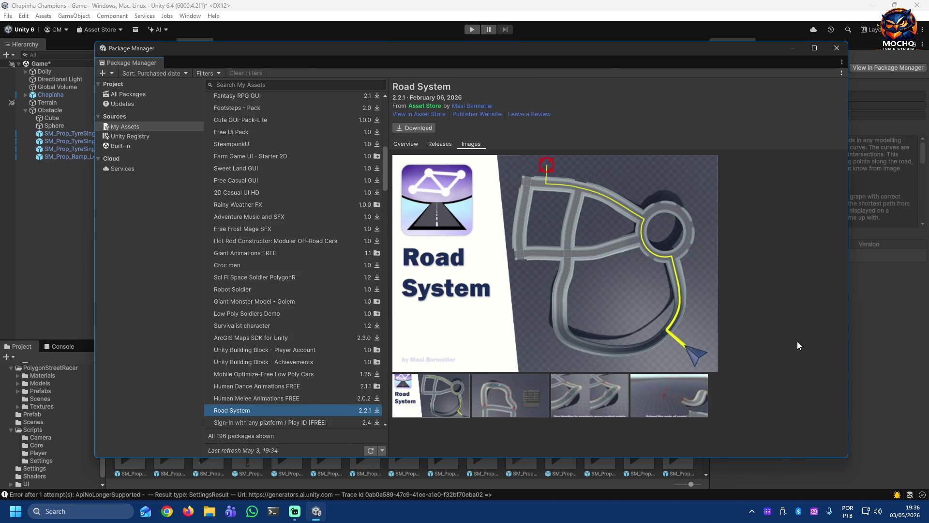
key("Down")
key("Down")
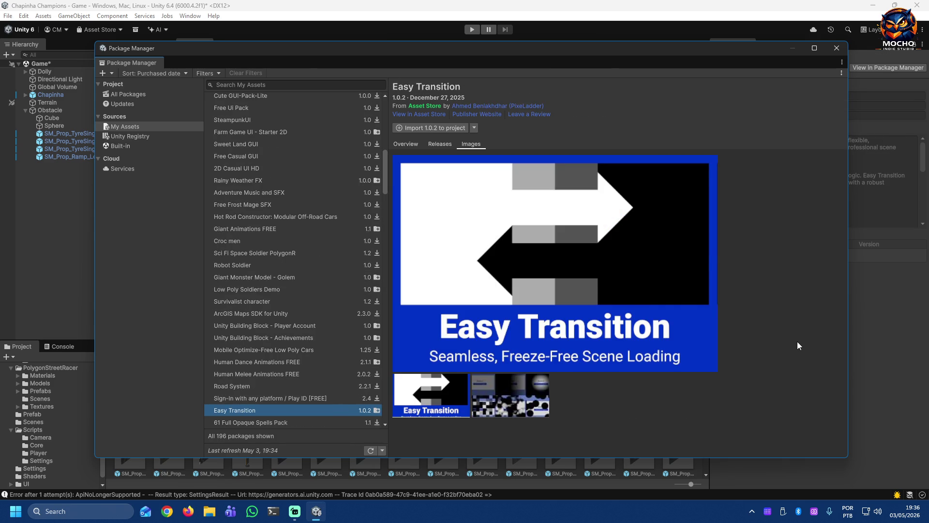
key("Down")
Step: Continue through AERO Fog, Cartoon FX, Particle Pack, 100 Best Effects, Blood splatter and monster packs past Stylized Free Skeleton
key("Down")
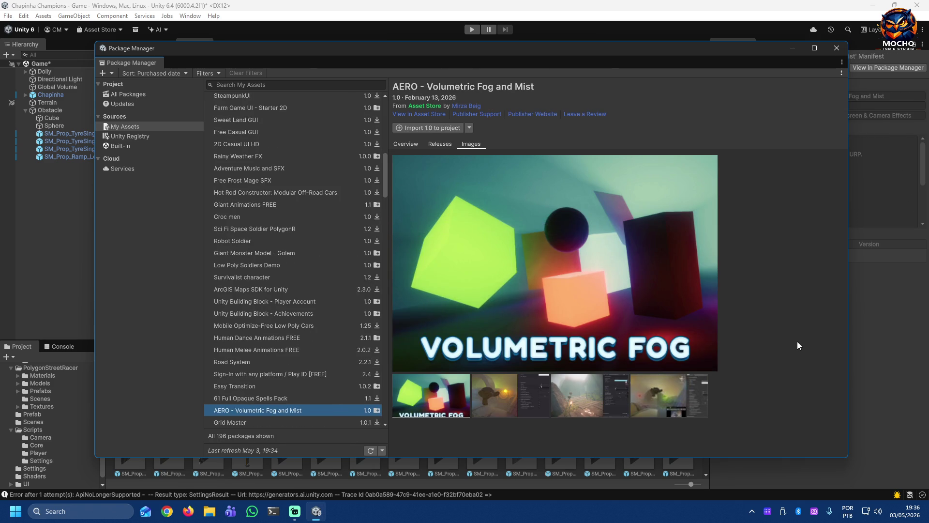
key("Down")
key("Down")
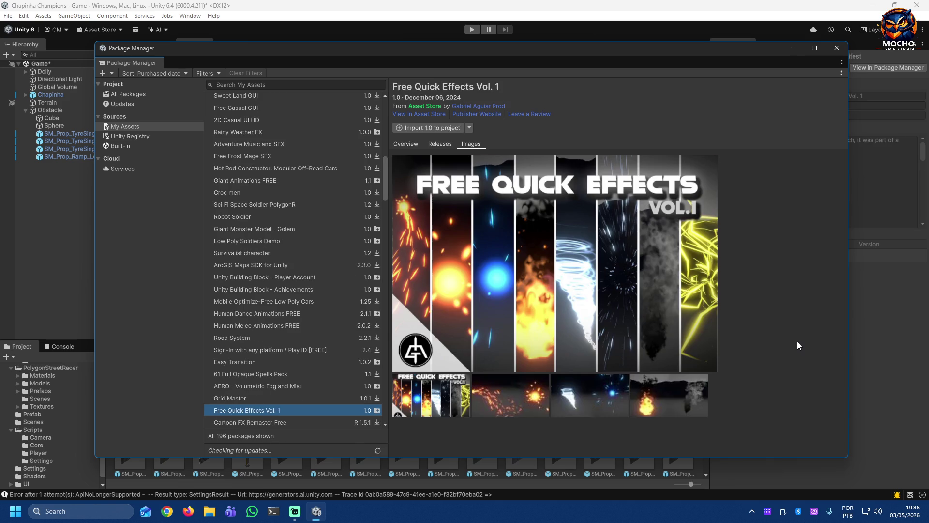
key("Down")
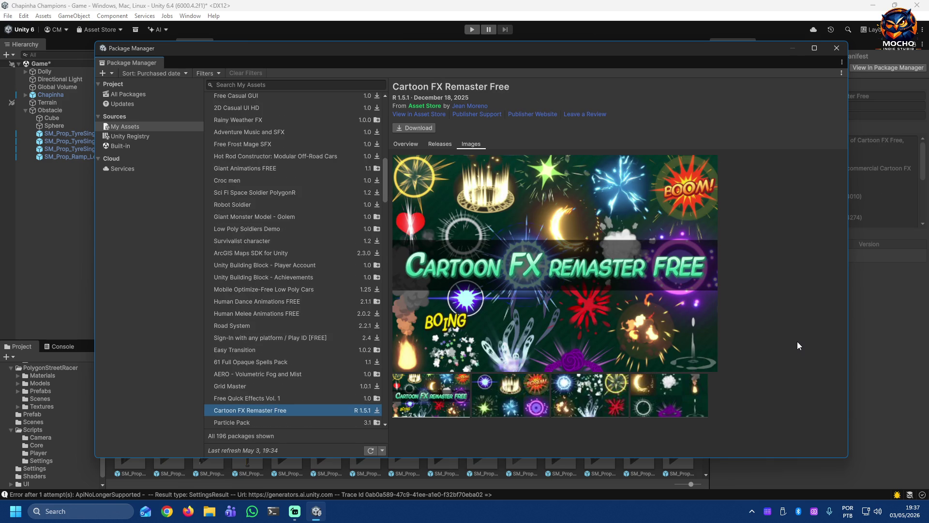
key("Down")
key("Down")
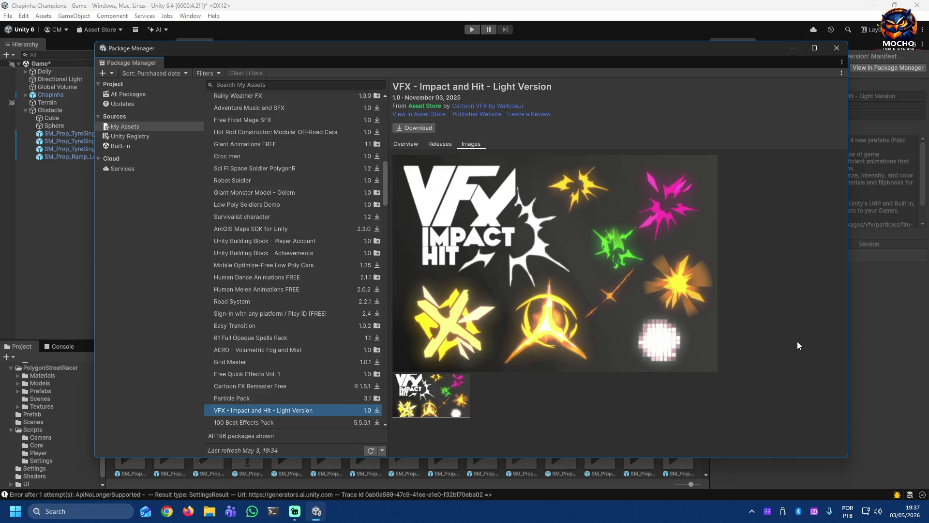
key("Down")
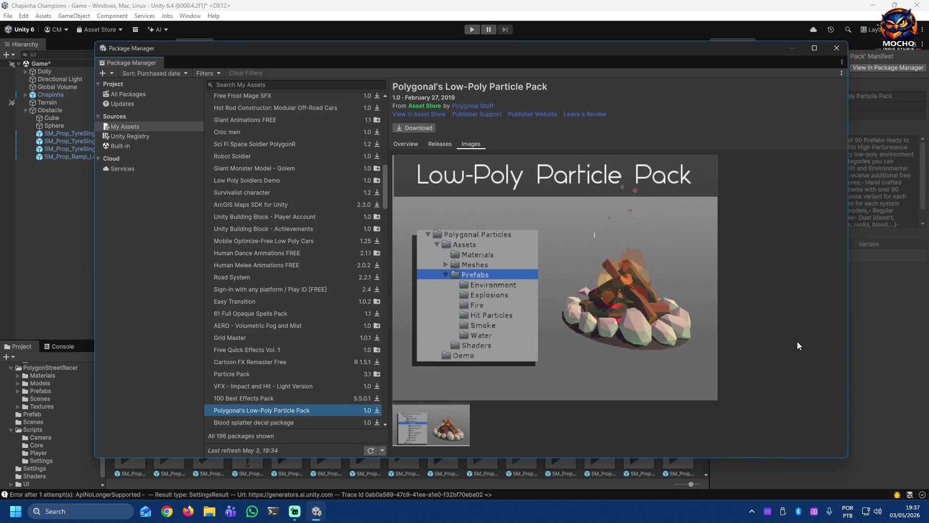
key("Down")
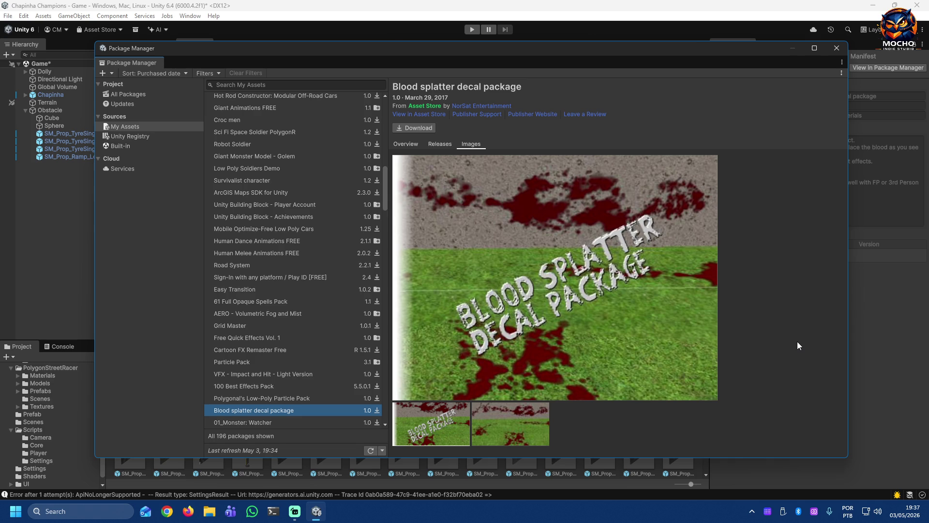
key("Down")
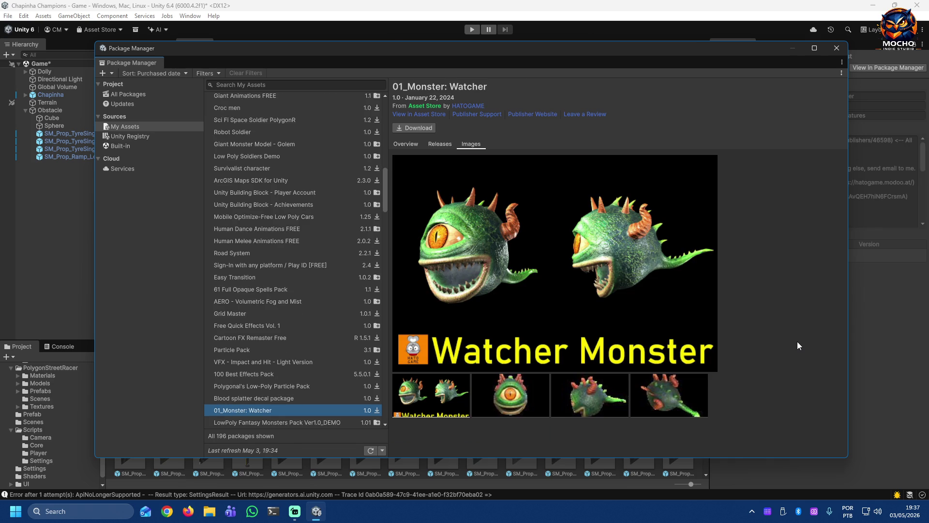
key("Down")
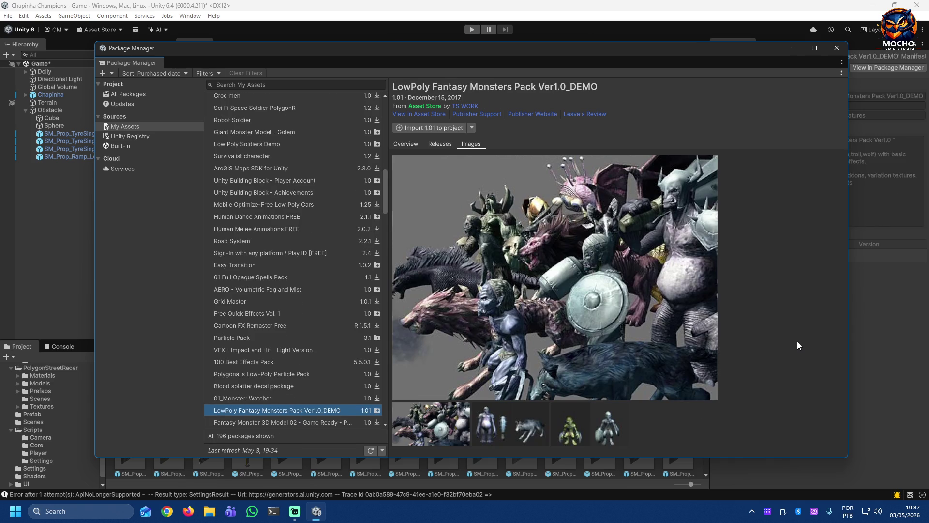
key("Down")
key("Down")
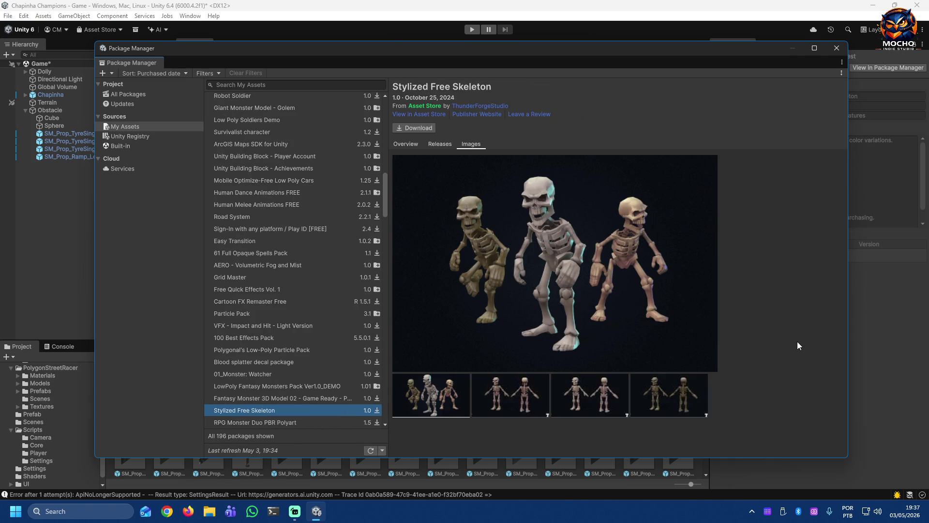
key("Down")
key("Down")
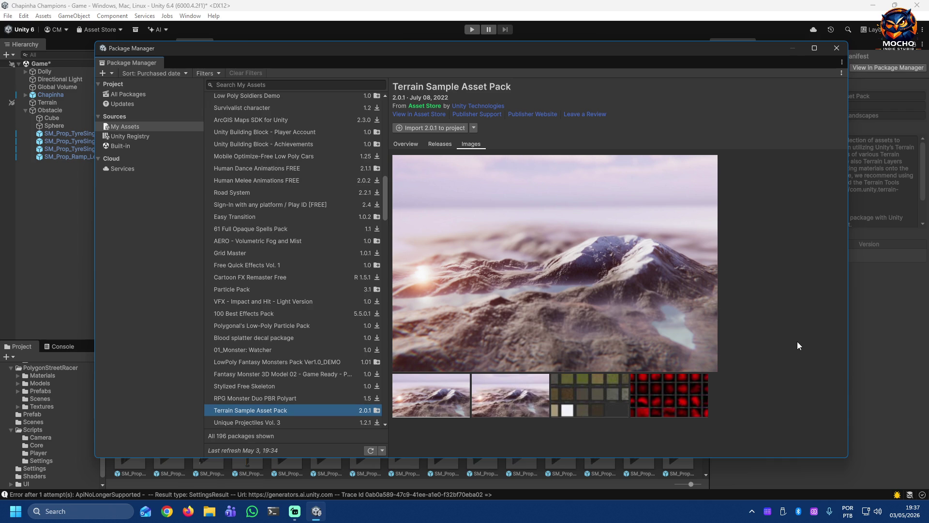
Step: Browse the Terrain Sample Asset Pack's texture, heightmap and snowy mountain preview images
left_click(597, 397)
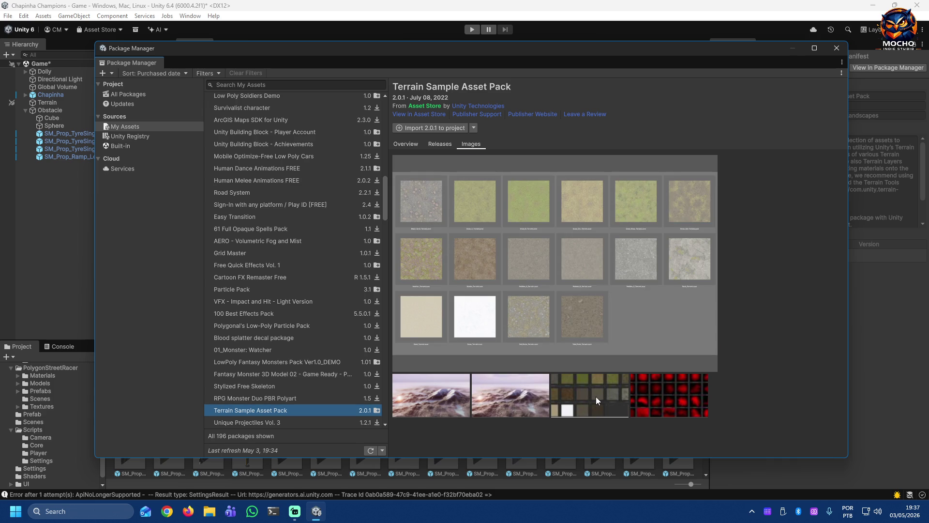
left_click(642, 392)
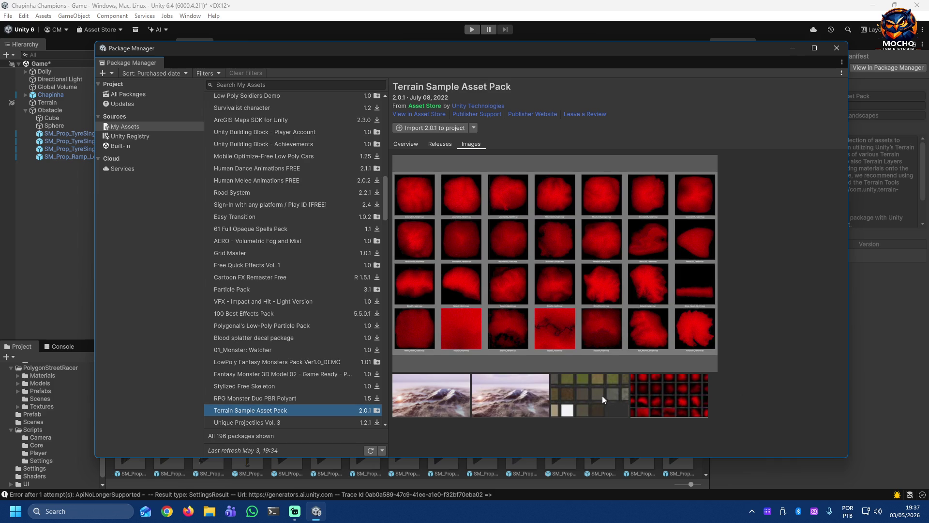
left_click(603, 396)
left_click(538, 398)
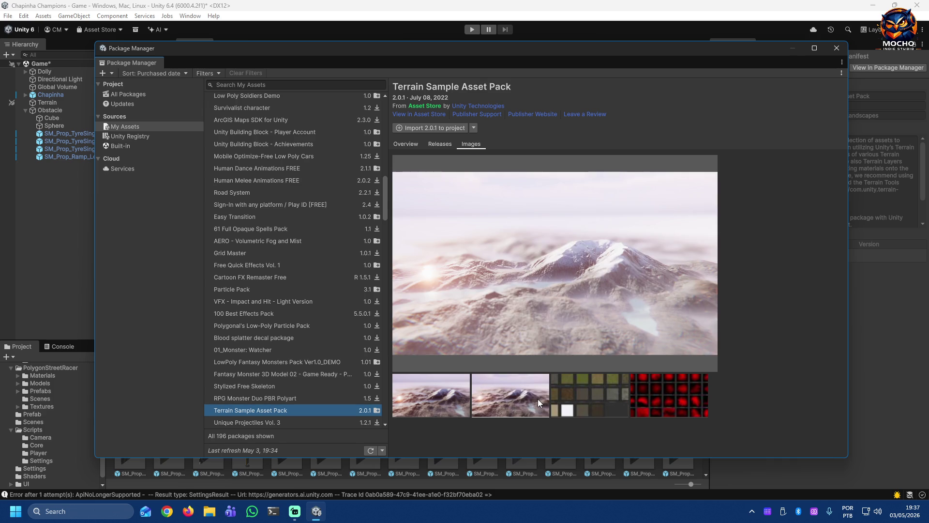
left_click(569, 401)
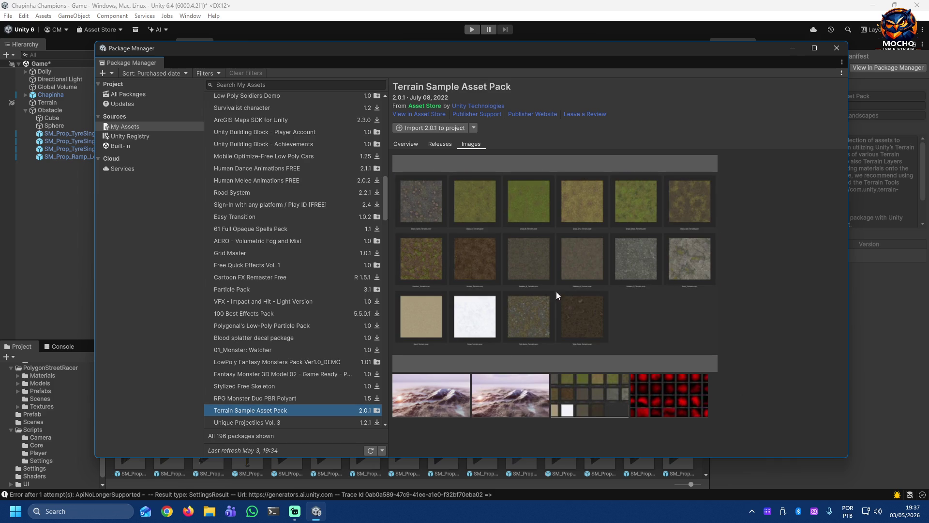
Step: Import Terrain Sample Asset Pack 2.0.1 into the project, reaching the dependency warning
left_click(450, 129)
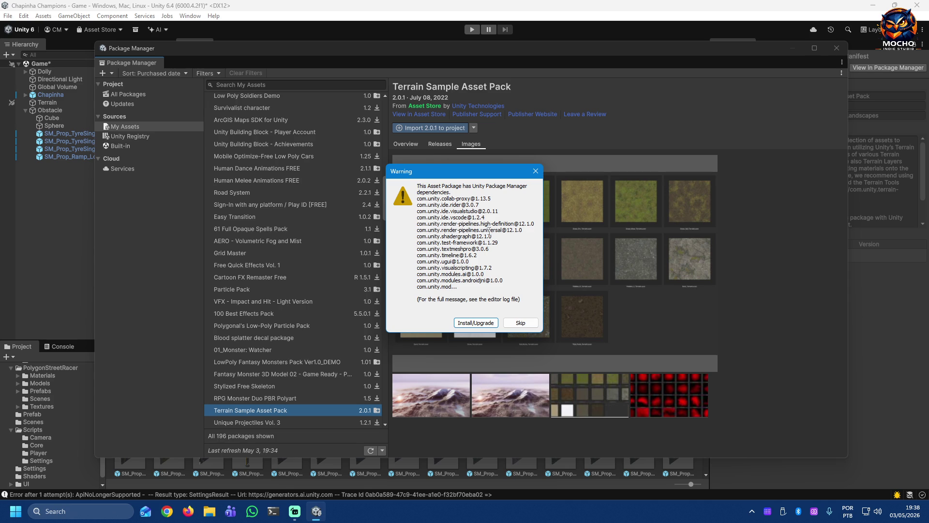
Step: Skip the dependency warning, cancel the Terrain Sample Asset Pack import, and show its Overview
left_click(521, 323)
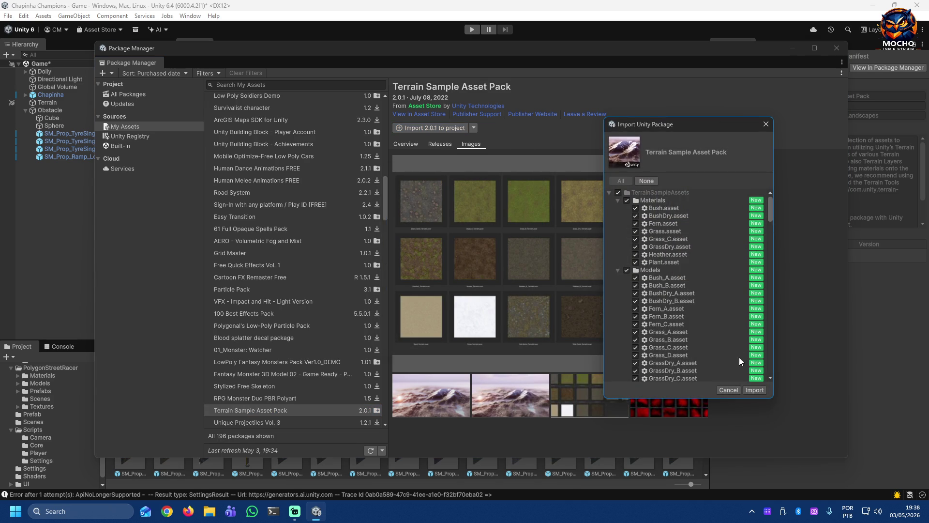
left_click(731, 390)
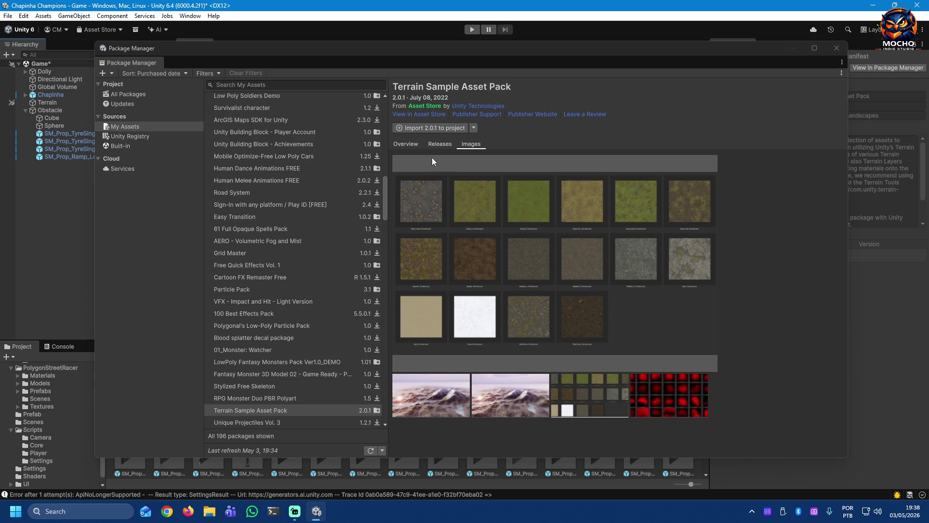
left_click(410, 144)
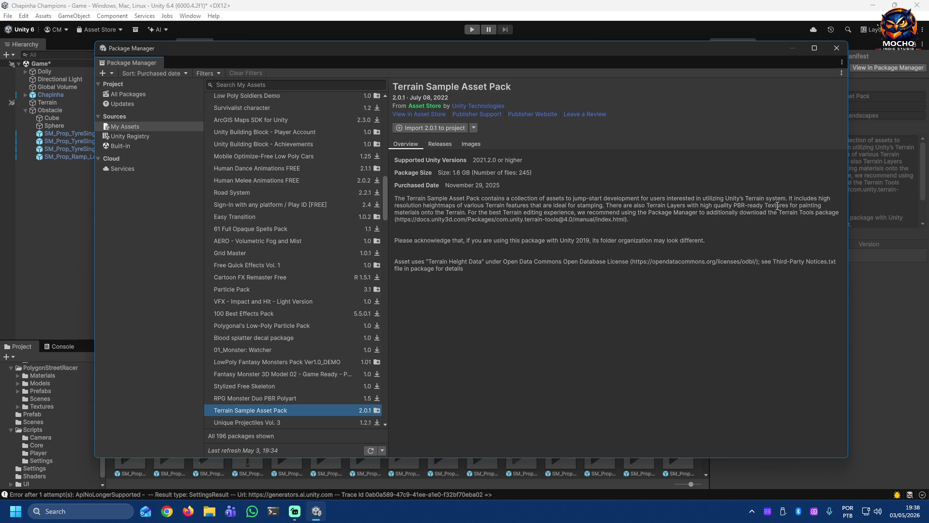
Step: Highlight the PBR-ready textures phrase, then read the release notes and mark 'HDRP'
left_click_drag(703, 204, 783, 205)
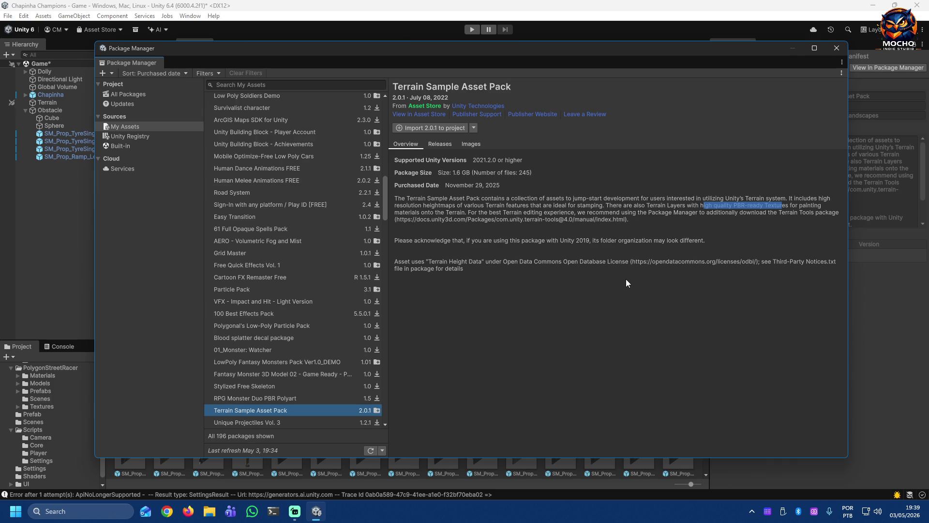
left_click(438, 143)
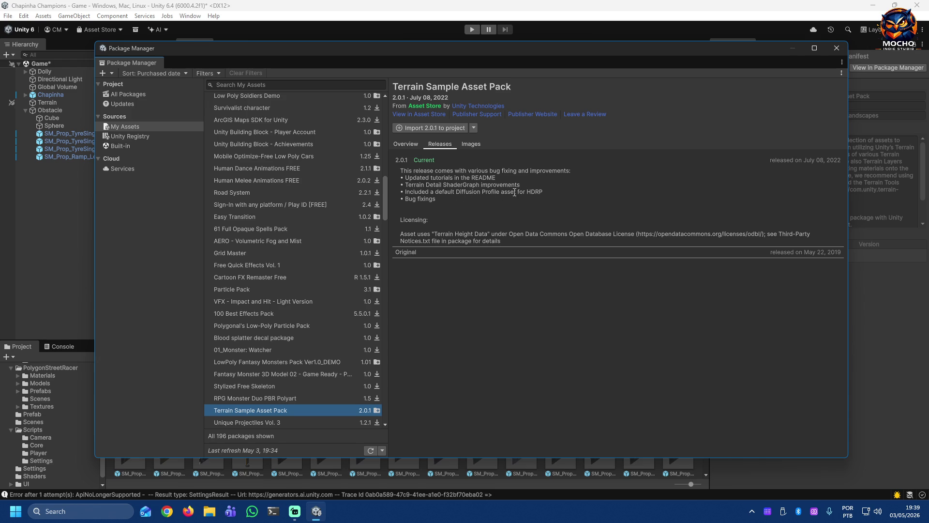
double_click(541, 192)
Step: Return to the pack's Images and enlarge the snowy mountain preview
left_click(471, 144)
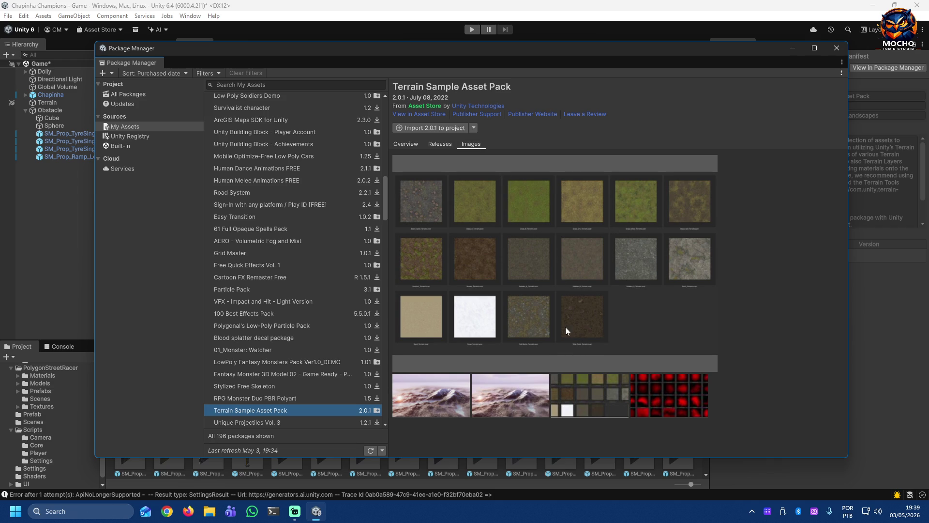
left_click(406, 385)
scroll(346, 329, "down", 2)
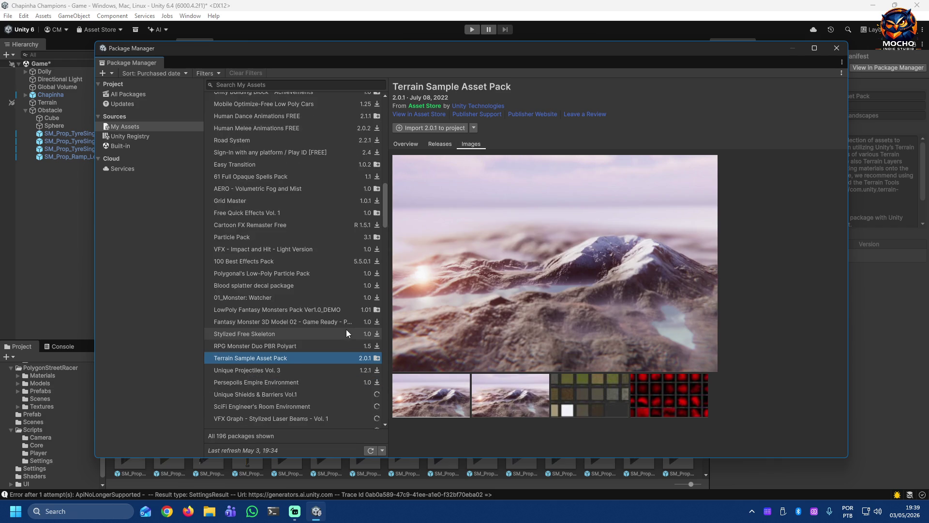
scroll(346, 329, "down", 2)
scroll(329, 320, "down", 2)
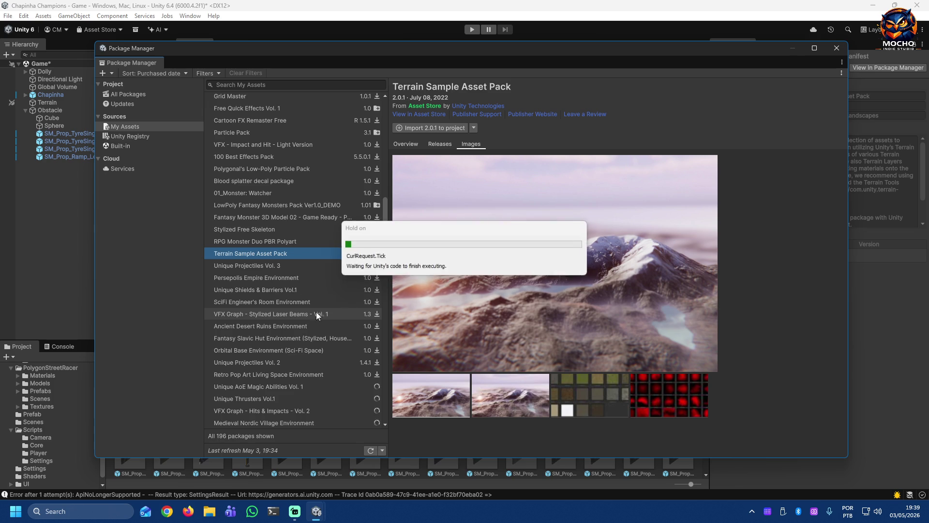
Step: Select Unique Projectiles Vol. 3 and step down through Persepolis, SciFi Engineer's Room to Fantasy Slavic Hut
left_click(294, 267)
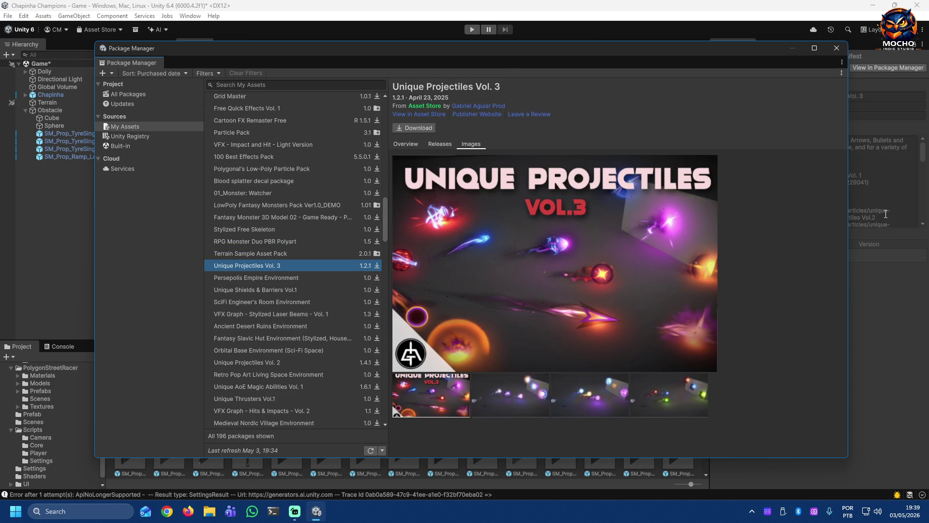
key("Down")
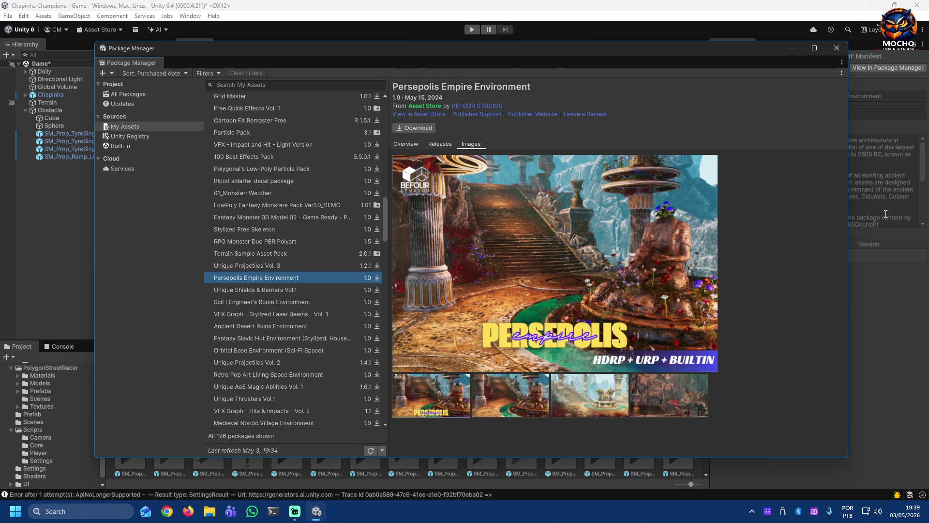
key("Down")
key("Down")
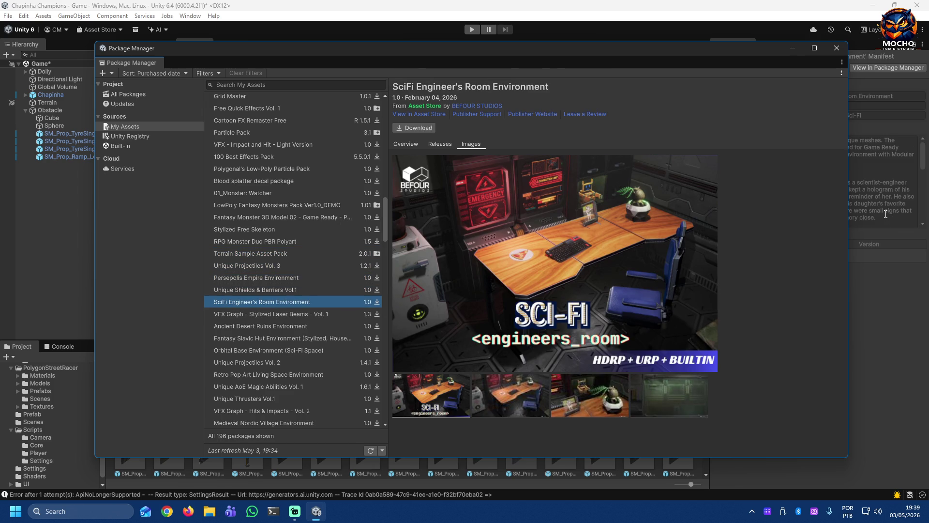
key("Down")
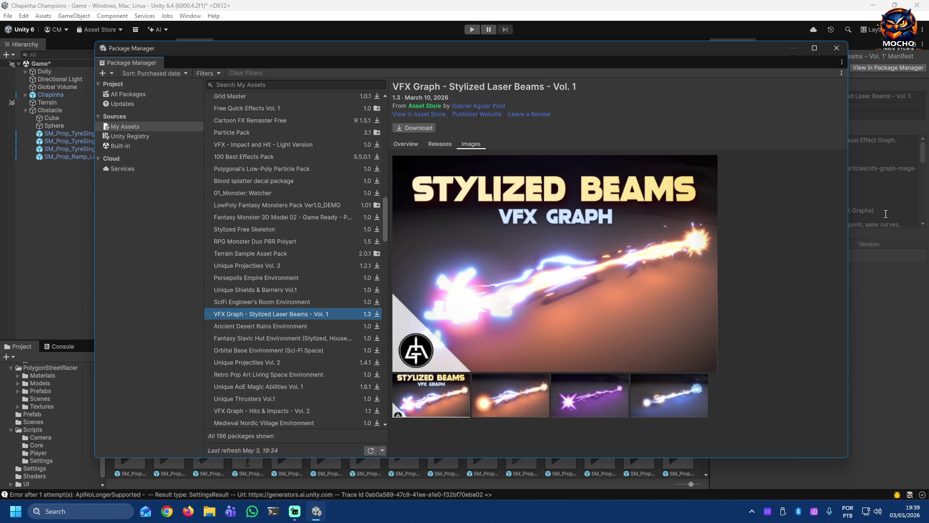
key("Down")
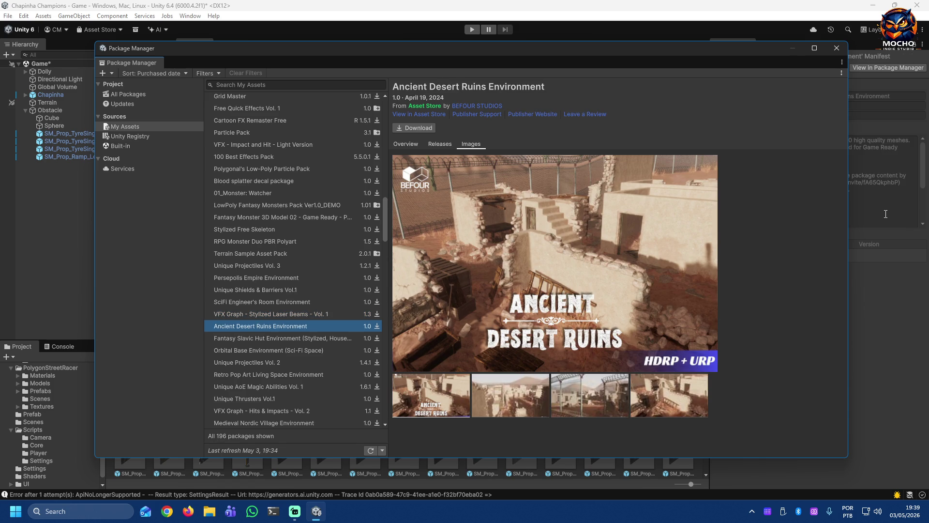
key("Down")
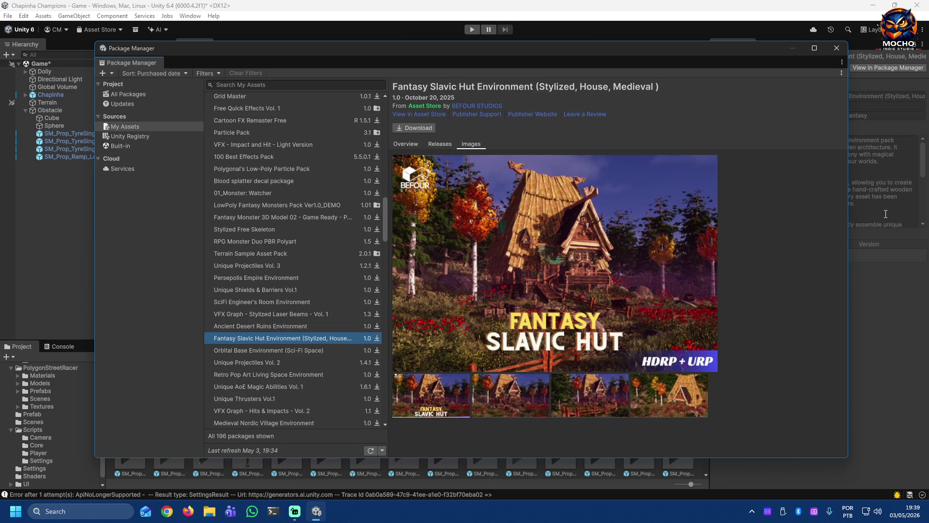
Step: Continue down past Orbital Base, Victorian Mansion and Western Desert Town to Bio Horror / Sci-fi Environment
key("Down")
key("Down")
key("Down")
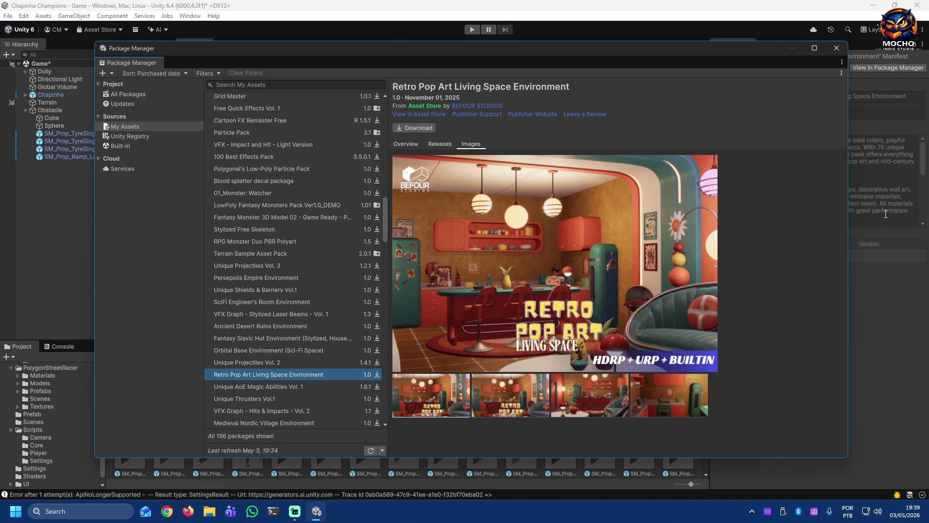
key("Down")
key("Down")
key("Down")
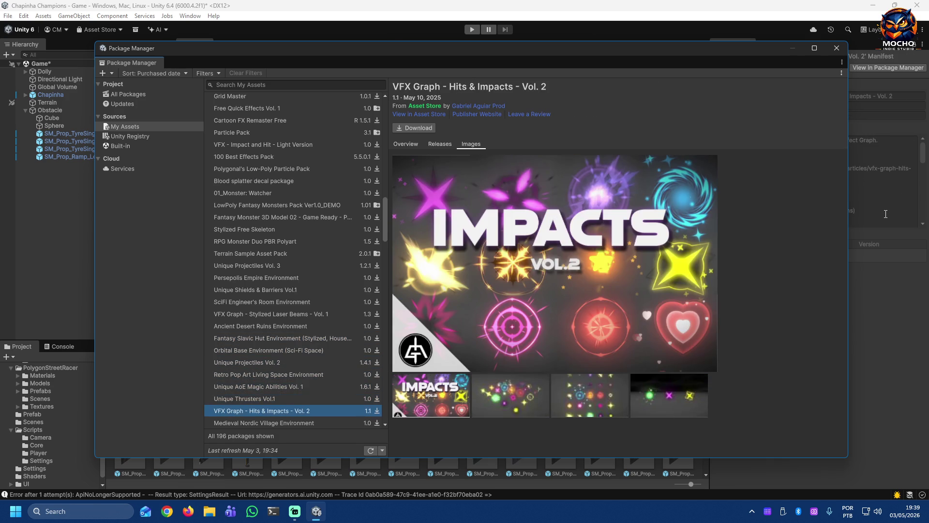
key("Down")
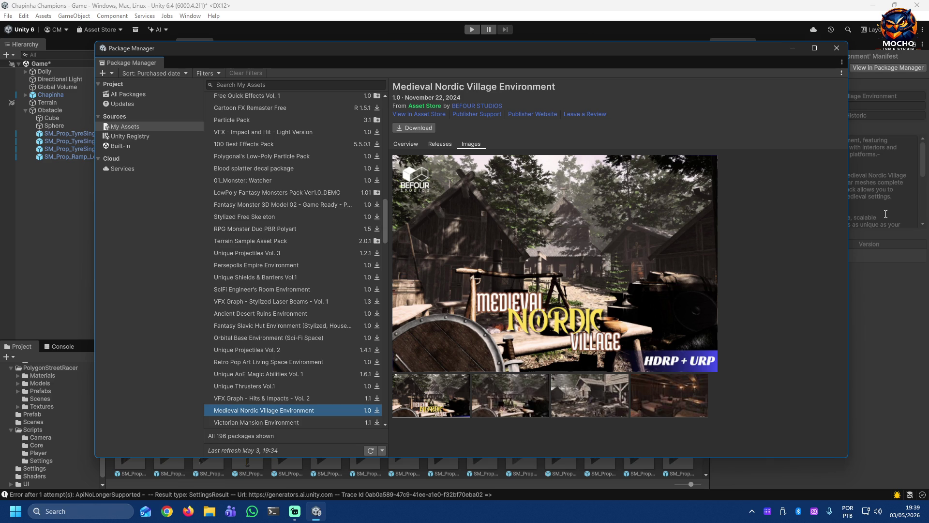
key("Down")
key("Down")
key("Down")
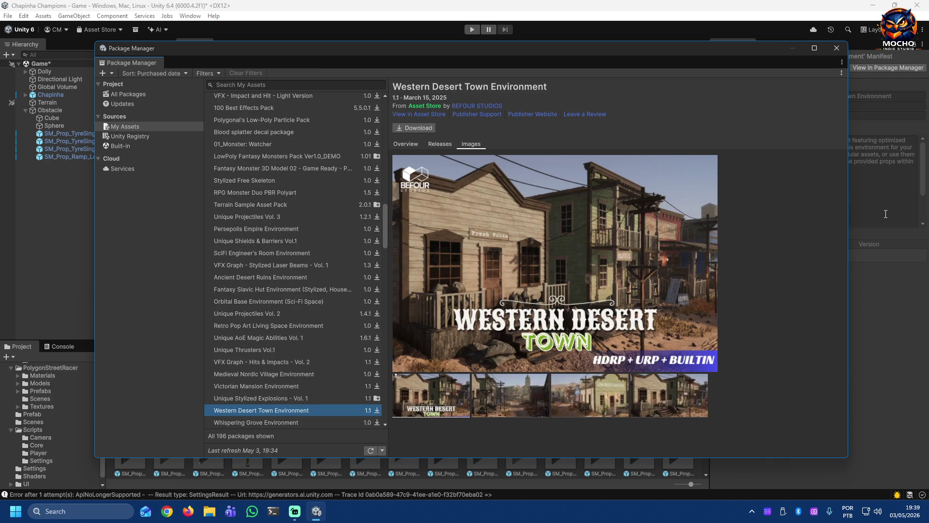
key("Down")
key("Down")
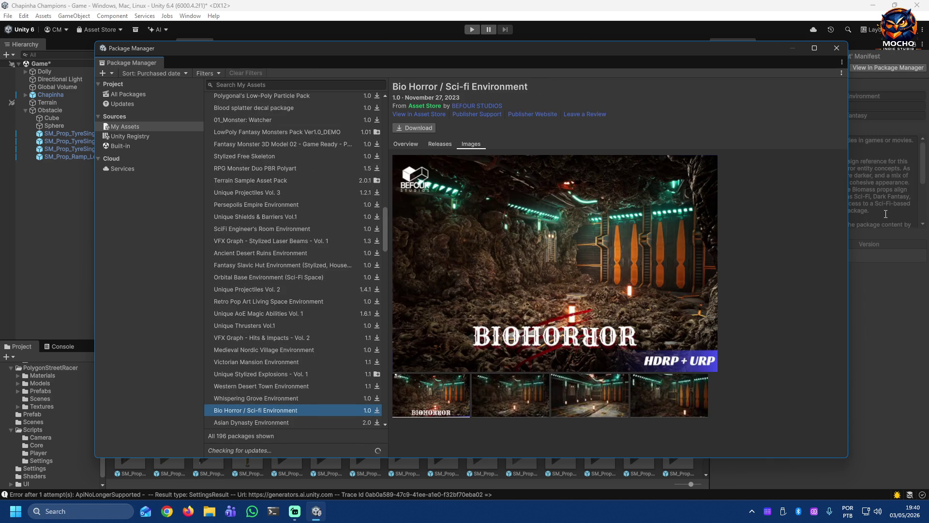
key("Down")
Step: Step down from Inferno World Free through Backbone Logger, Classic RPG GUI and Free Outline to Piloto Studio Shaders
key("Down")
key("Down")
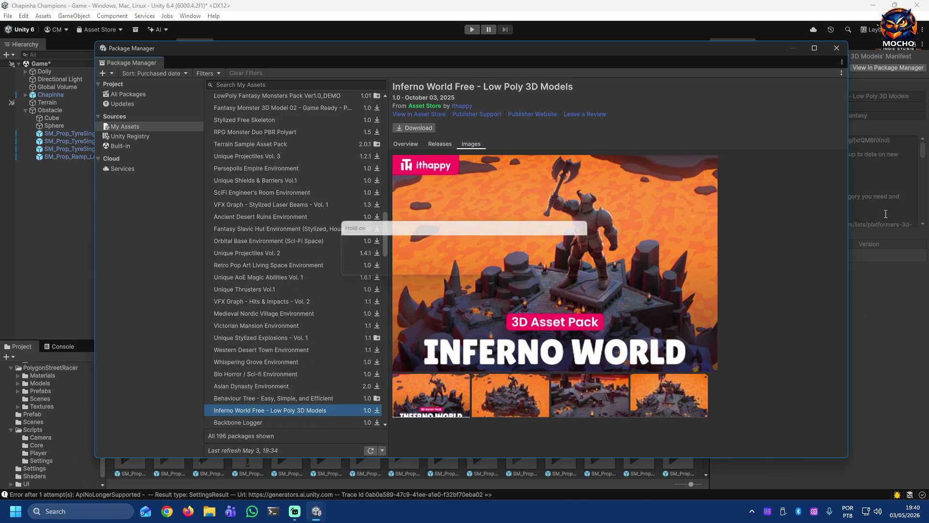
key("Down")
key("Up")
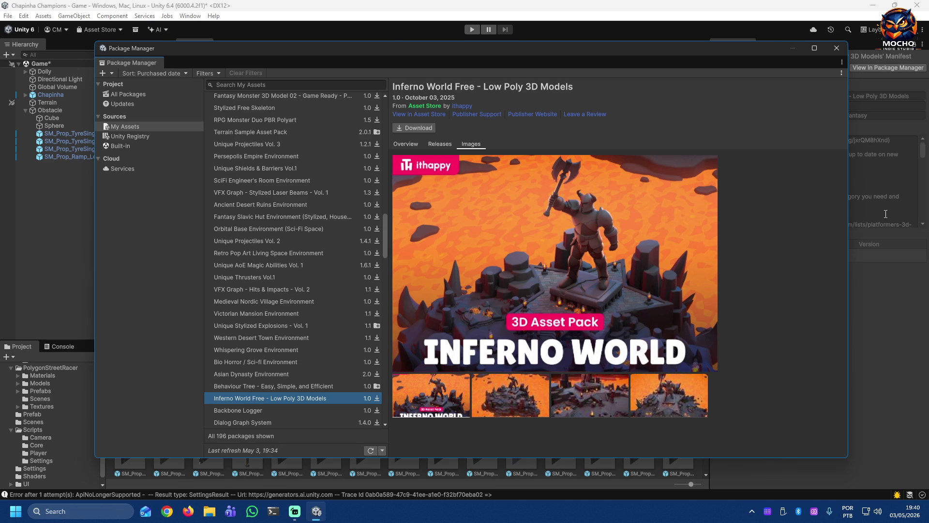
key("Down")
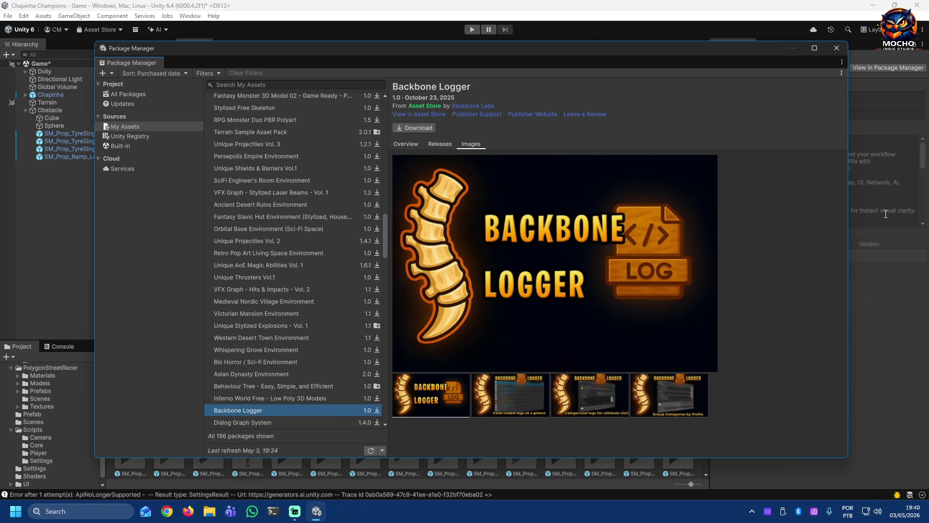
key("Down")
key("Down")
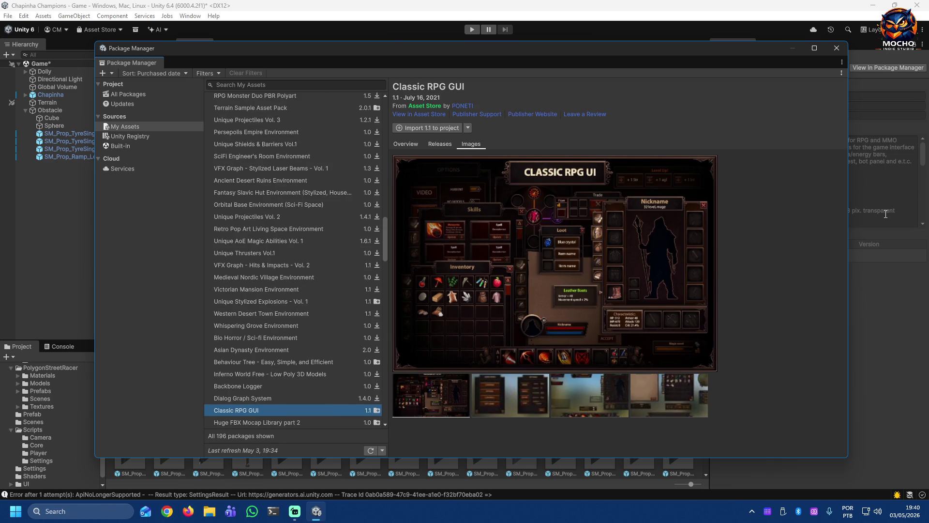
key("Down")
key("Down")
key("Down")
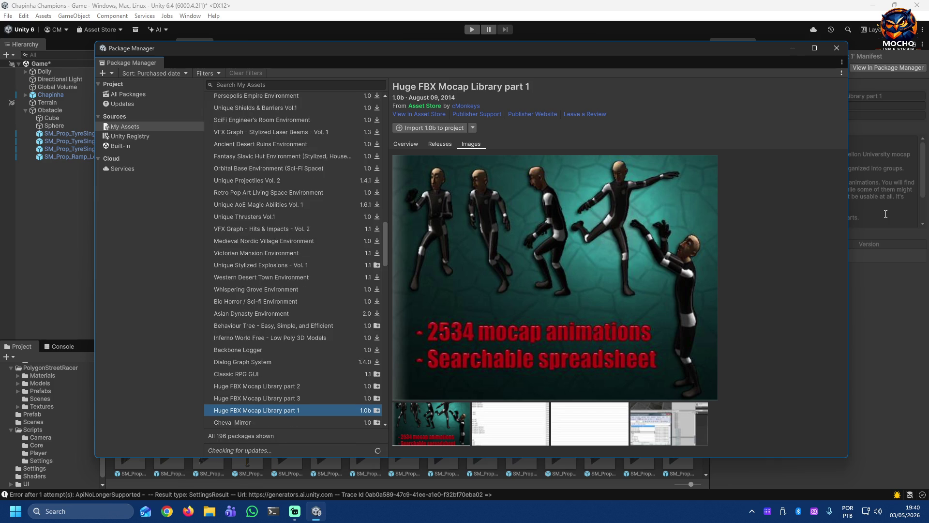
key("Down")
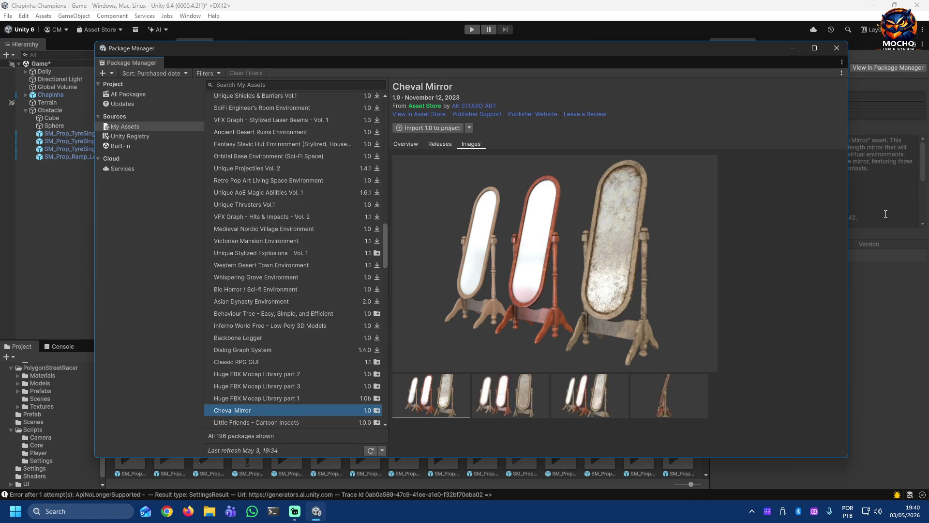
key("Down")
key("Down")
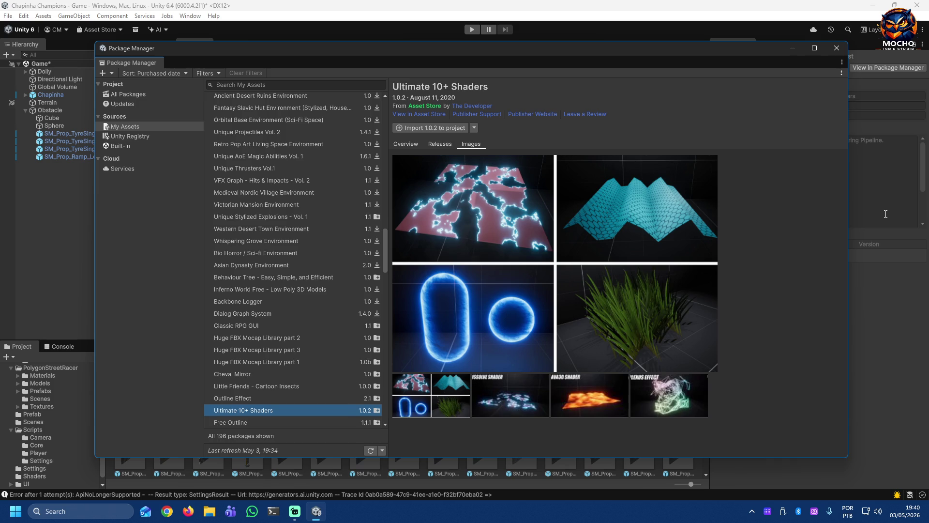
key("Down")
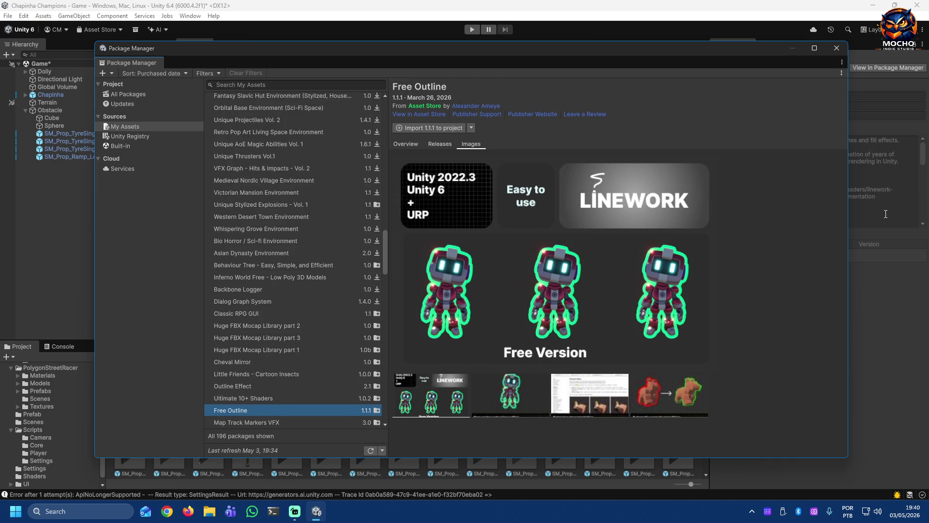
key("Down")
key("Down")
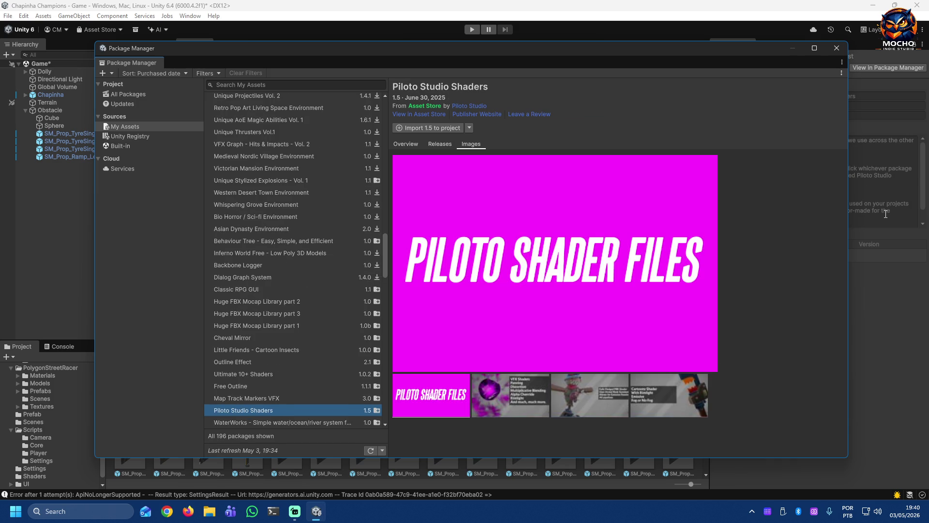
key("Down")
Step: Continue down past SIMPLE FANTASY GUI, Campfires & Torches and Fantasy landscape to Terrain Textures Pack Free
key("Down")
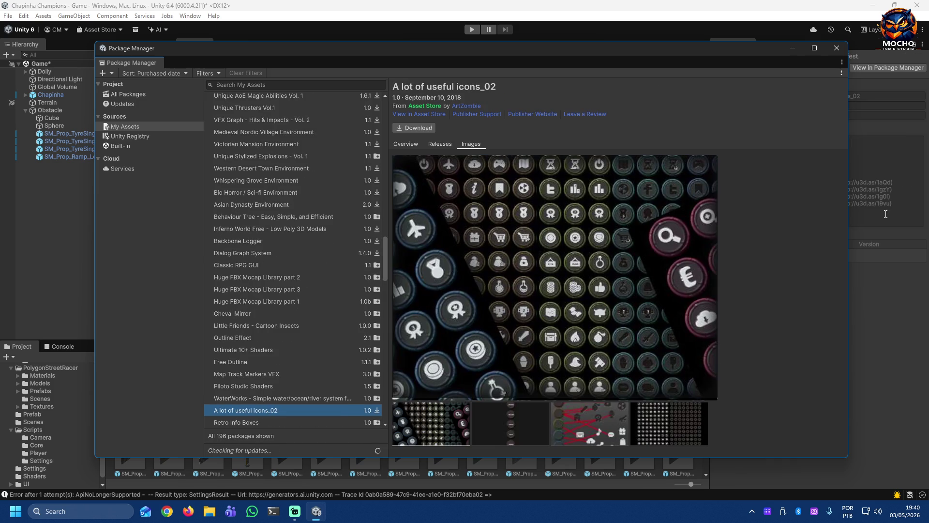
key("Down")
key("Down")
key("Down")
key("Down")
key("Down")
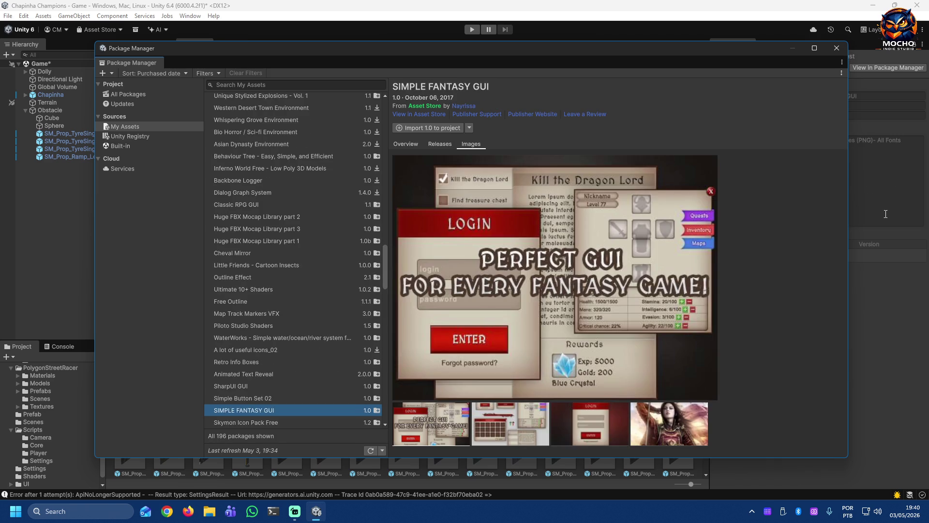
key("Down")
key("Down")
key("Down")
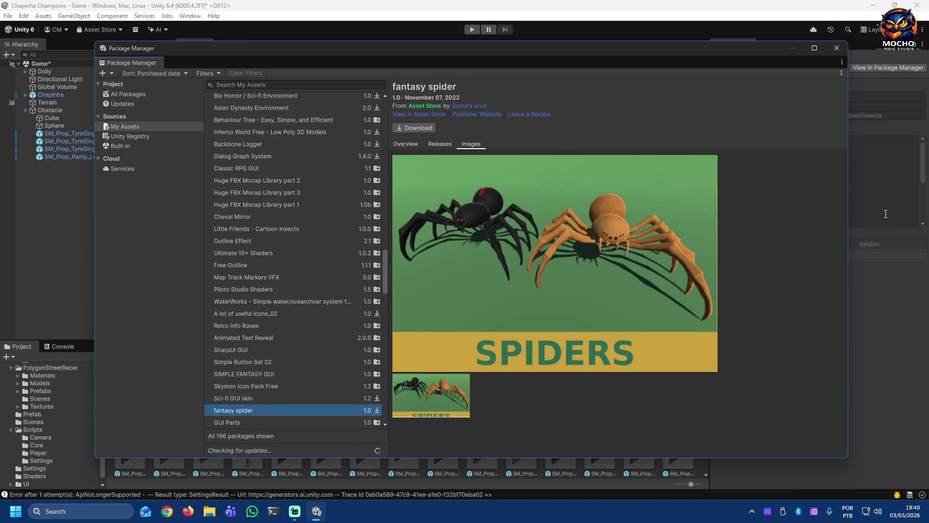
key("Down")
key("Down")
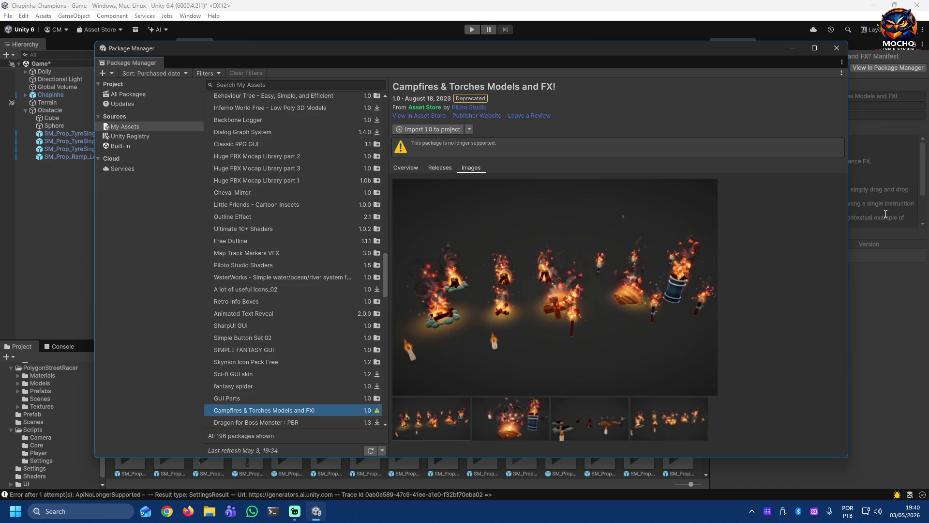
key("Down")
key("Down")
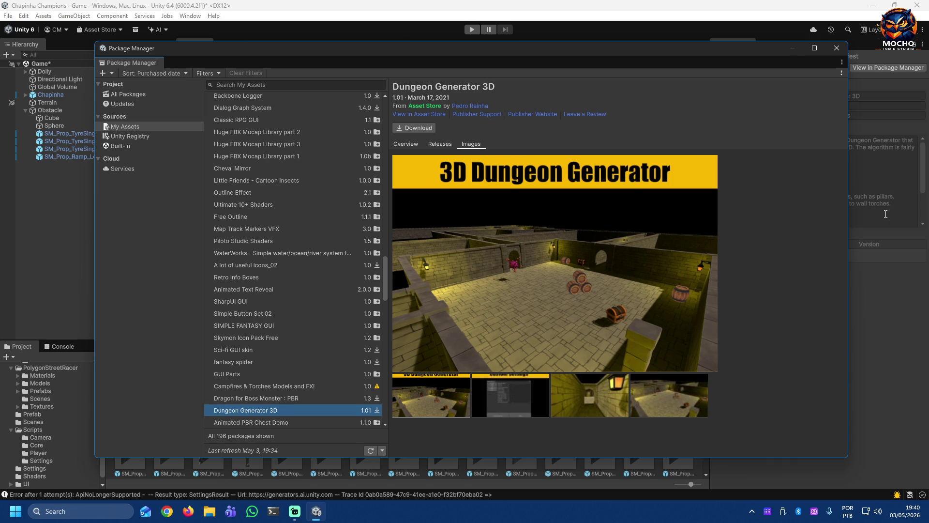
key("Down")
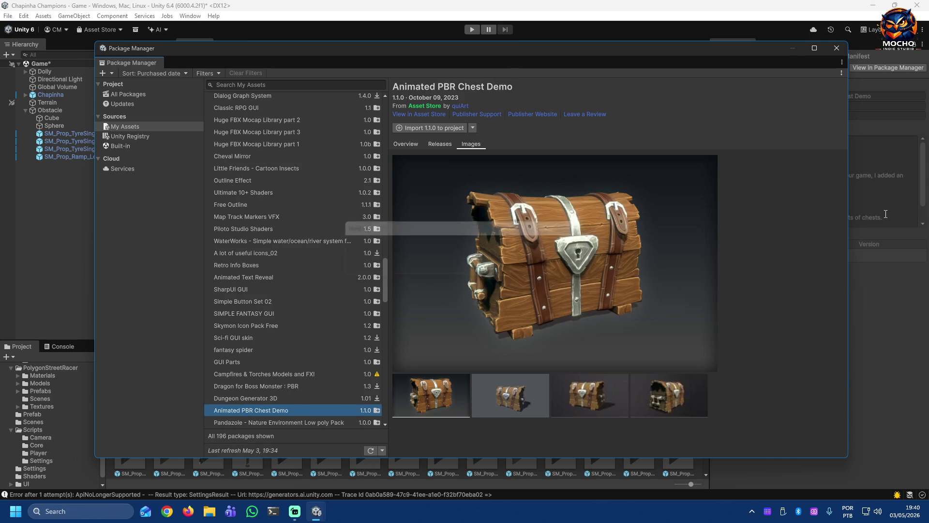
key("Down")
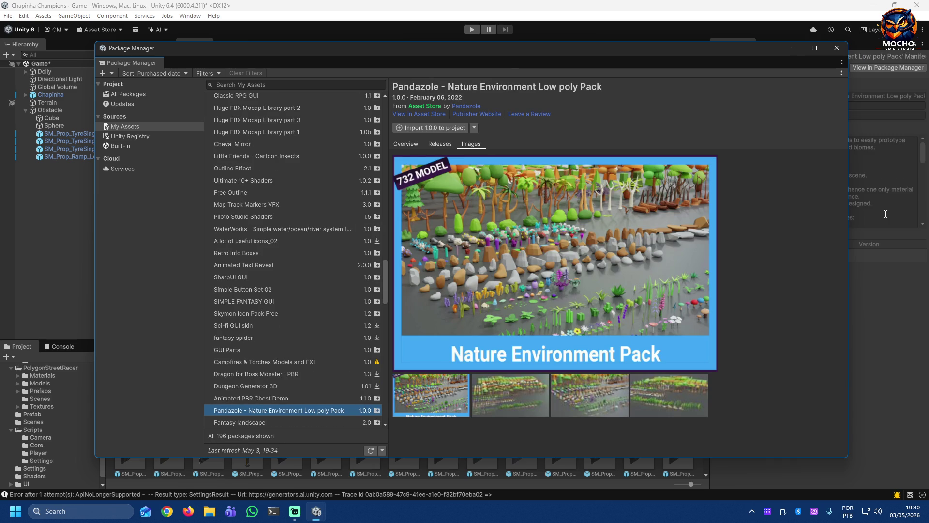
key("Down")
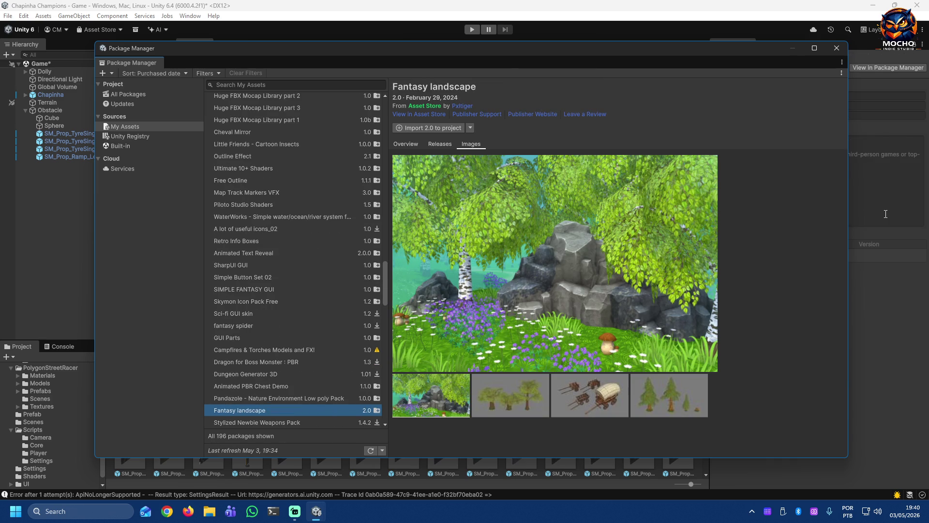
key("Down")
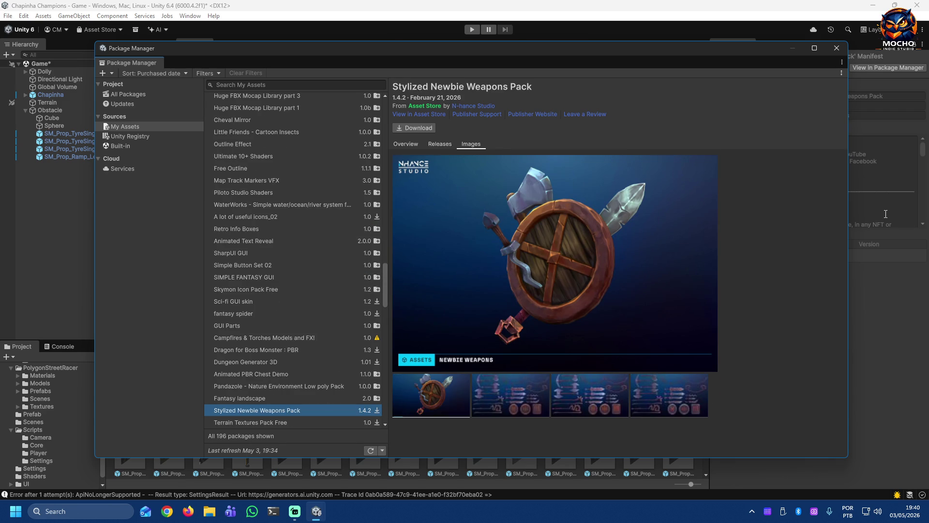
key("Down")
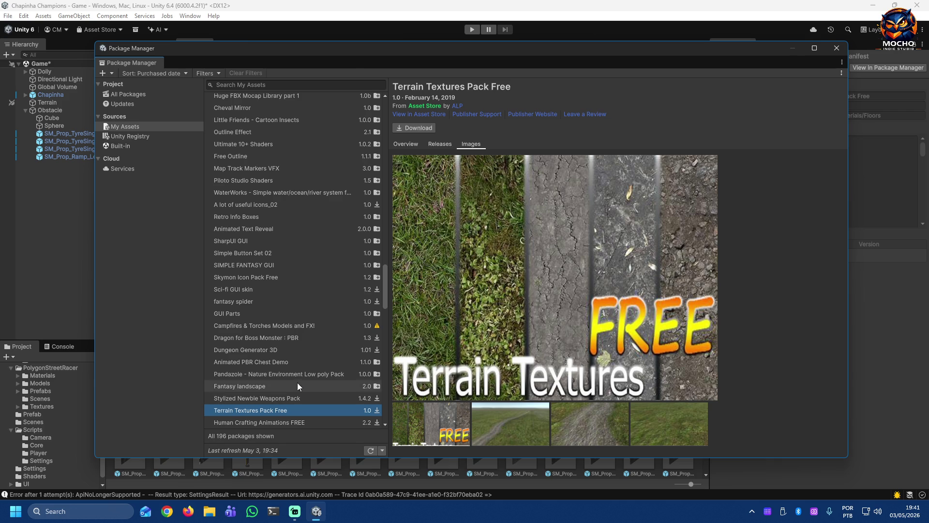
scroll(303, 377, "down", 2)
scroll(302, 377, "down", 2)
scroll(303, 376, "down", 2)
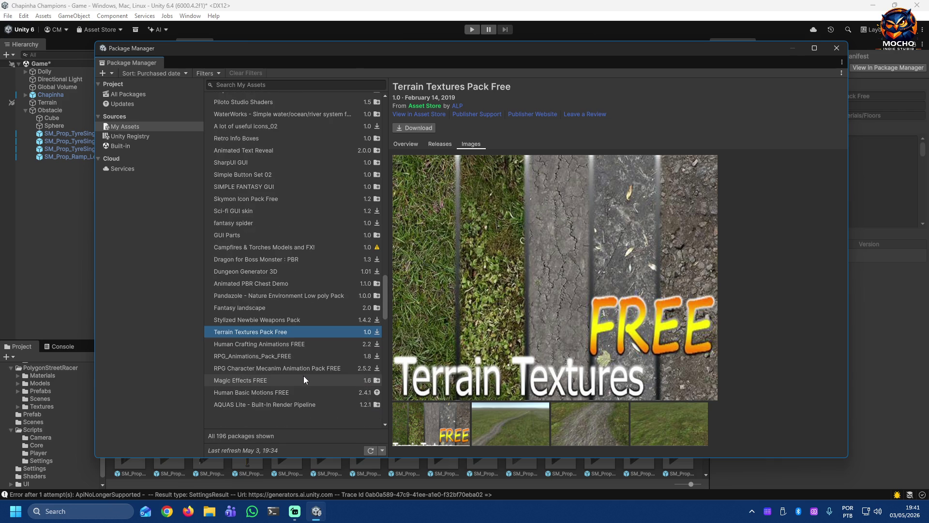
scroll(304, 376, "down", 2)
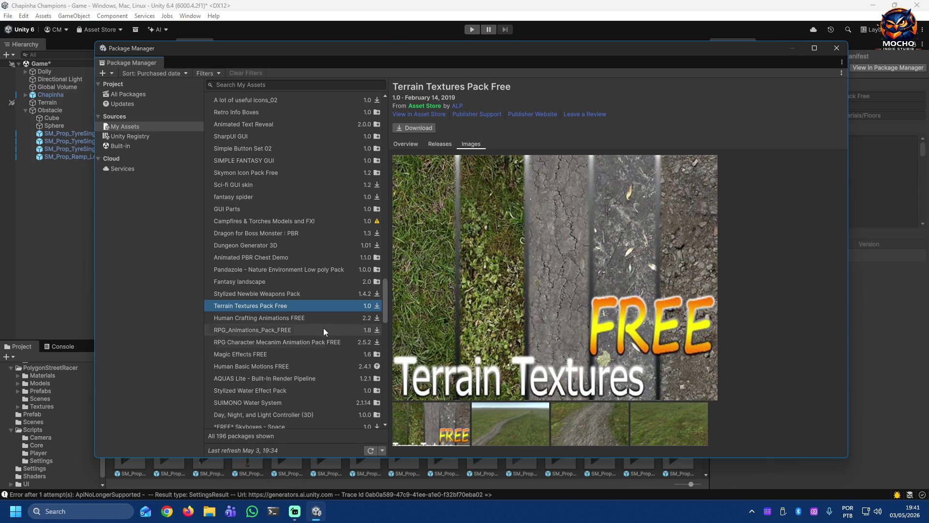
Step: Select Human Crafting Animations FREE and step down through the RPG animation packs and skyboxes to Ultimate Preview
left_click(318, 317)
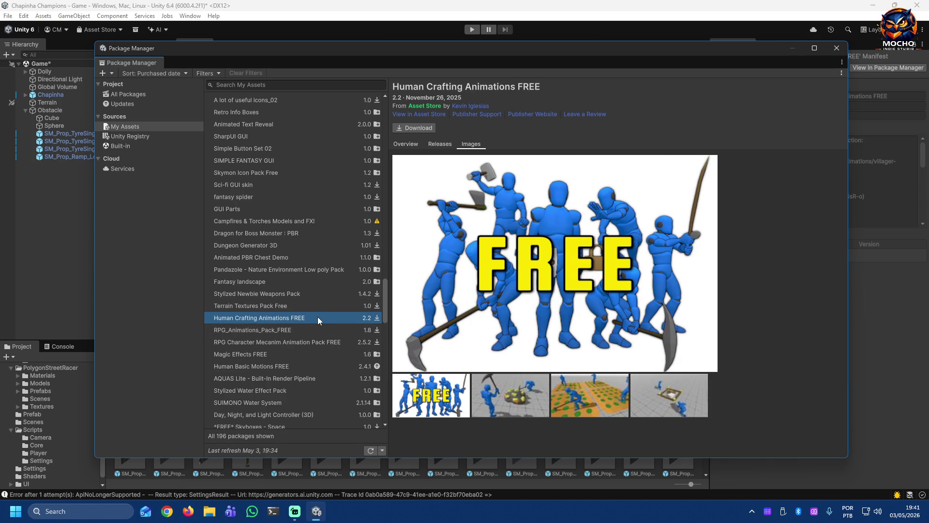
key("Down")
key("Down")
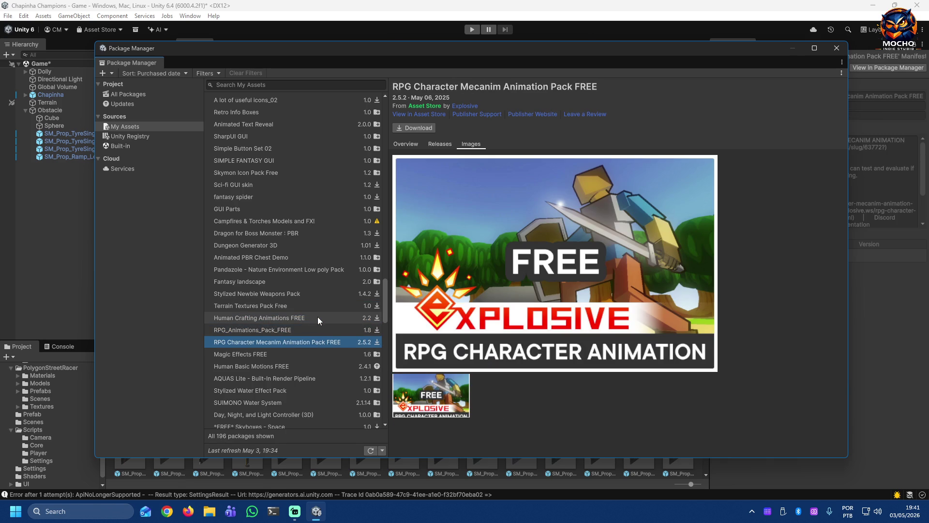
key("Down")
key("Down")
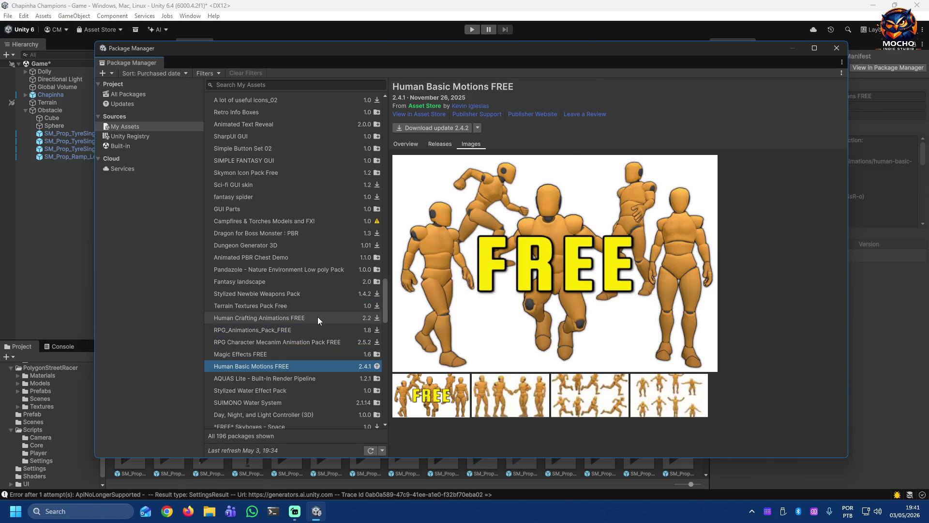
key("Down")
key("Down")
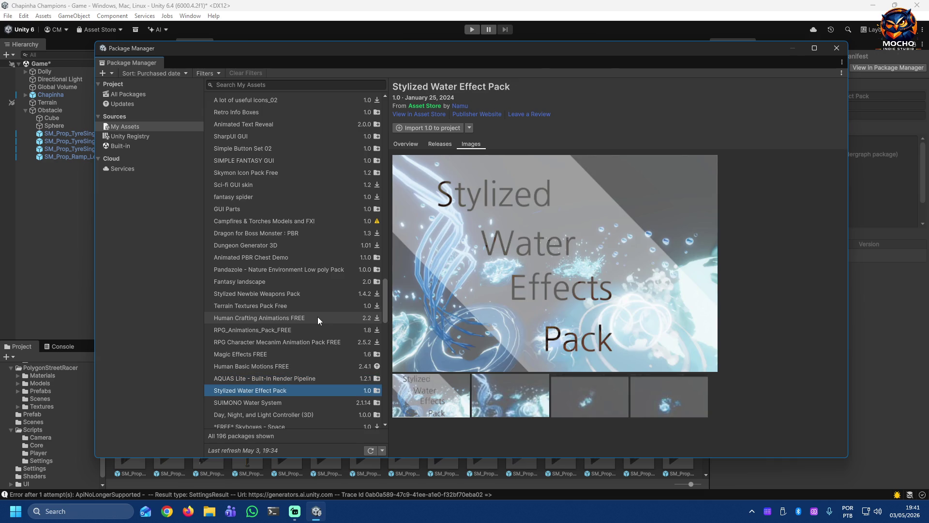
key("Down")
key("Down")
key("Down")
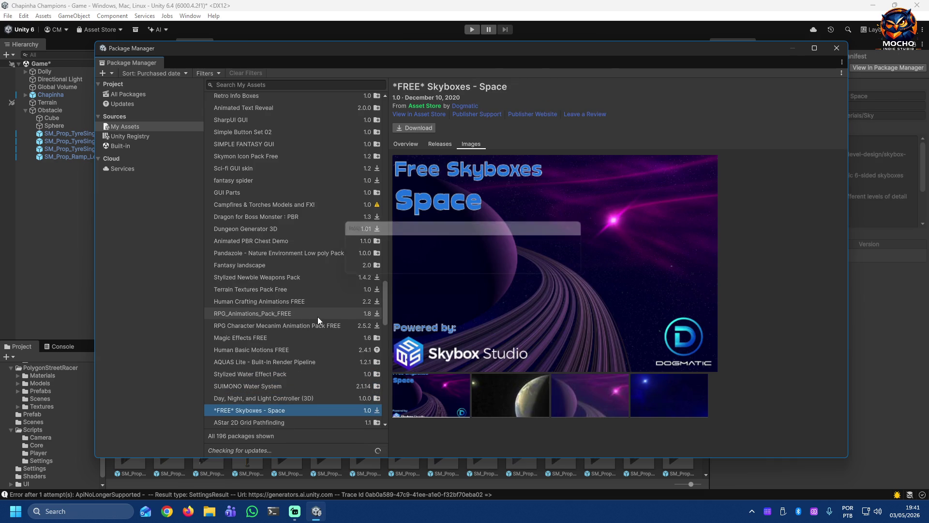
key("Down")
key("Down")
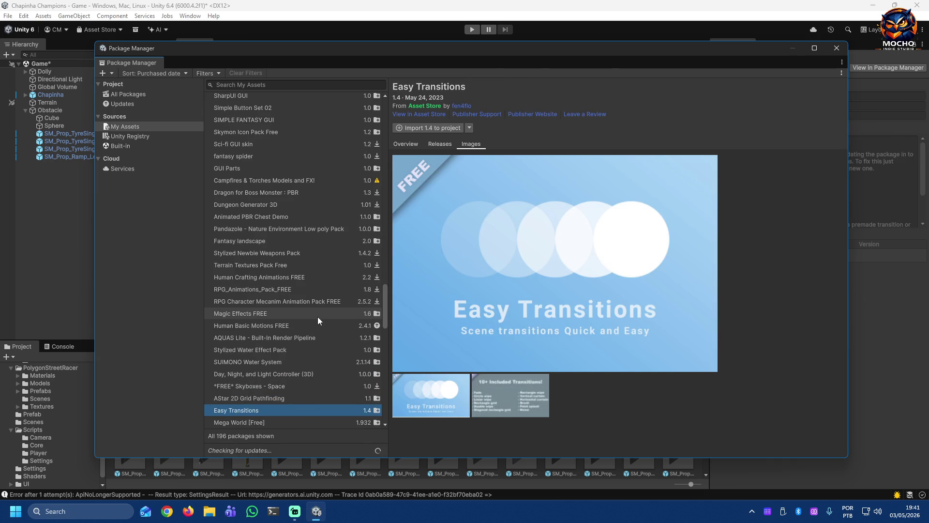
key("Down")
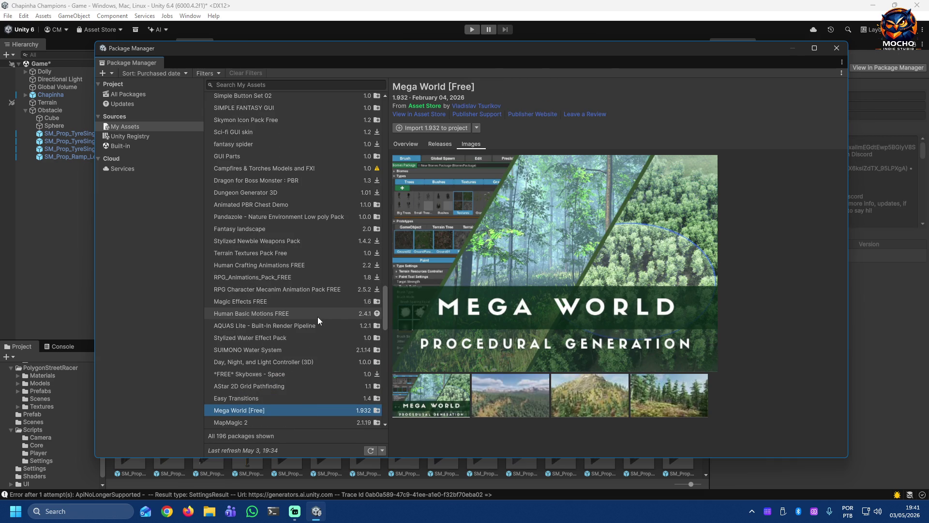
key("Down")
key("Down")
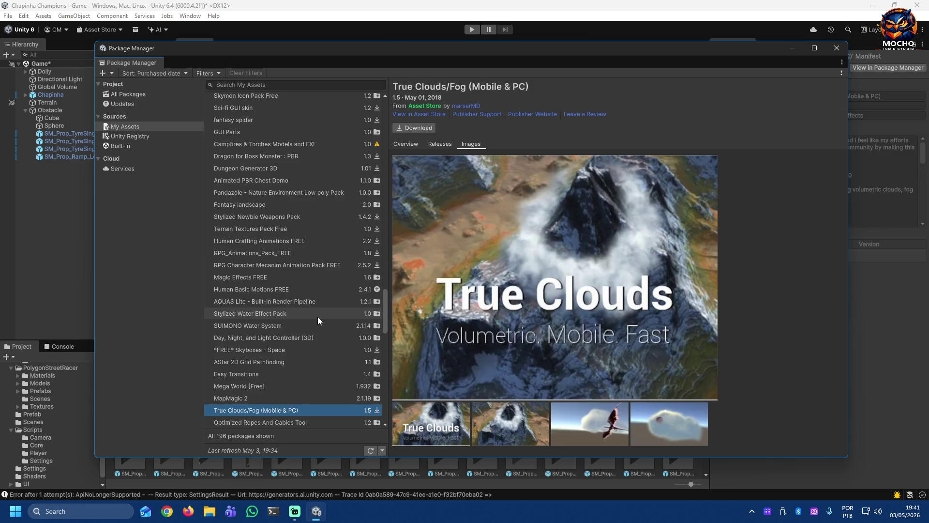
key("Down")
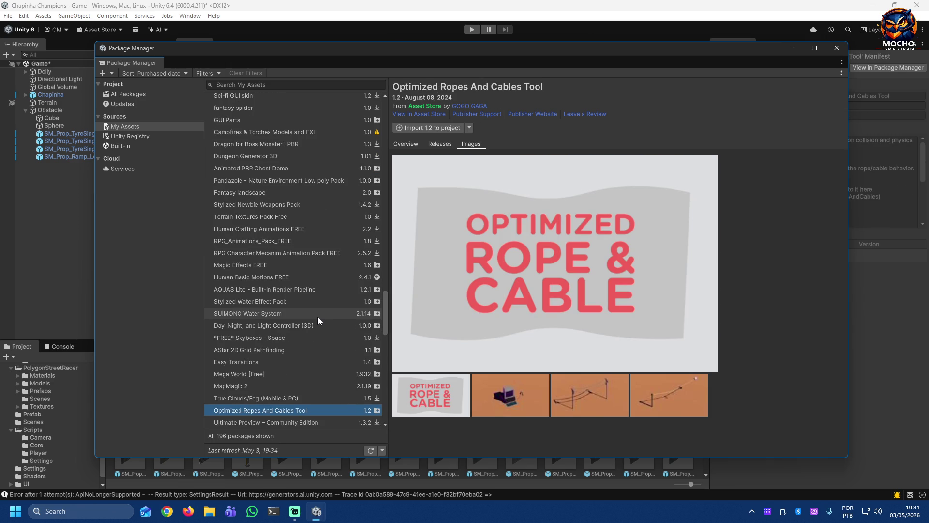
key("Down")
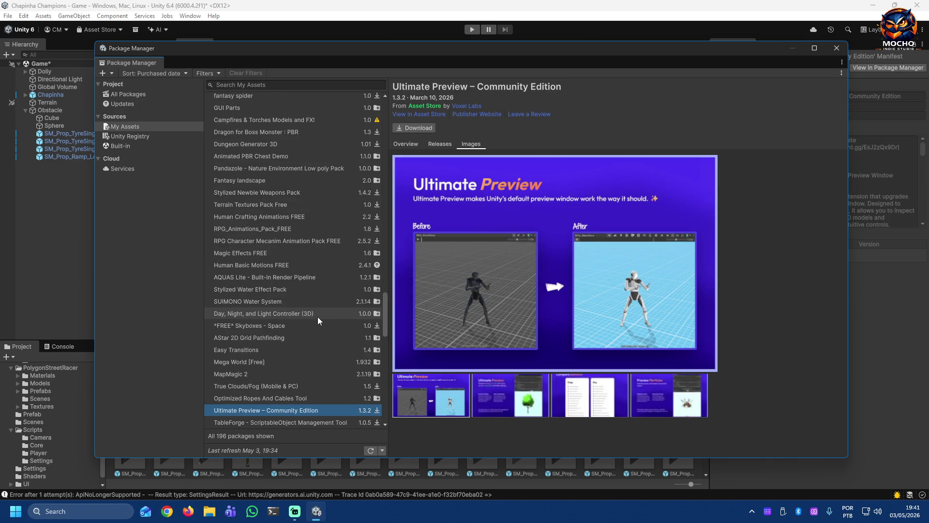
Step: Continue down past RPG Farming Kit and Toony Tiny RTS Set, settling on Low Poly Cartoon House Interiors
key("Down")
key("Down")
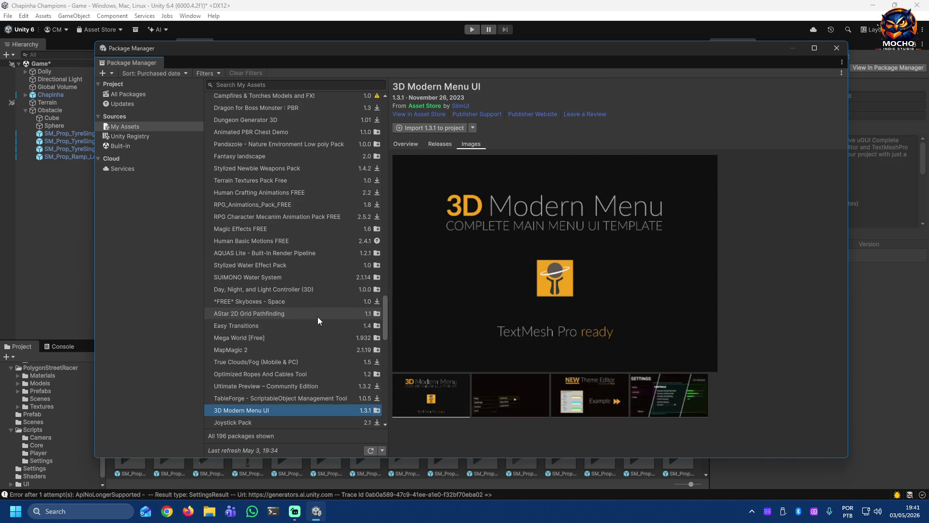
key("Down")
key("Down")
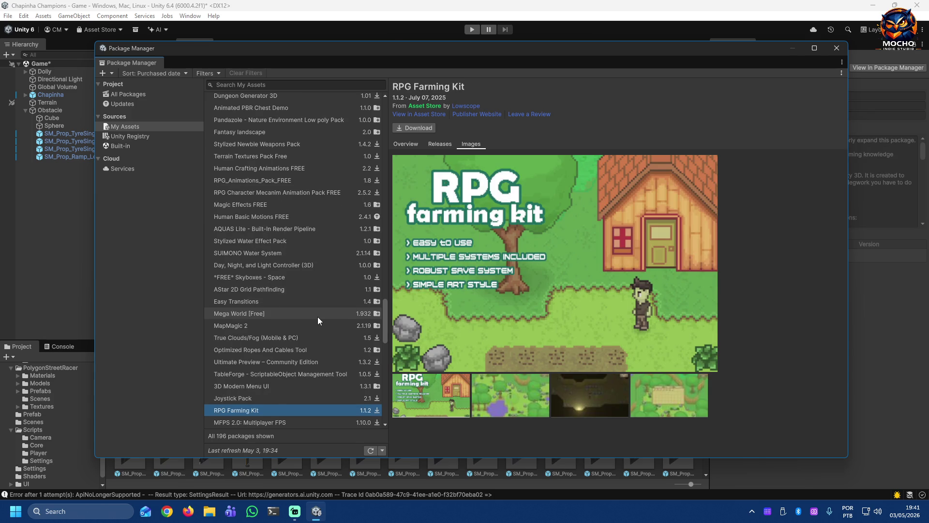
key("Down")
key("Down")
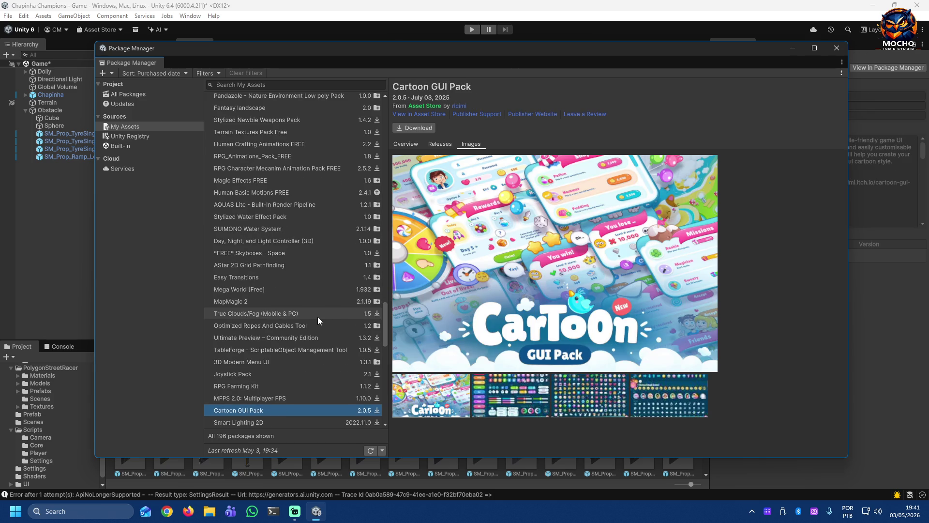
key("Down")
key("Down")
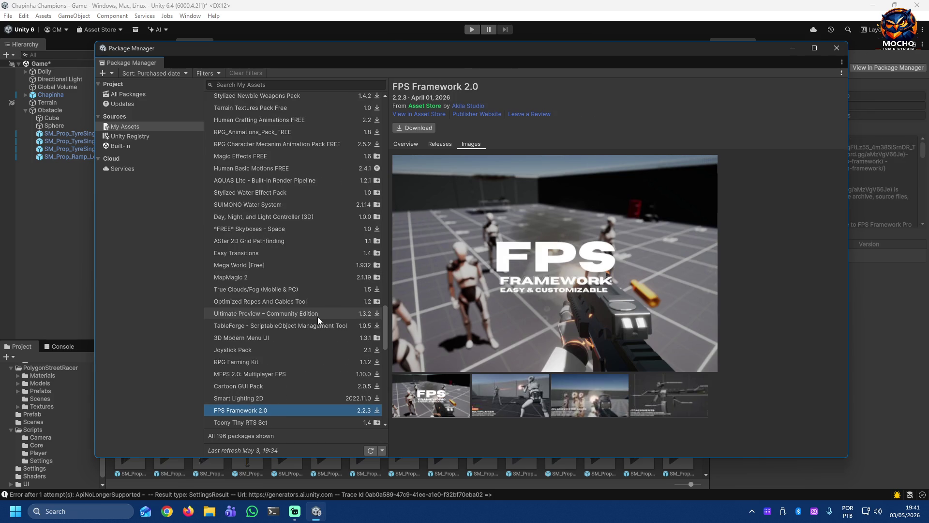
key("Down")
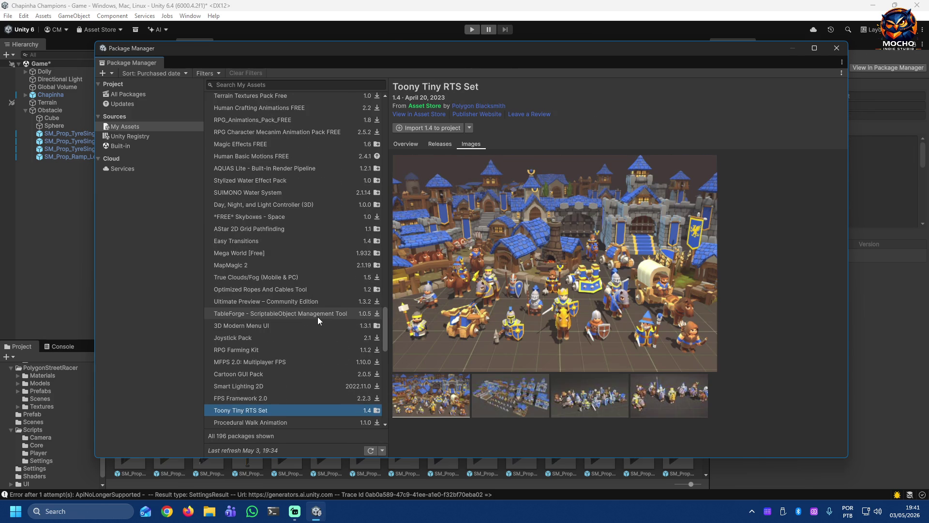
key("Down")
key("Down")
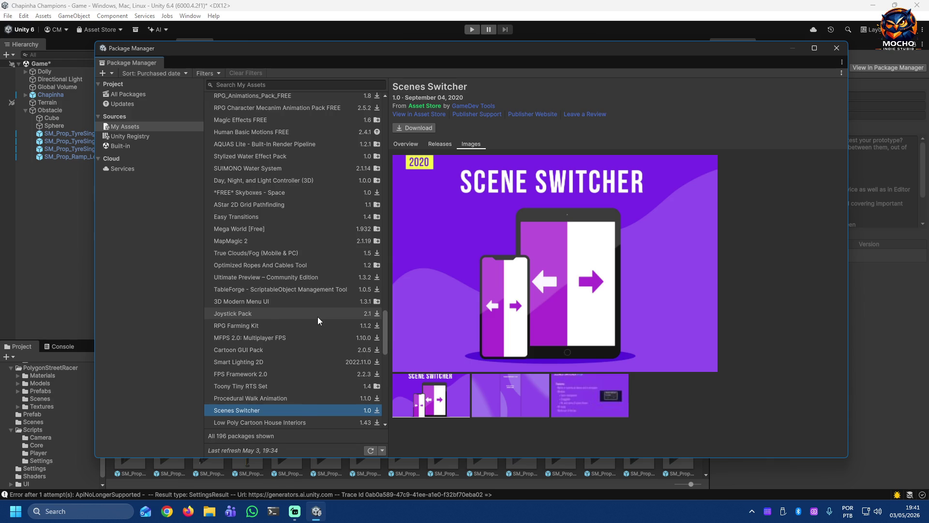
key("Down")
key("Down")
key("Up")
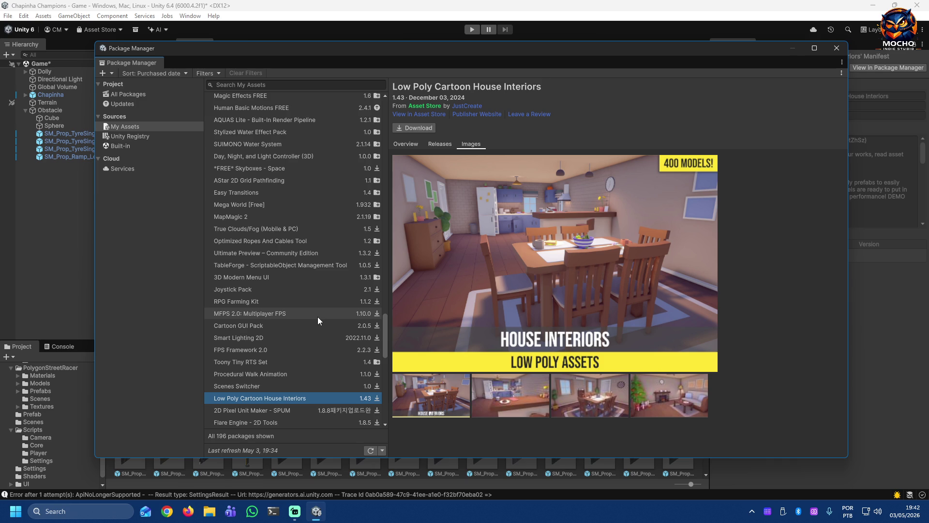
key("Down")
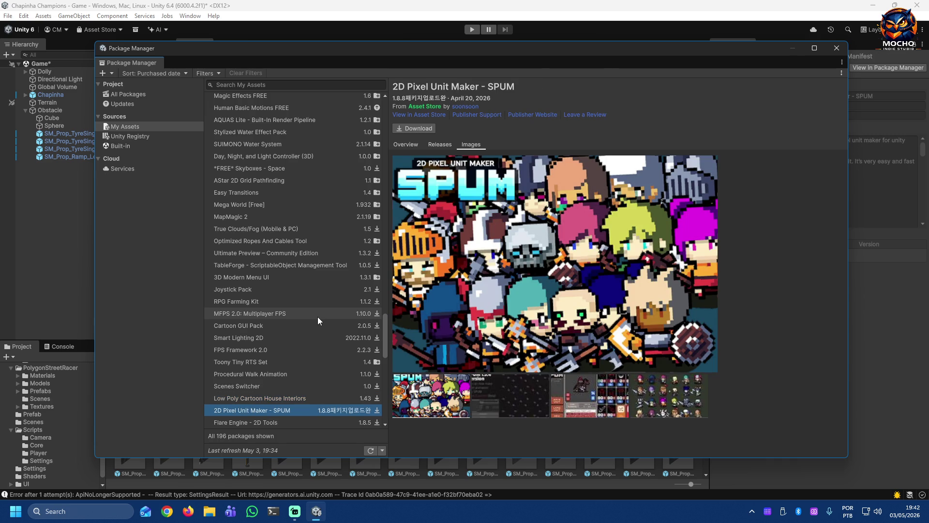
key("Up")
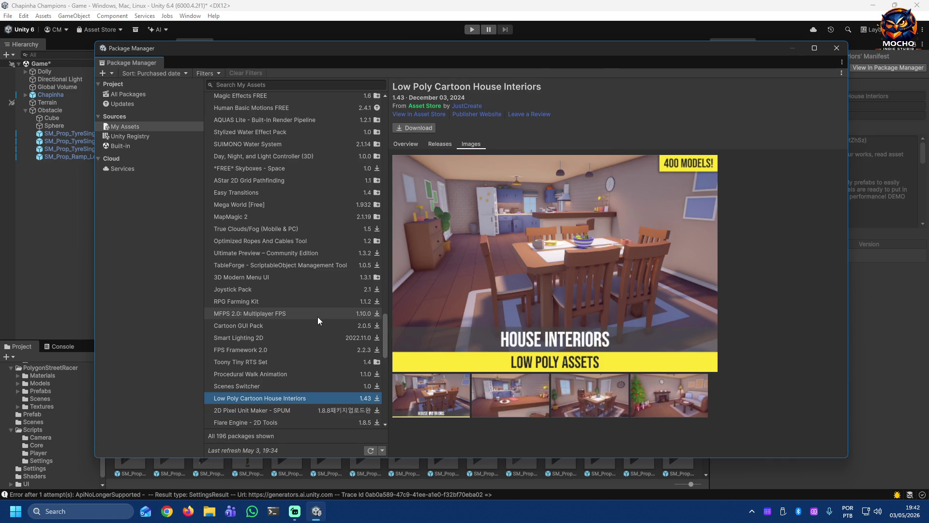
Step: Cycle through the title, kitchen, dining-room and Christmas living-room preview images repeatedly
left_click(487, 396)
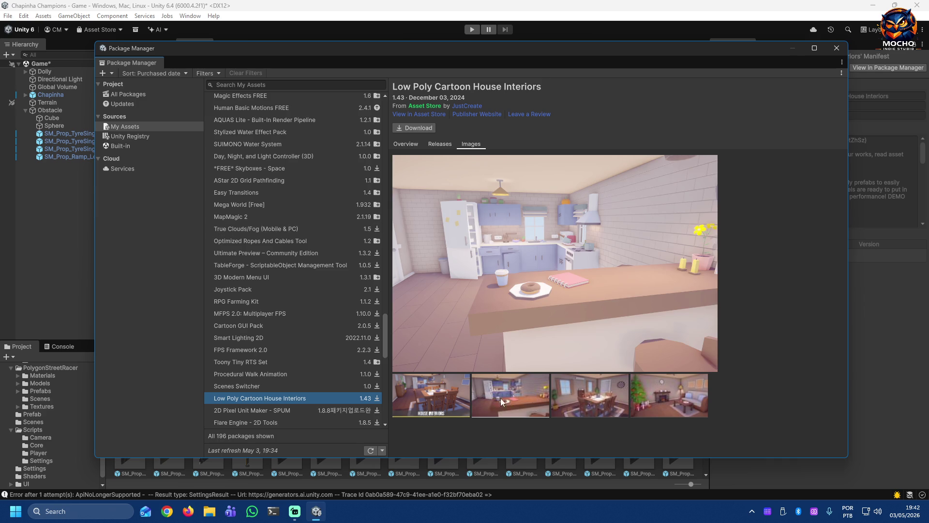
left_click(582, 404)
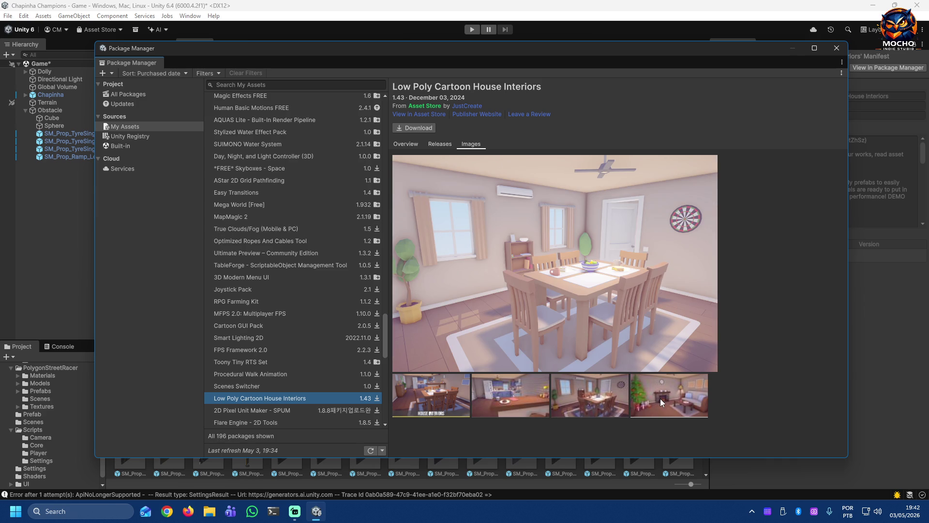
left_click(660, 399)
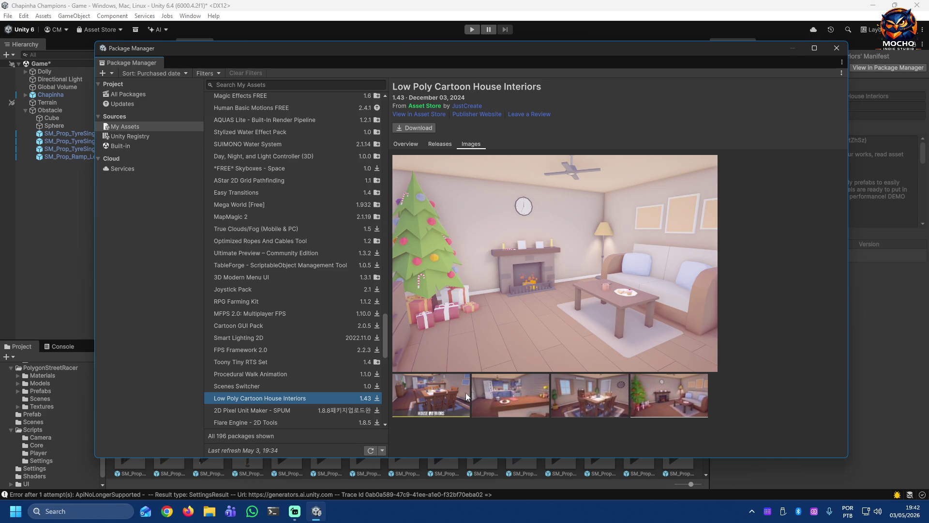
left_click(465, 393)
left_click(494, 397)
left_click(581, 399)
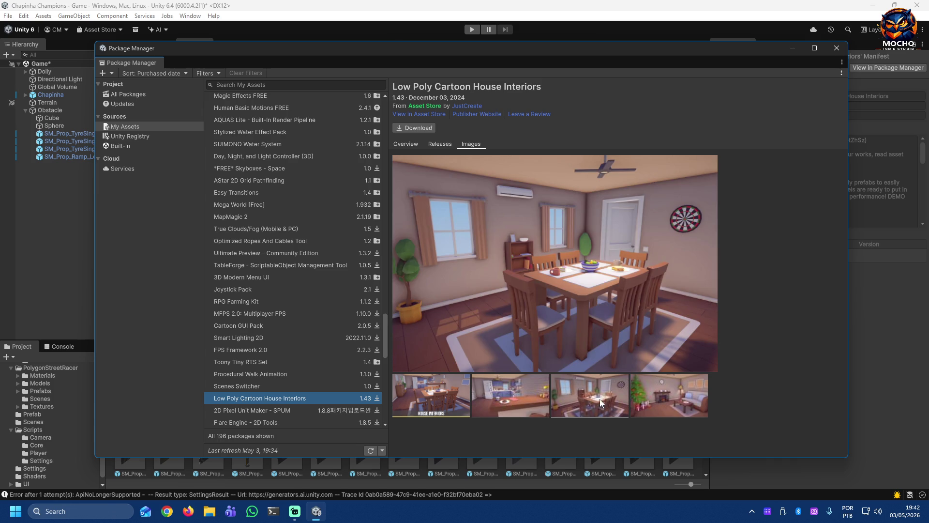
left_click(672, 401)
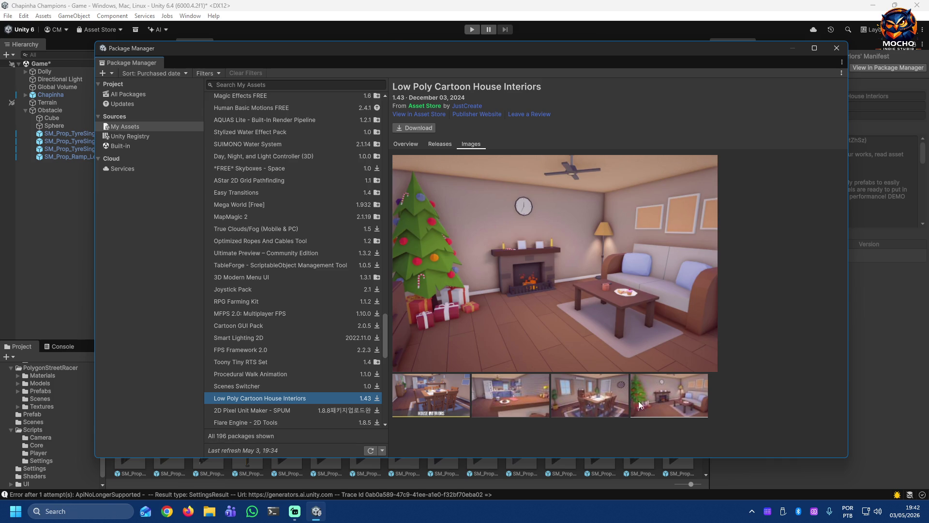
left_click(623, 405)
left_click(534, 399)
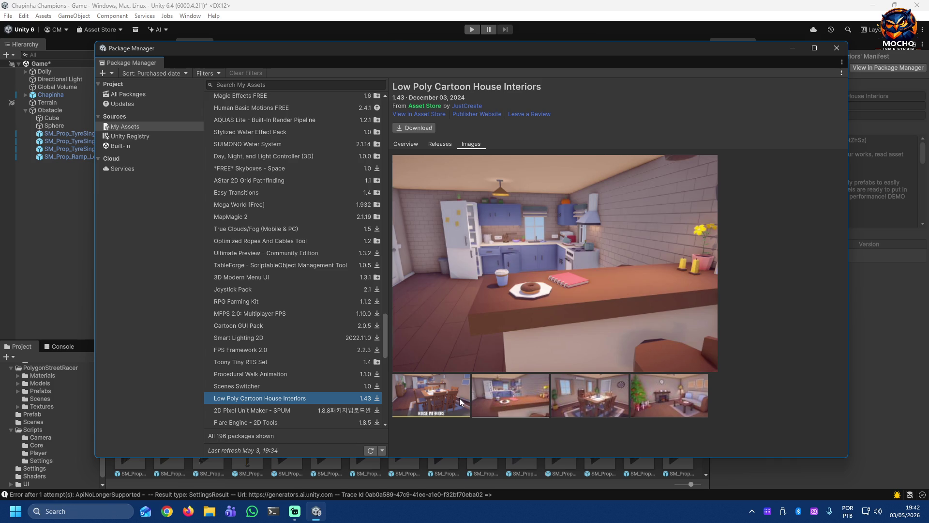
left_click(460, 398)
left_click(641, 405)
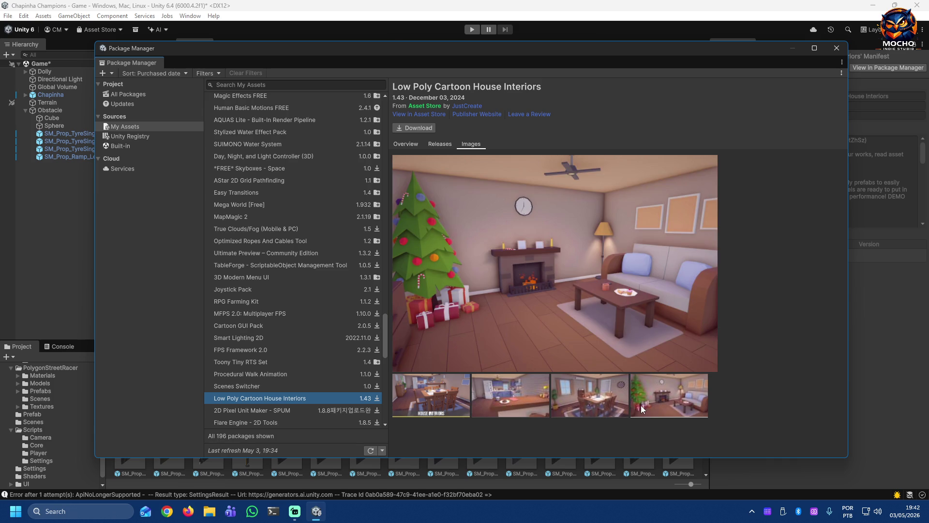
left_click(596, 404)
left_click(526, 400)
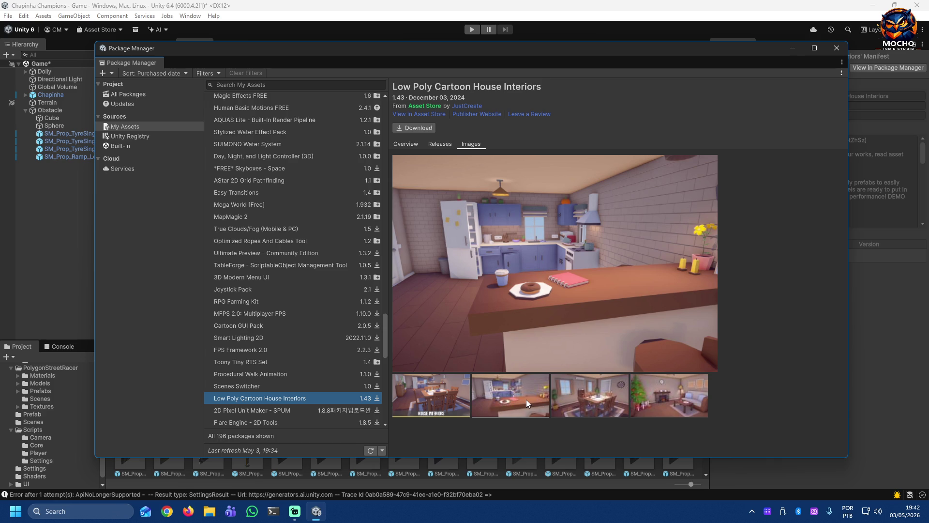
left_click(449, 396)
Step: Keep flipping between the four House Interiors previews while the download finishes, ending on the title image
left_click(529, 403)
left_click(597, 403)
left_click(650, 401)
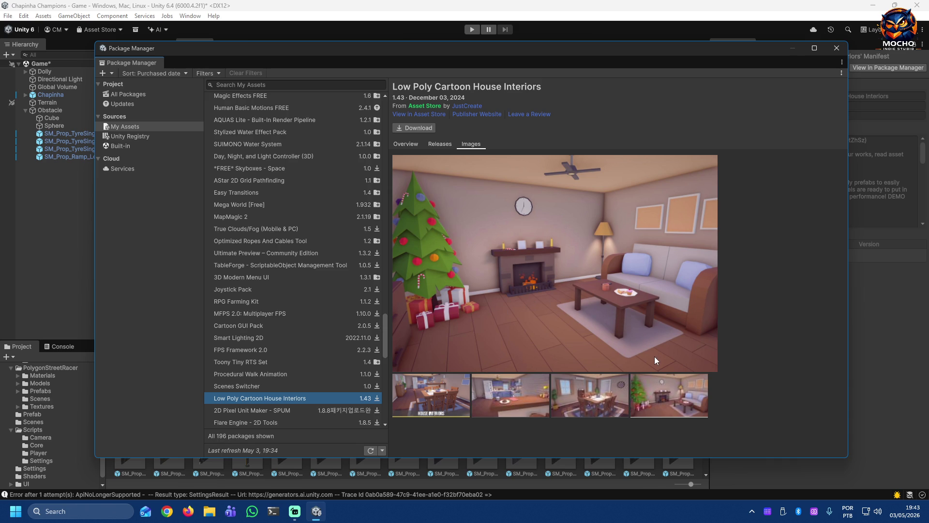
left_click(600, 401)
left_click(519, 402)
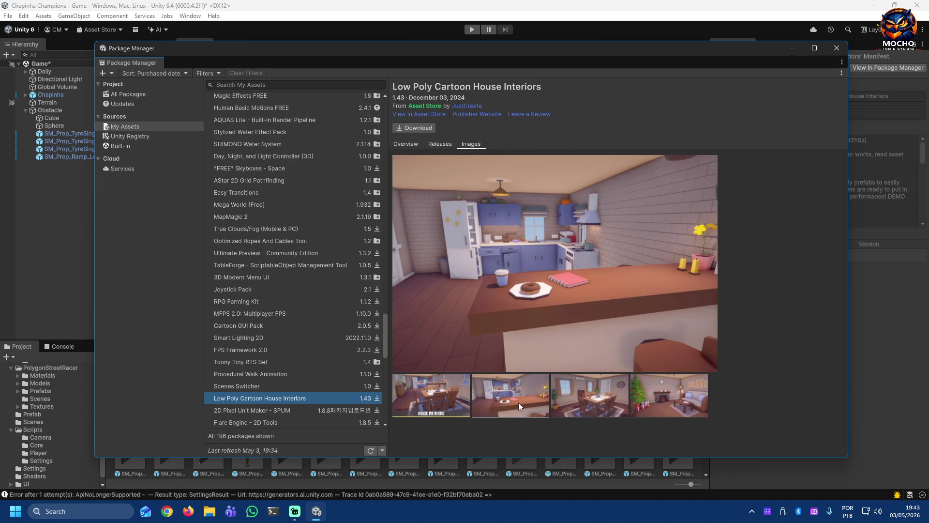
left_click(443, 408)
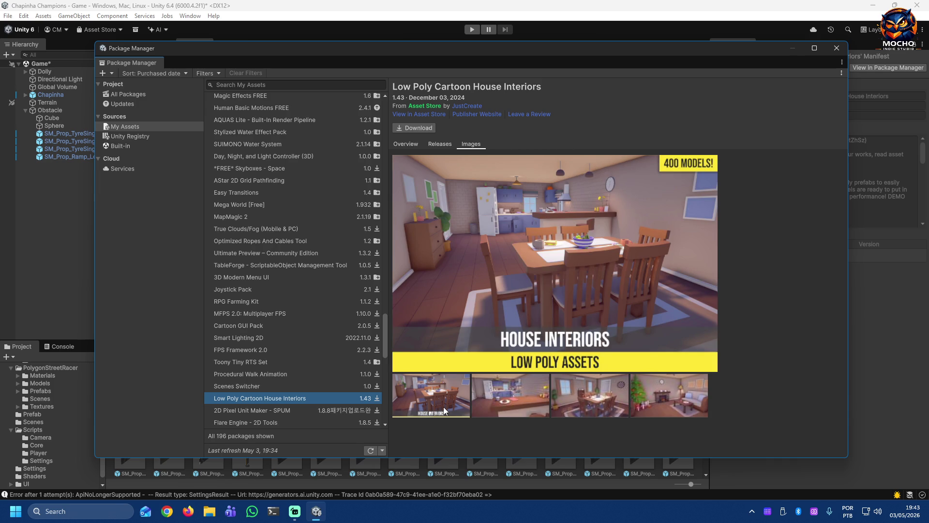
left_click(511, 402)
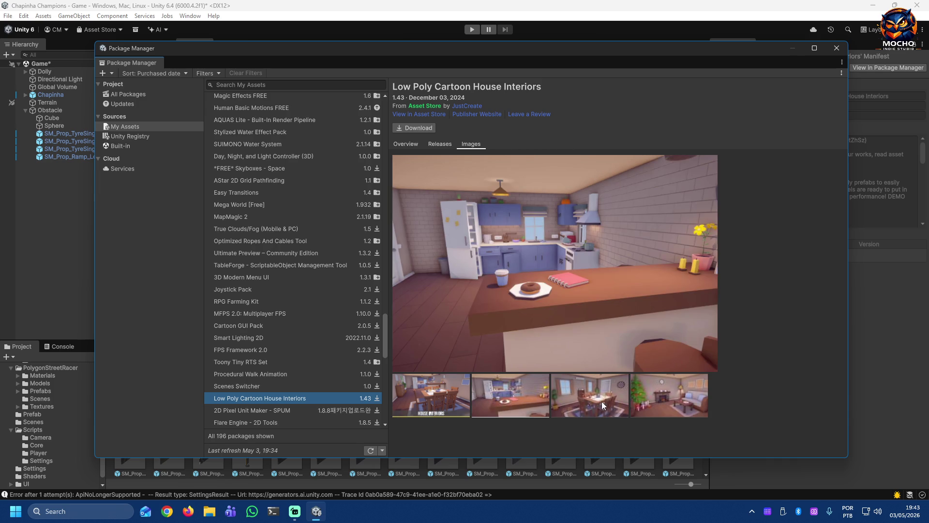
left_click(602, 401)
left_click(665, 404)
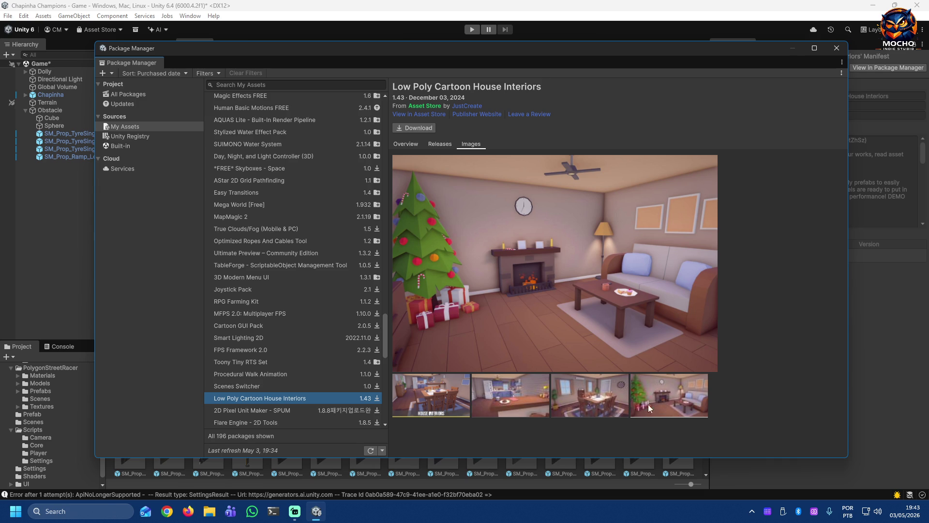
left_click(594, 401)
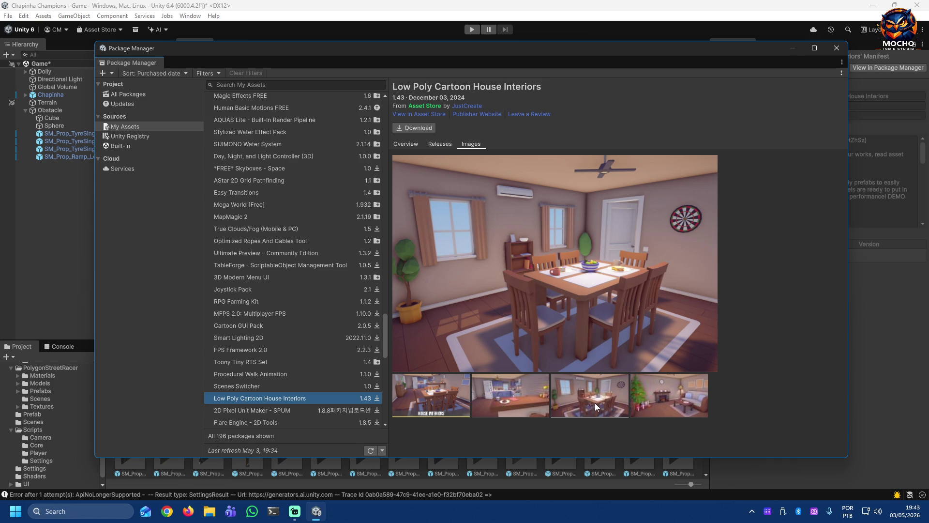
left_click(515, 396)
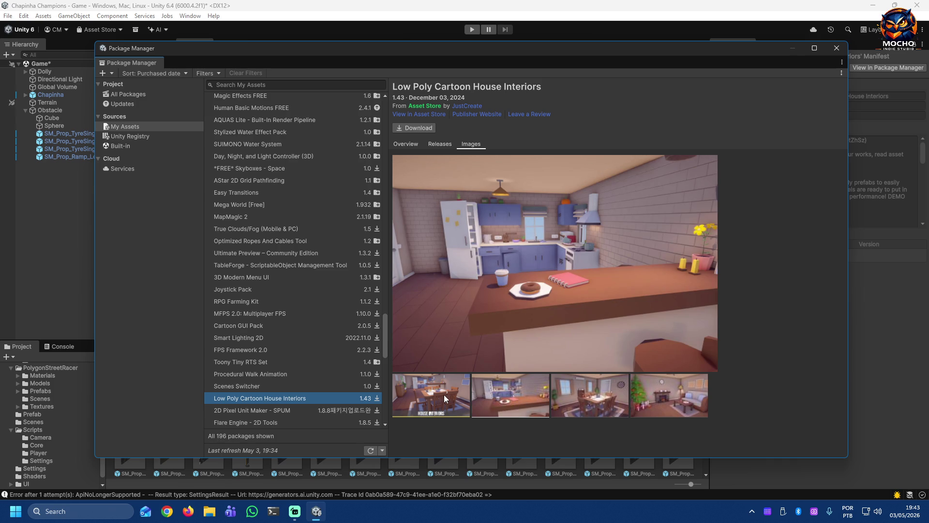
left_click(445, 397)
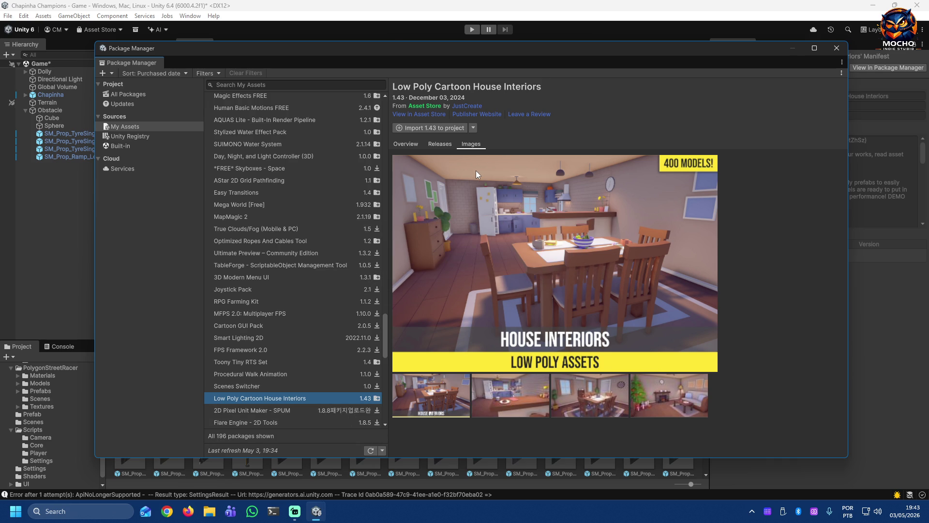
Step: Import Low Poly Cartoon House Interiors 1.43 into the project with all items checked
left_click(454, 130)
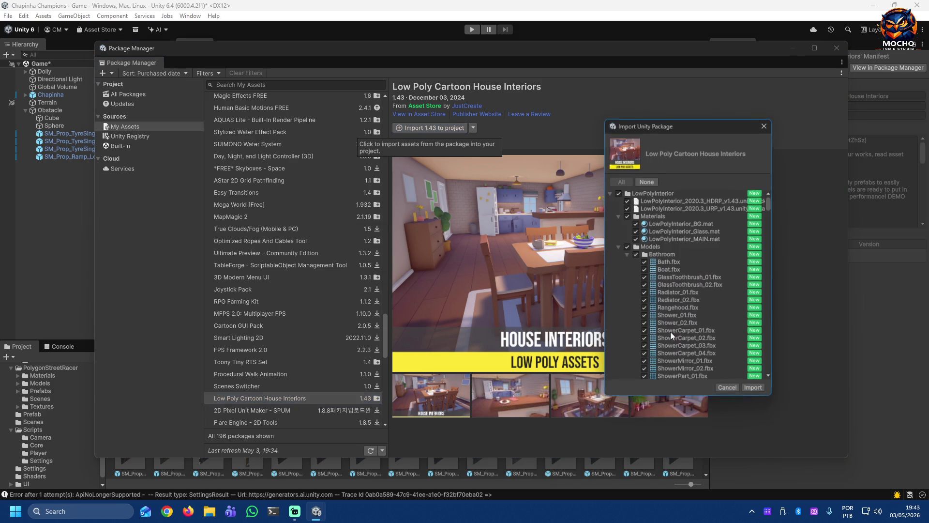
left_click(750, 388)
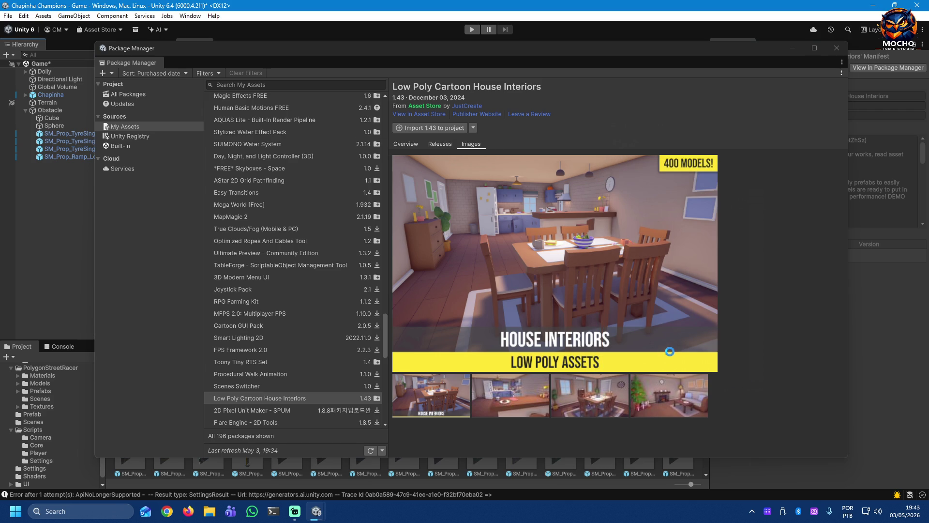
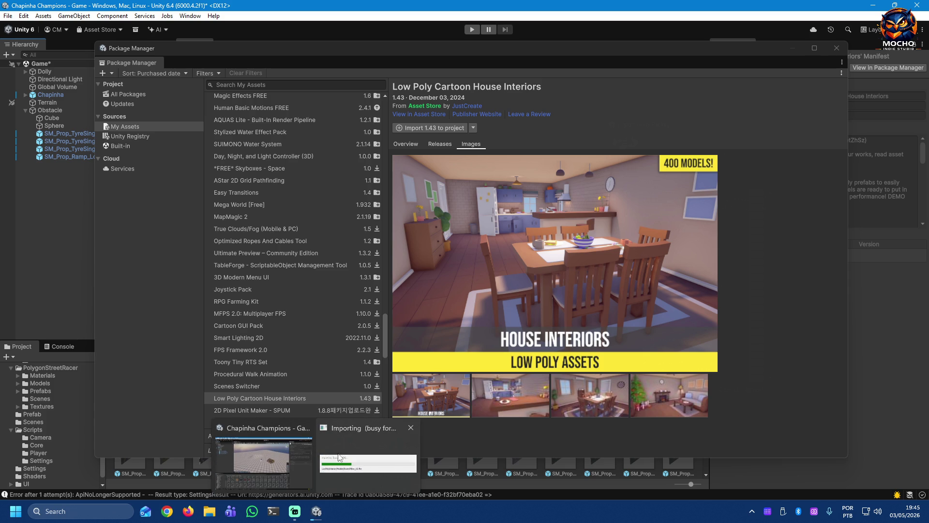
Step: Bring the import progress window forward and let the House Interiors import finish
left_click(357, 429)
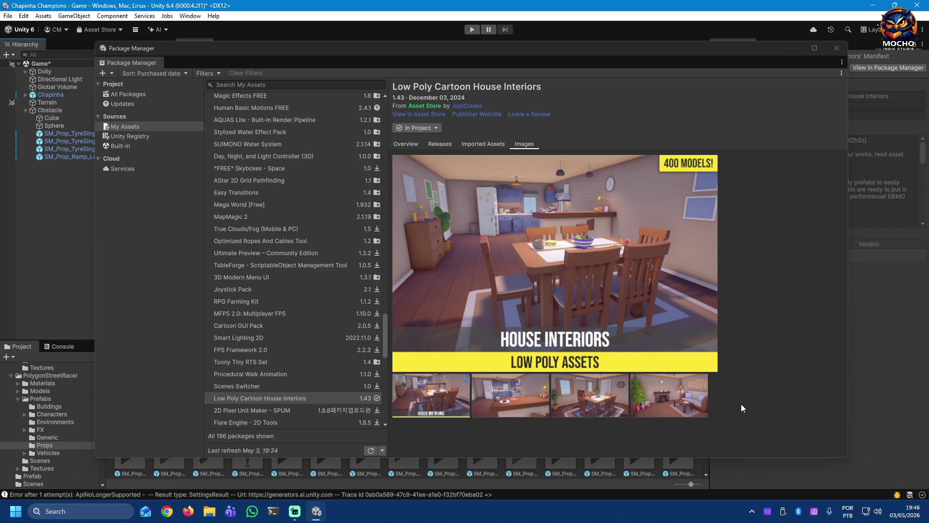
left_click(520, 400)
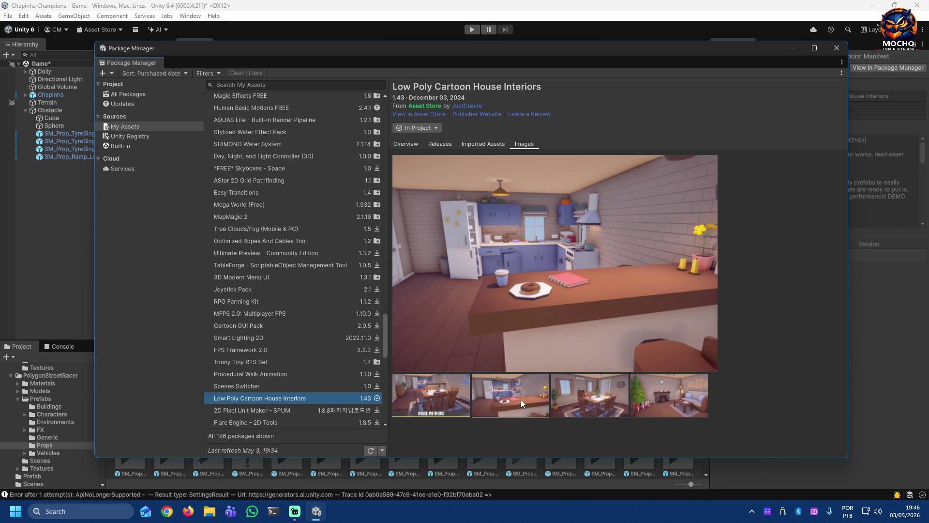
left_click(592, 403)
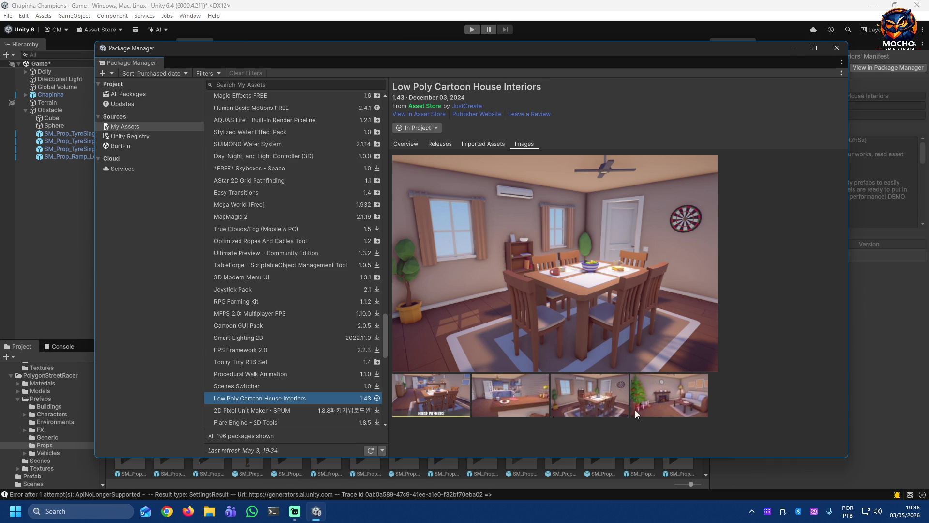
left_click(655, 414)
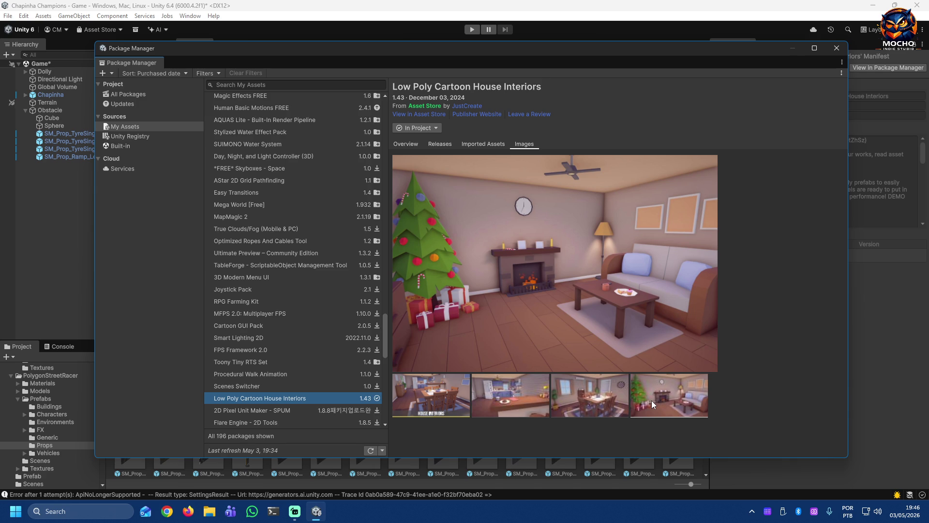
left_click(447, 402)
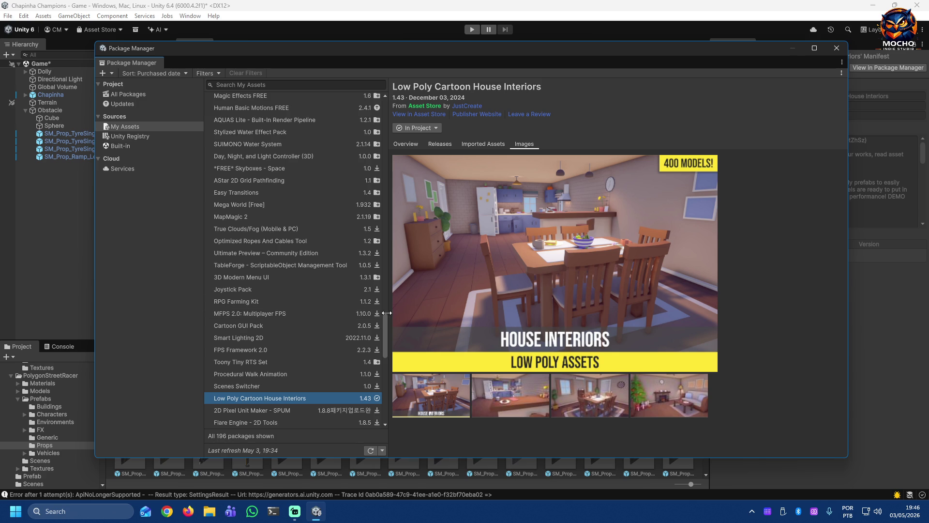
scroll(384, 342, "down", 5)
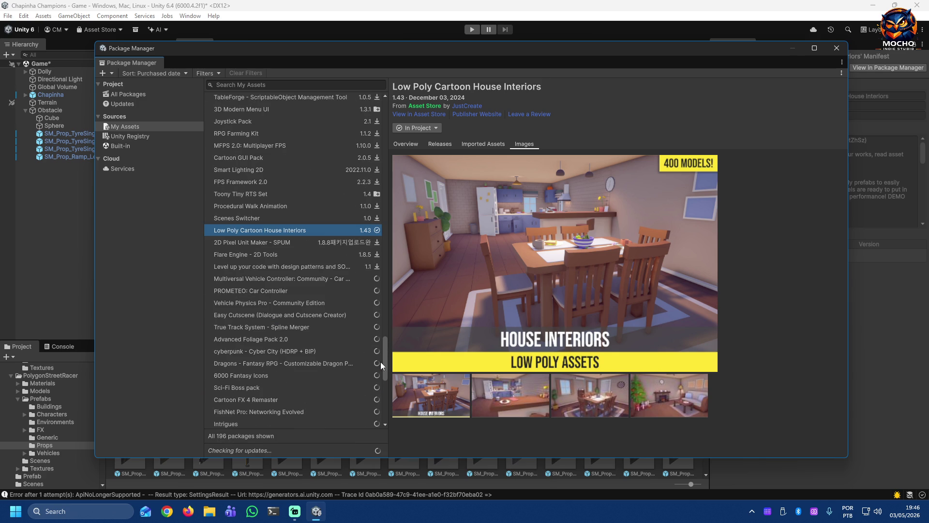
scroll(349, 302, "down", 4)
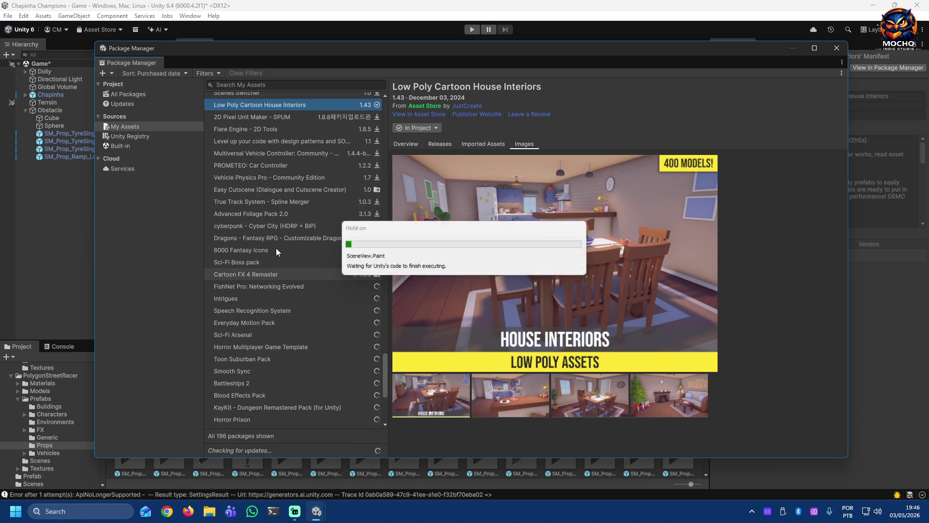
Step: Browse owned packages from 2D Pixel Unit Maker down through Cartoon FX 4 Remaster and Sci-Fi Arsenal
left_click(258, 117)
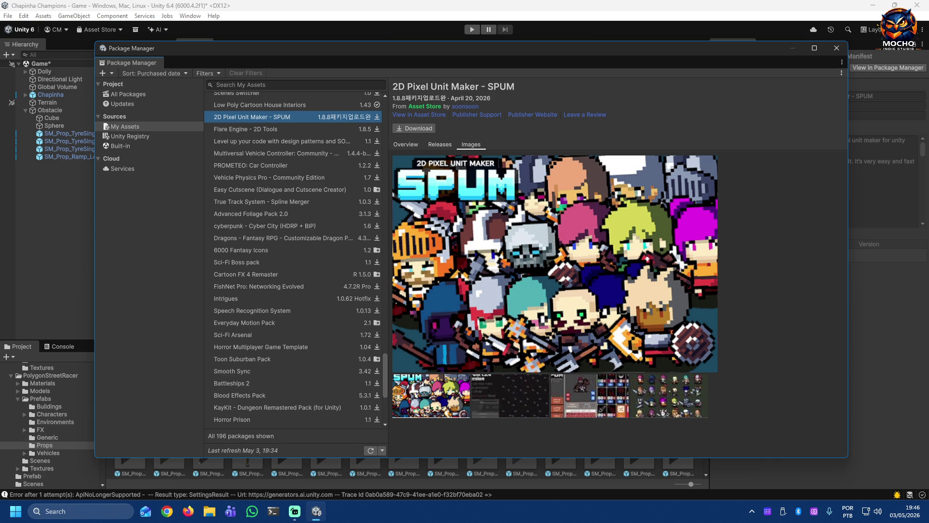
key("Down")
key("Down")
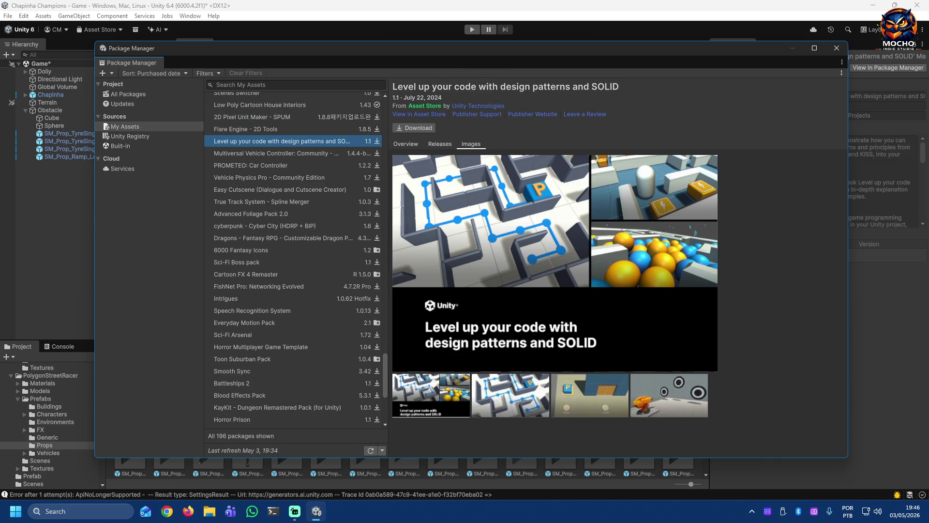
key("Down")
key("Down")
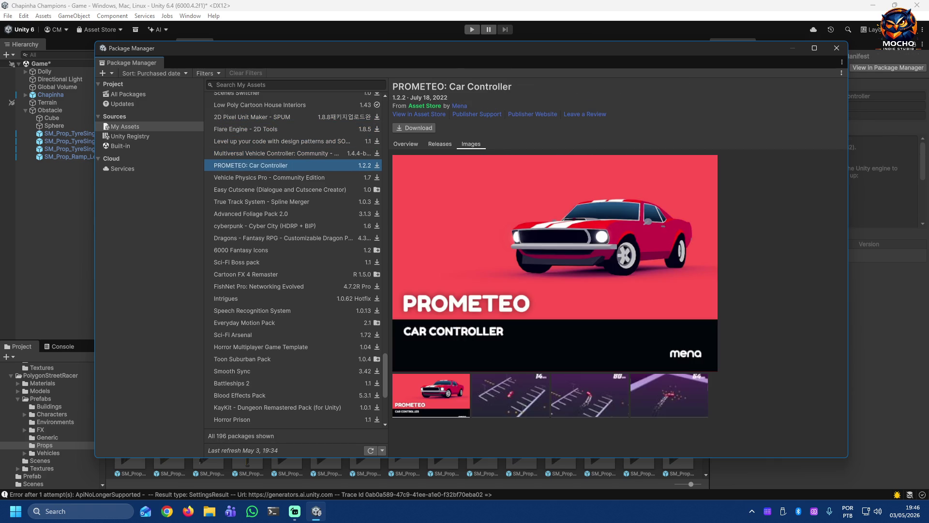
key("Down")
key("Down")
key("Down")
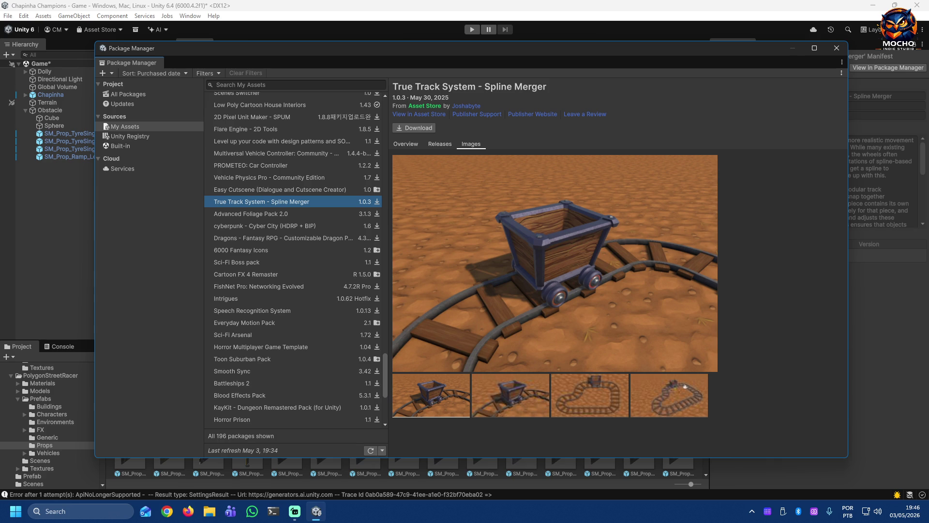
key("Down")
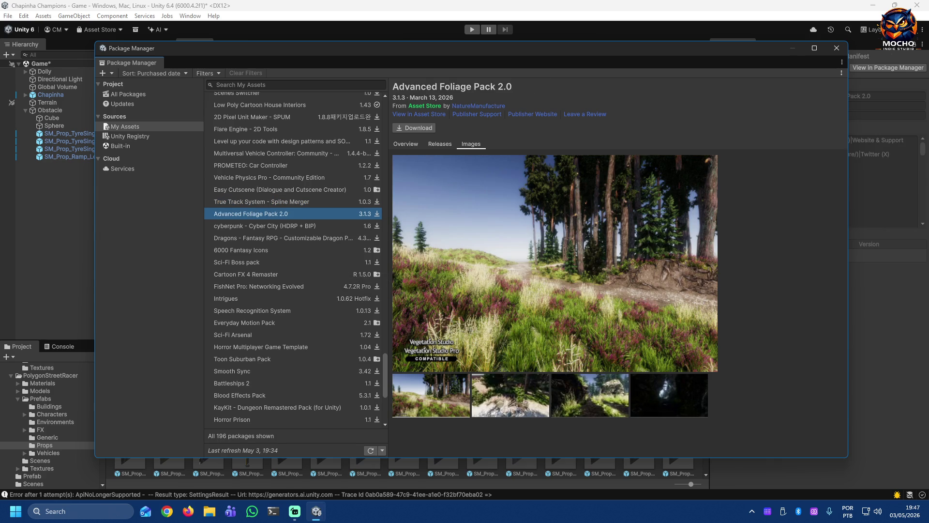
key("Down")
key("Down")
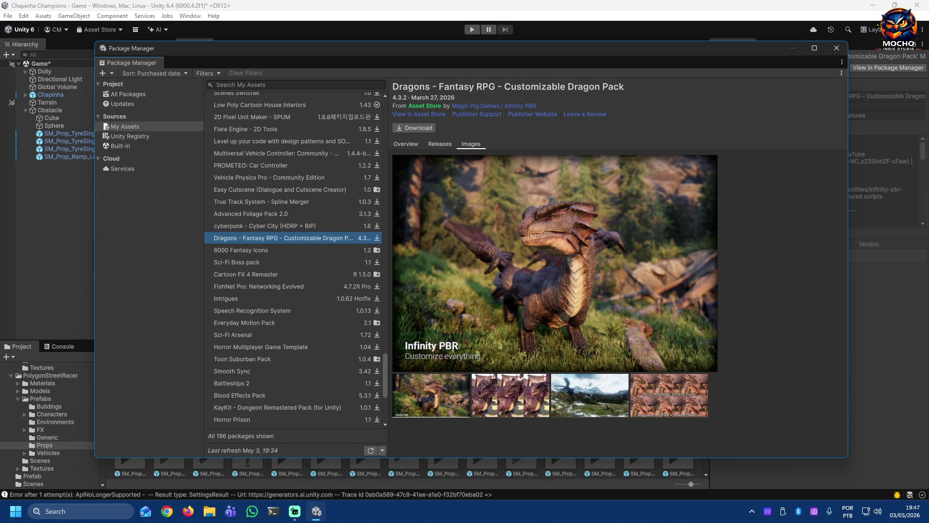
key("Down")
key("Down")
key("Down")
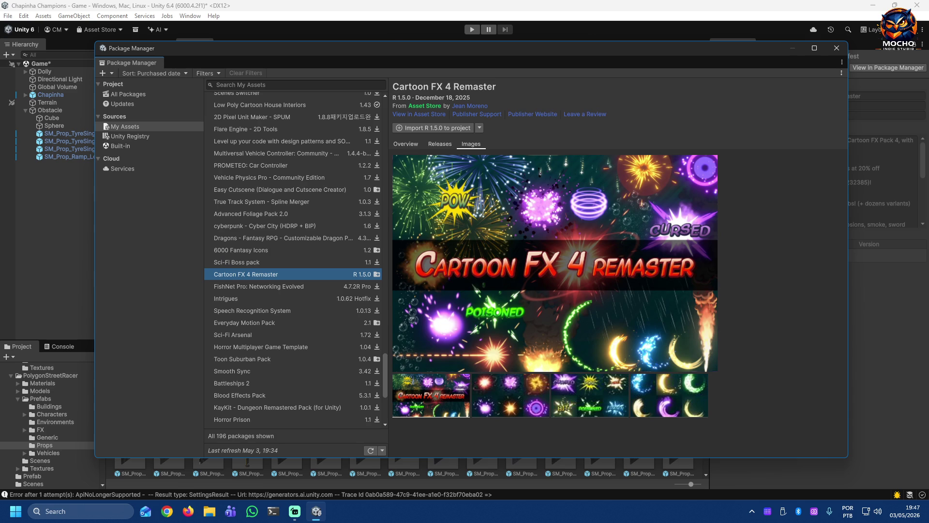
key("Down")
key("Down")
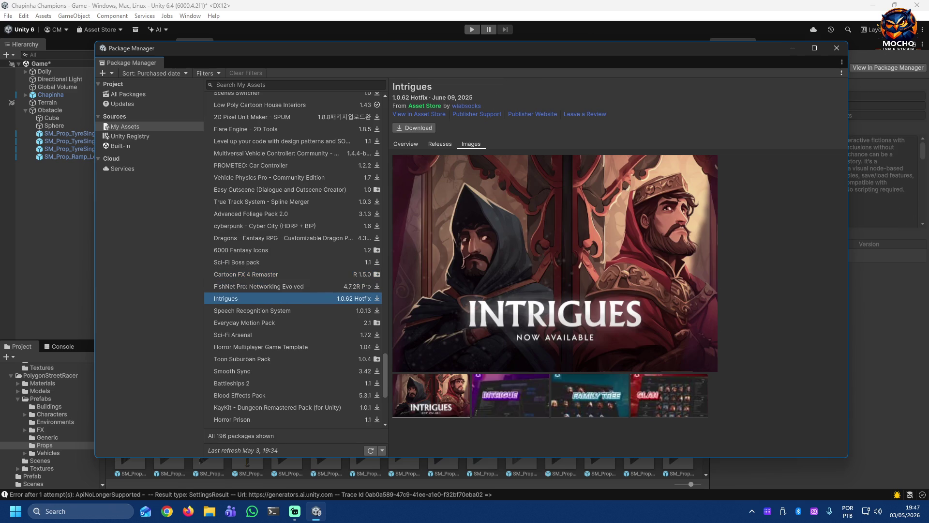
key("Down")
key("Down")
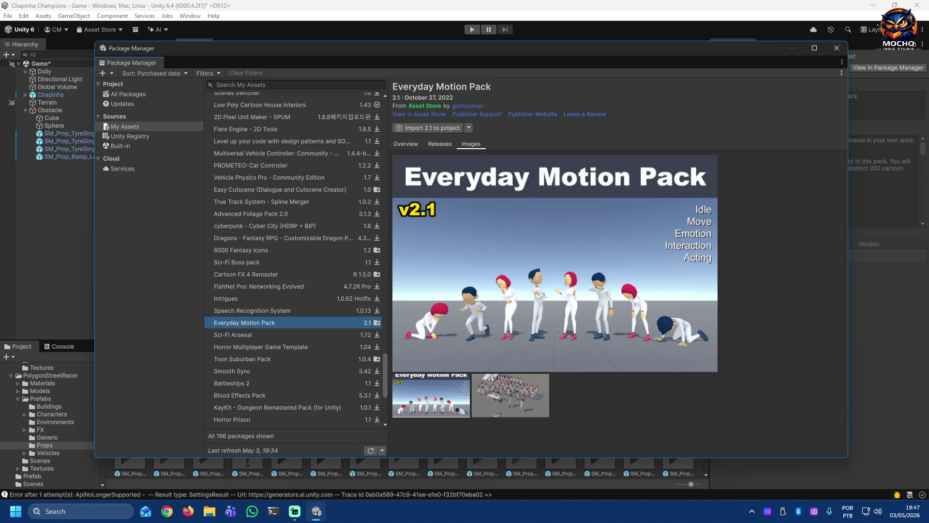
key("Down")
Step: Continue down through KayKit dungeon, Draw XXL, VolFx and Fantasy Wooden GUI, then jump back to the top
key("Down")
key("Down")
key("Down")
key("Down")
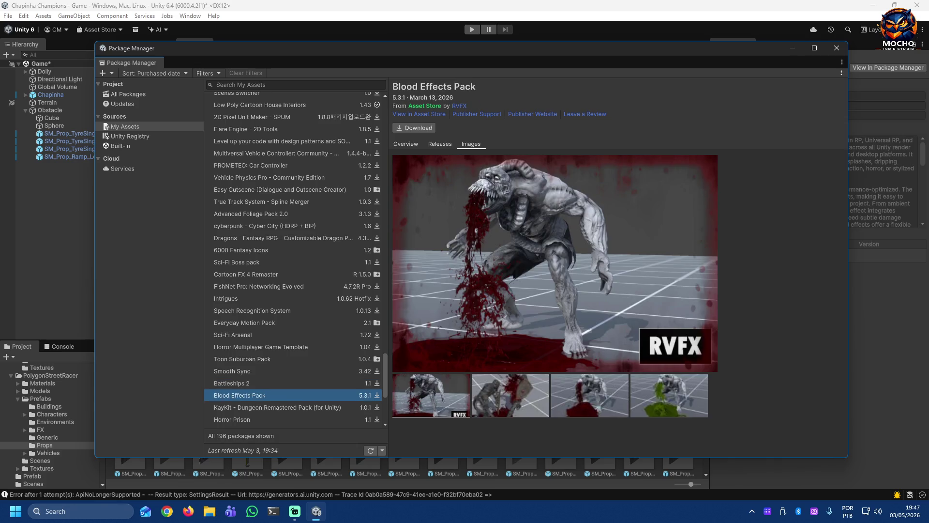
key("Down")
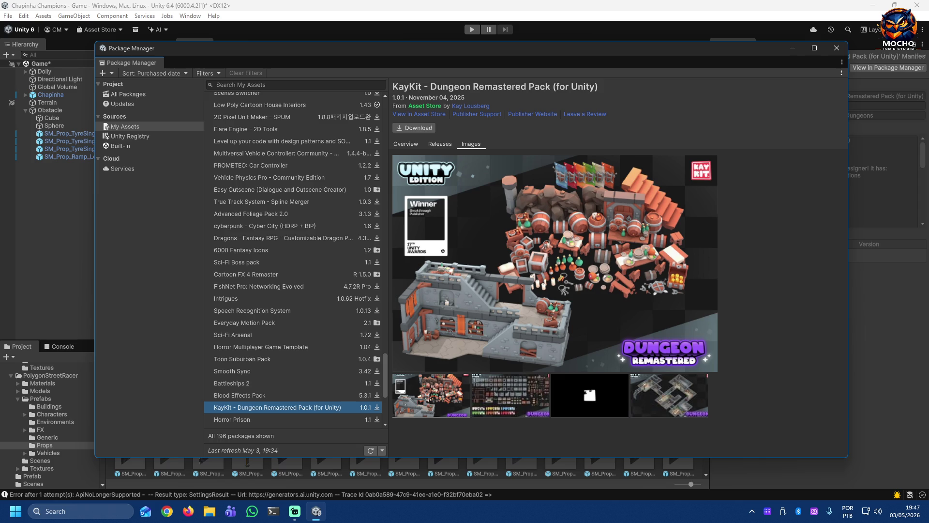
key("Down")
key("Down")
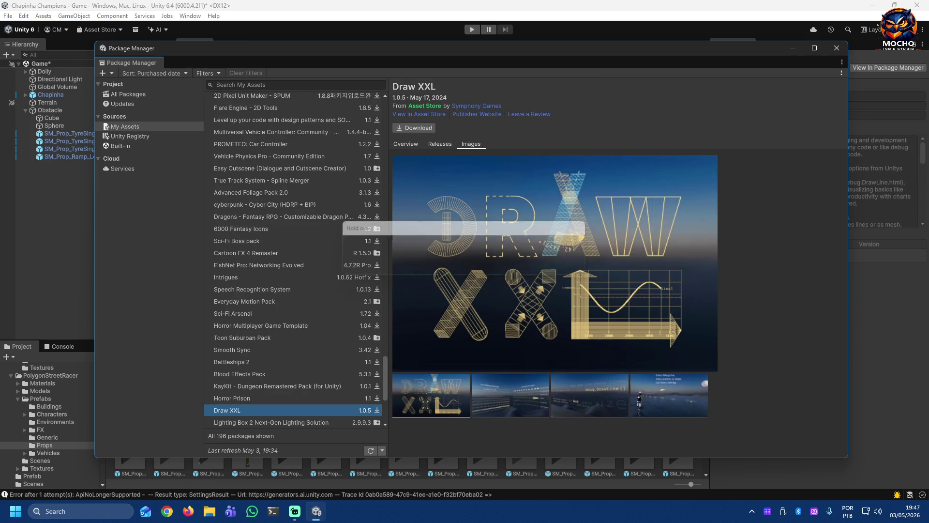
key("Down")
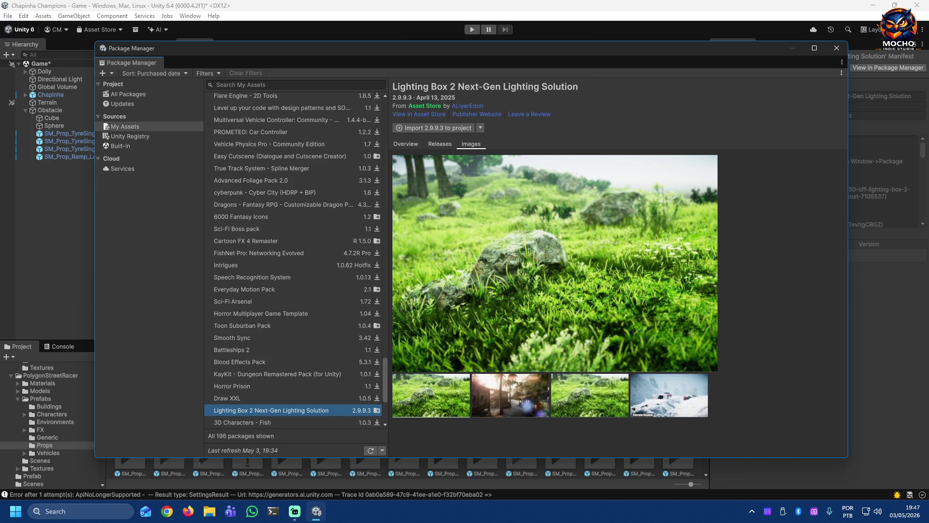
key("Down")
key("Down")
key("Down")
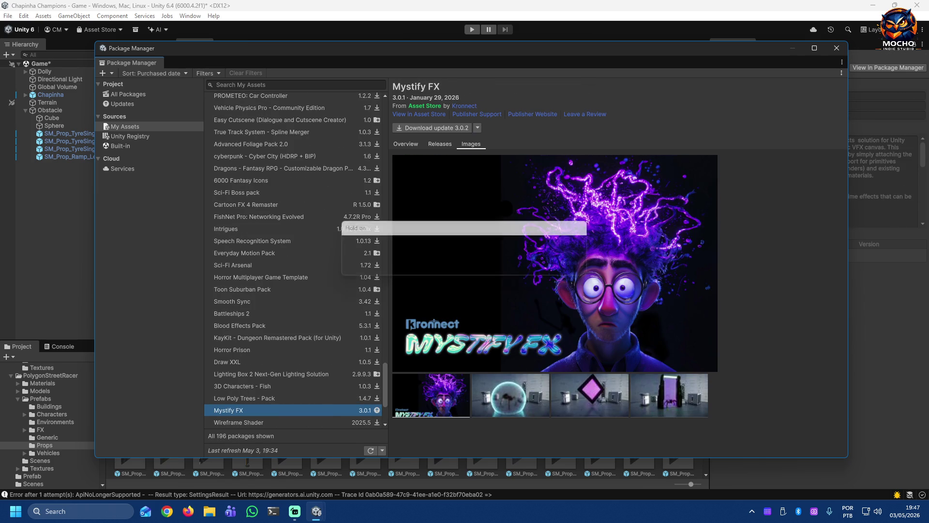
key("Down")
key("Down")
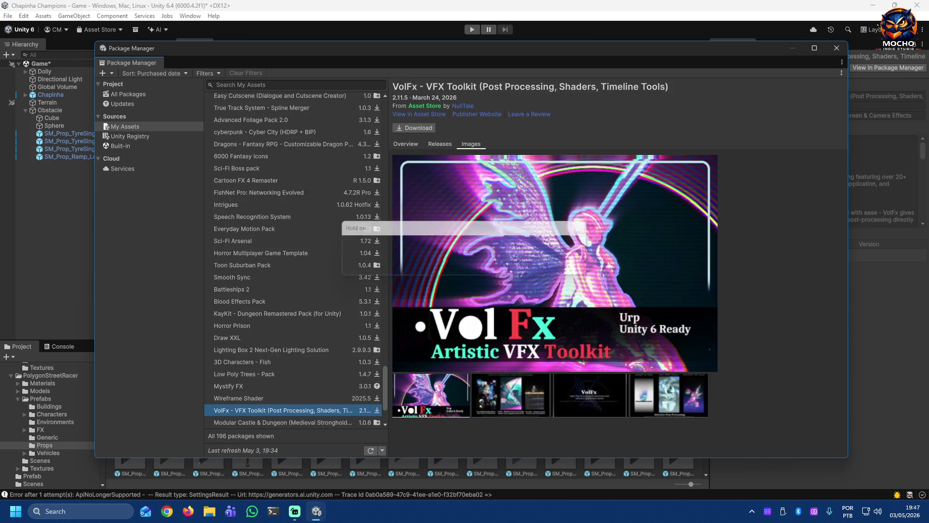
key("Down")
key("Down")
key("Down")
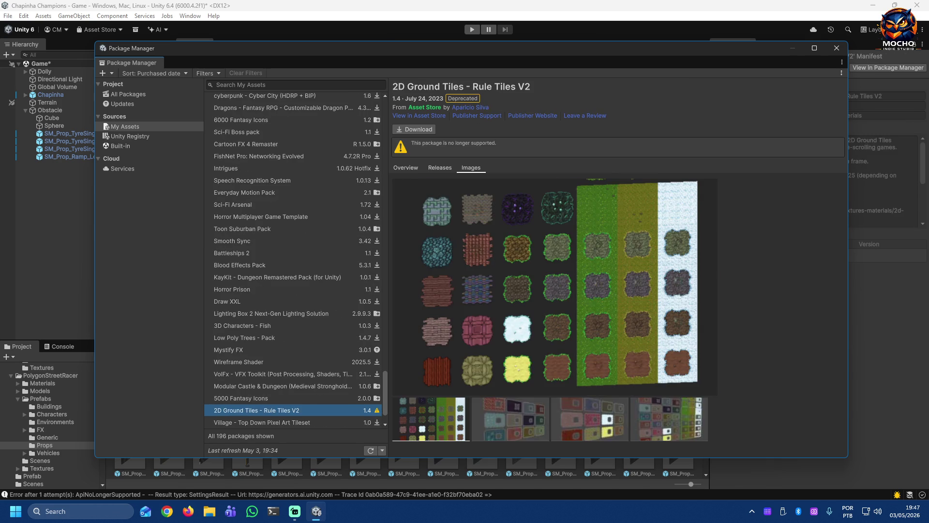
key("Down")
key("Down")
key("Down")
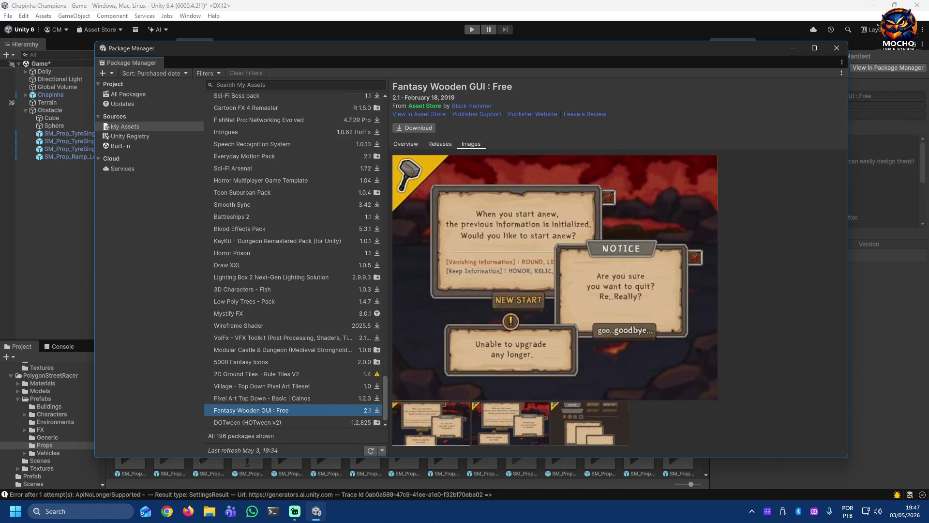
key("Down")
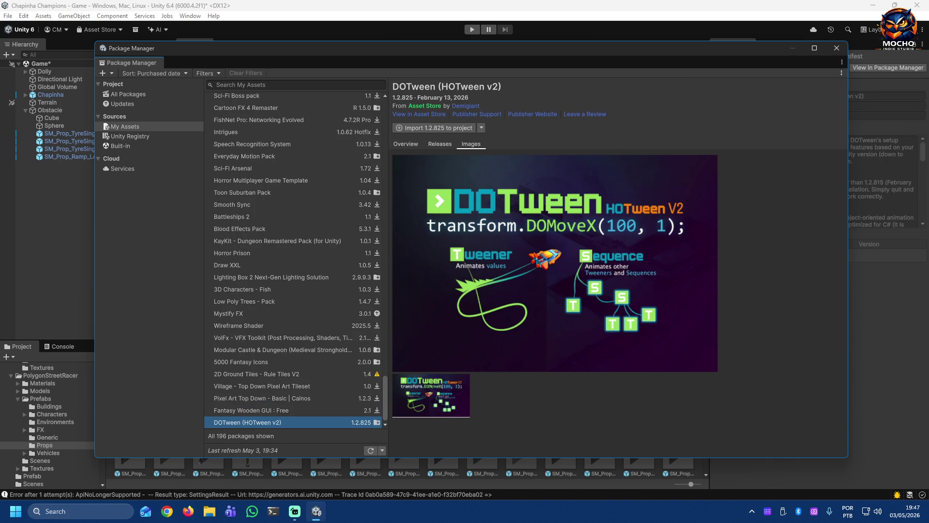
key("Down")
key("Down")
key("Down")
key("Down")
key("Down")
key("Down")
key("Down")
key("Down")
key("Down")
key("Down")
key("Down")
key("Down")
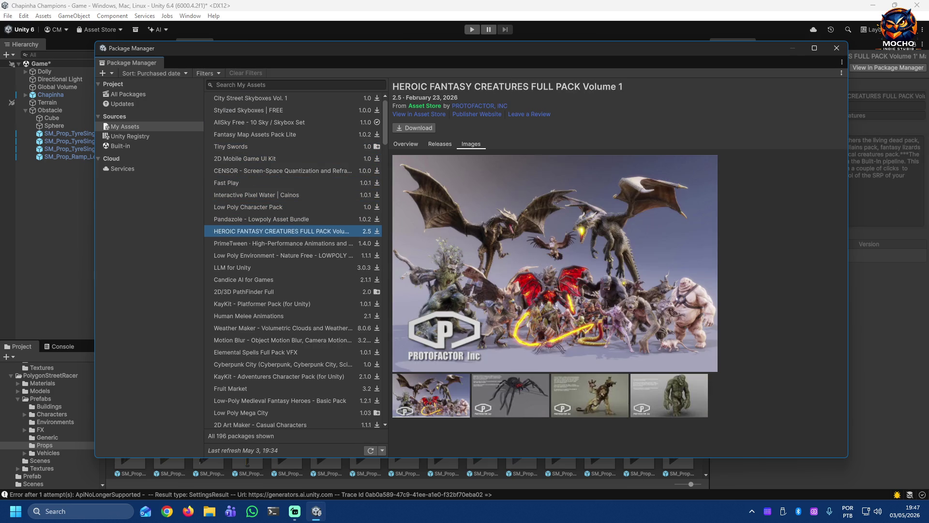
Step: Step through Pandazole, KayKit Platformer, Human Melee Animations and Fruit Market to Low Poly Mega City
key("Up")
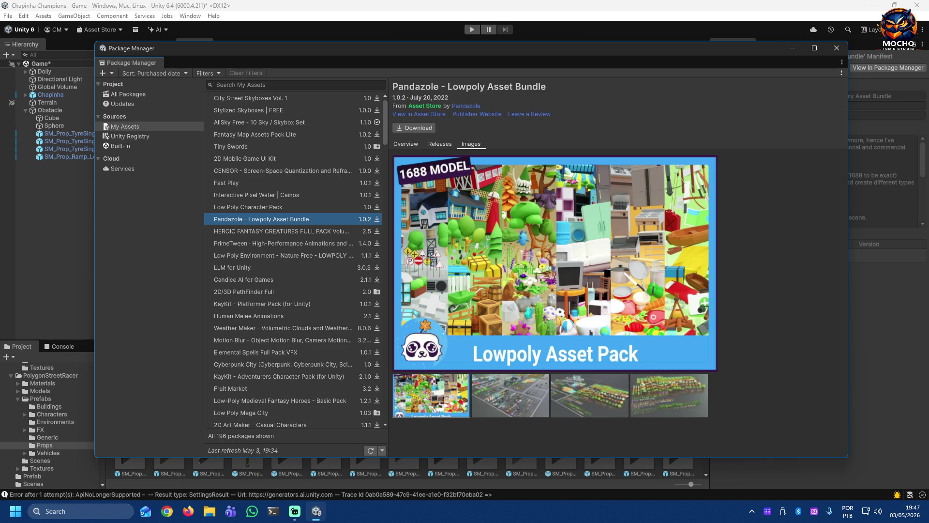
key("Down")
key("Down")
key("Down")
key("Down")
key("Up")
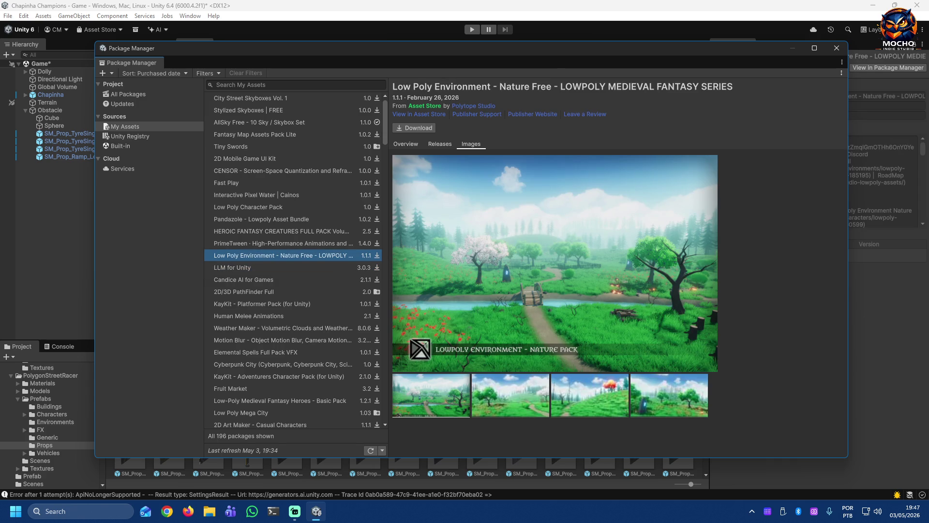
key("Down")
key("Down")
key("Down")
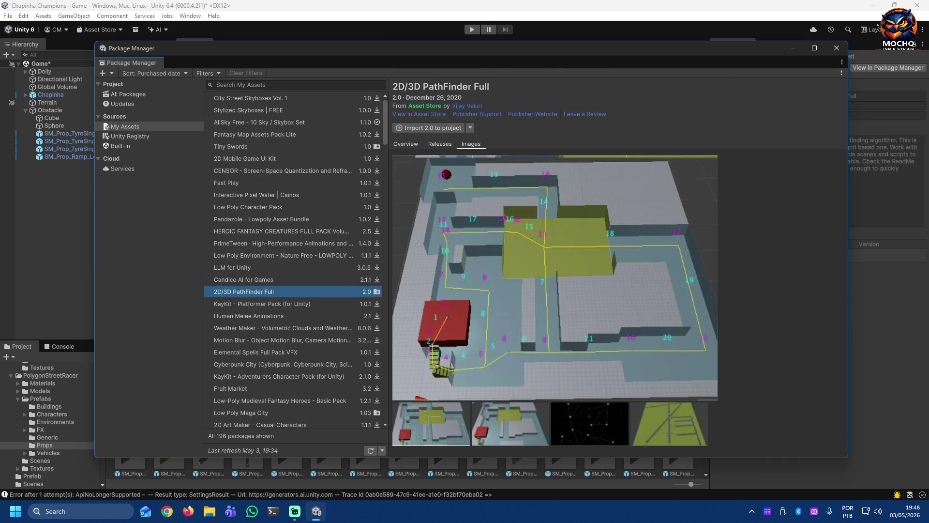
key("Down")
key("Down")
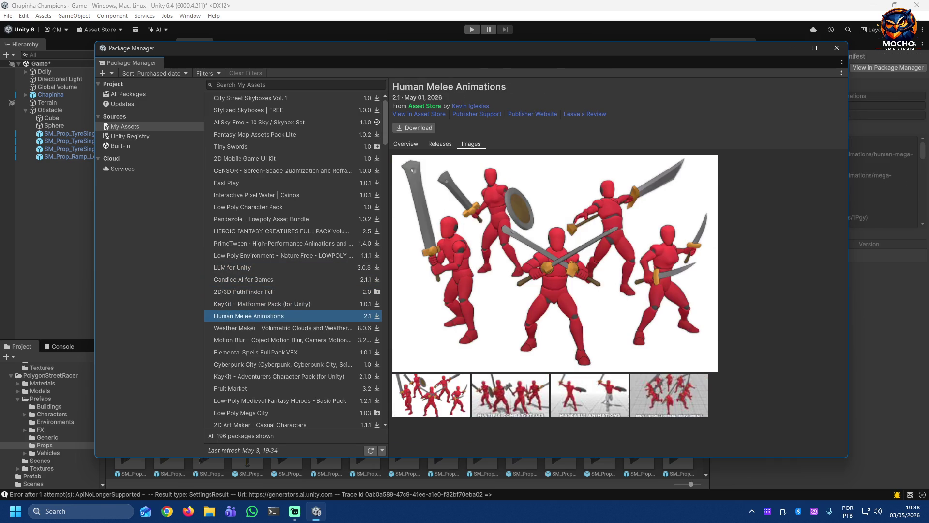
key("Down")
key("Down")
key("Down")
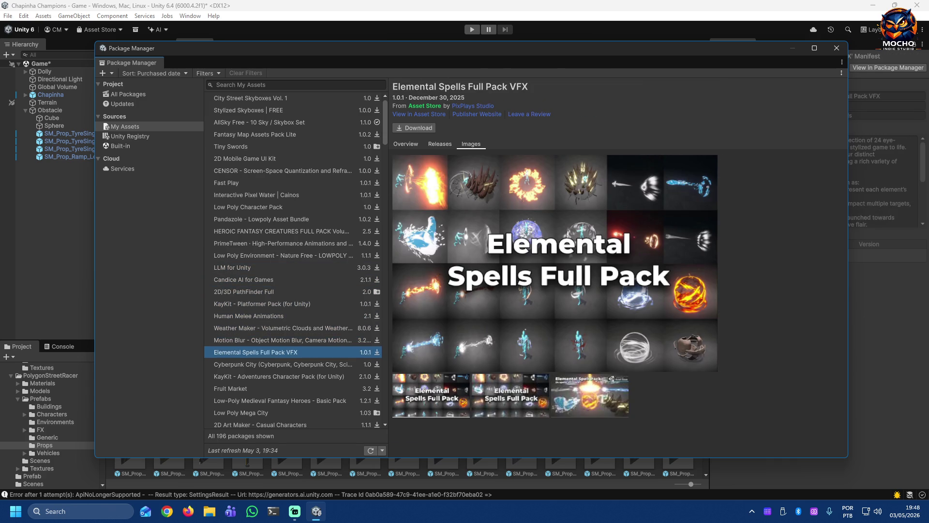
key("Down")
key("Down")
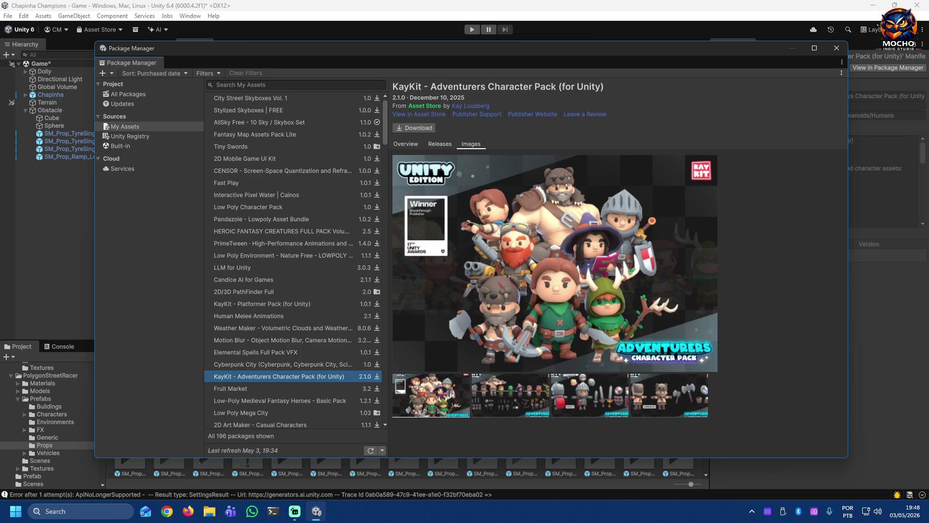
key("Up")
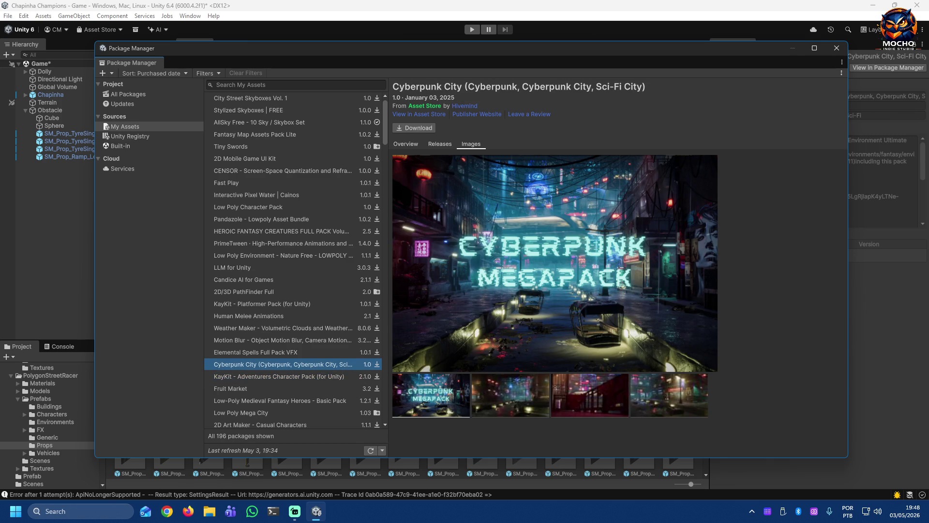
key("Down")
key("Down")
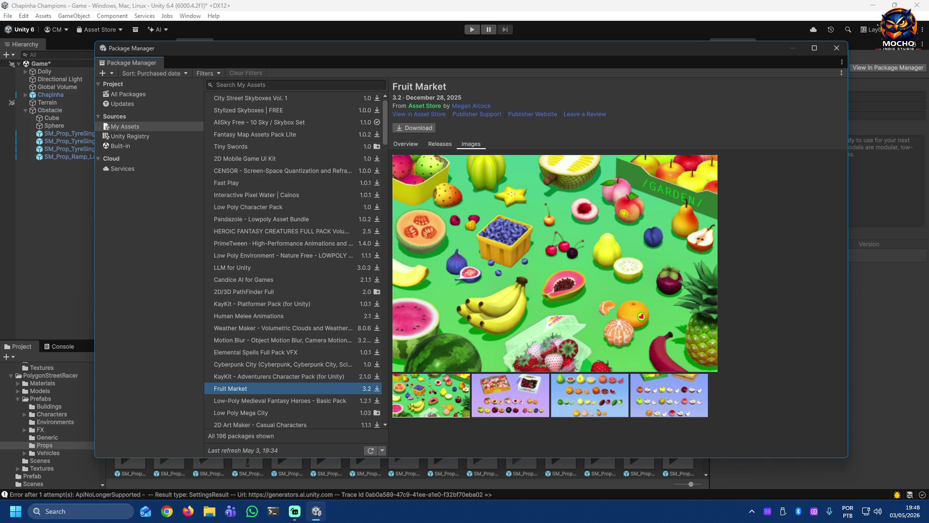
key("Down")
key("Down")
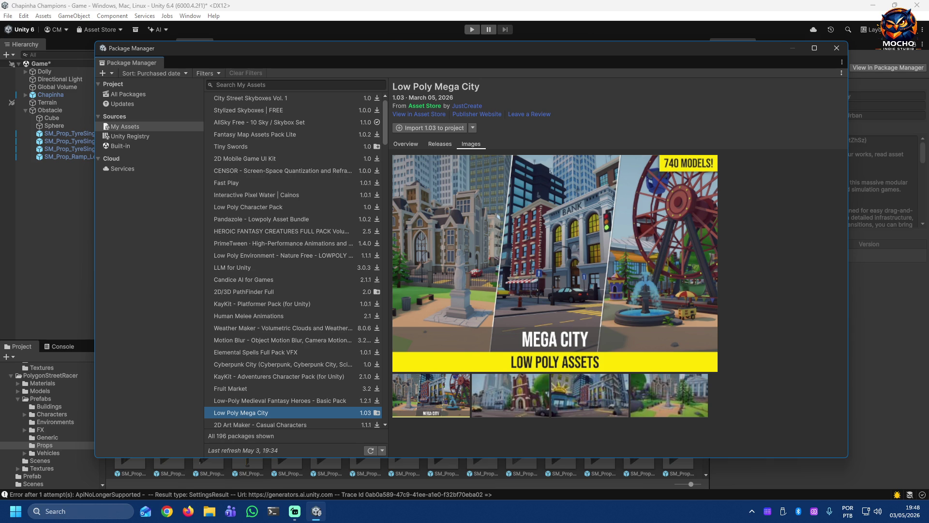
Step: Browse down past Free Casual GUI, Giant Monster Golem and ArcGIS Maps SDK to Mobile Optimize Low Poly Cars
key("Down")
key("Down")
key("Down")
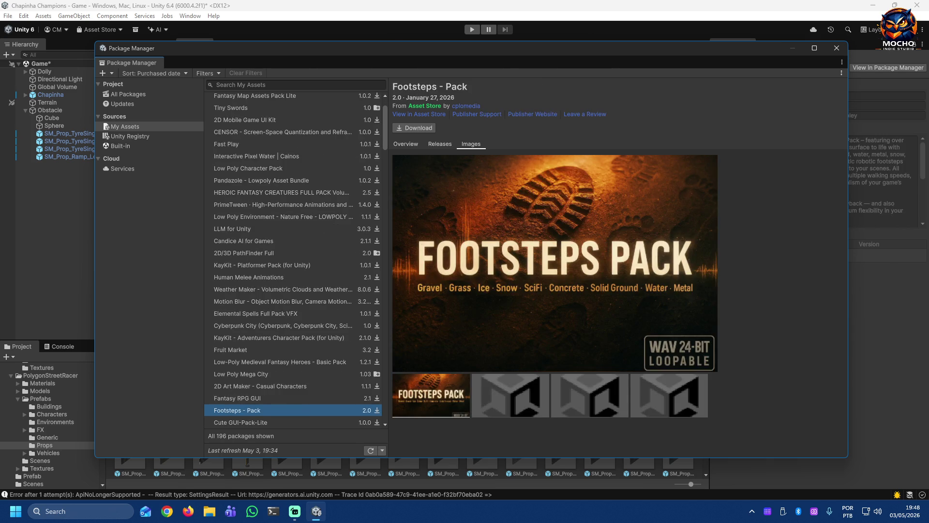
key("Down")
key("Down")
key("Down")
key("Down")
key("Down")
key("Down")
key("Down")
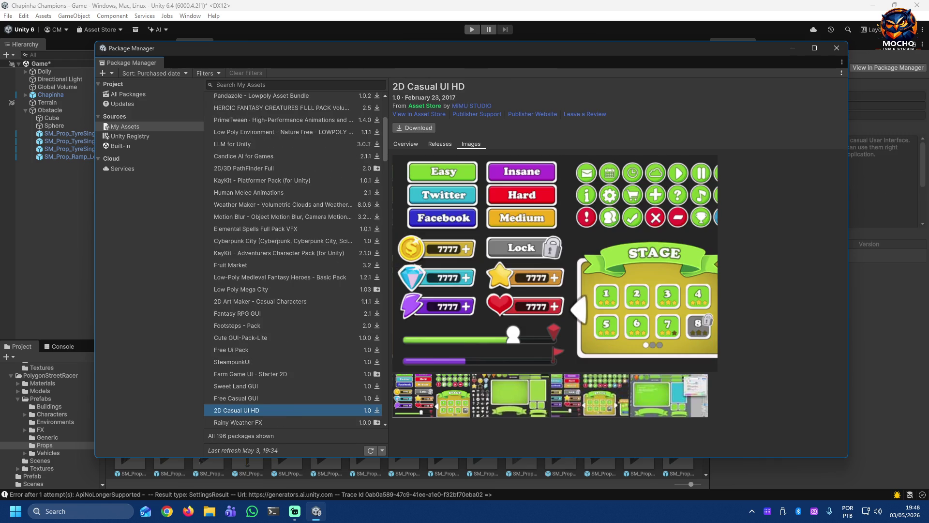
key("Down")
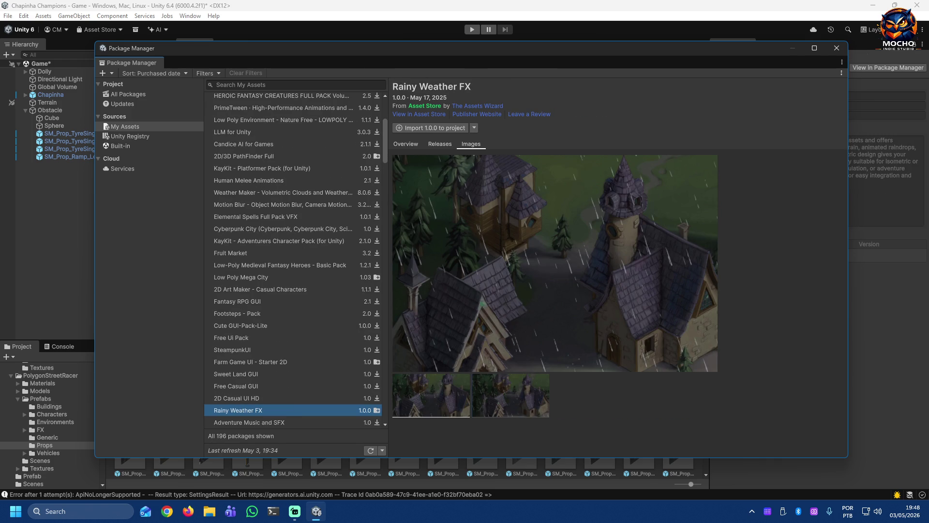
key("Down")
key("Down")
key("Down")
key("Down")
key("Down")
key("Down")
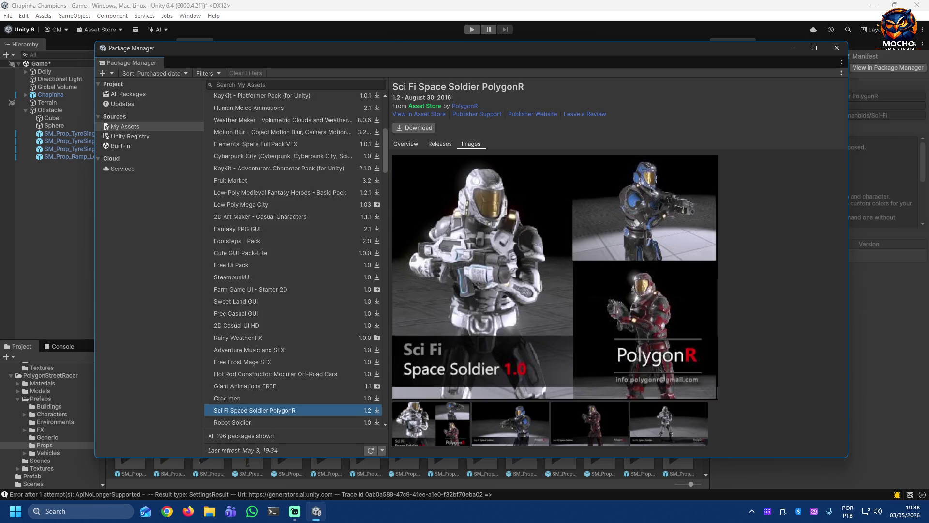
key("Down")
key("Down")
key("Down")
key("Down")
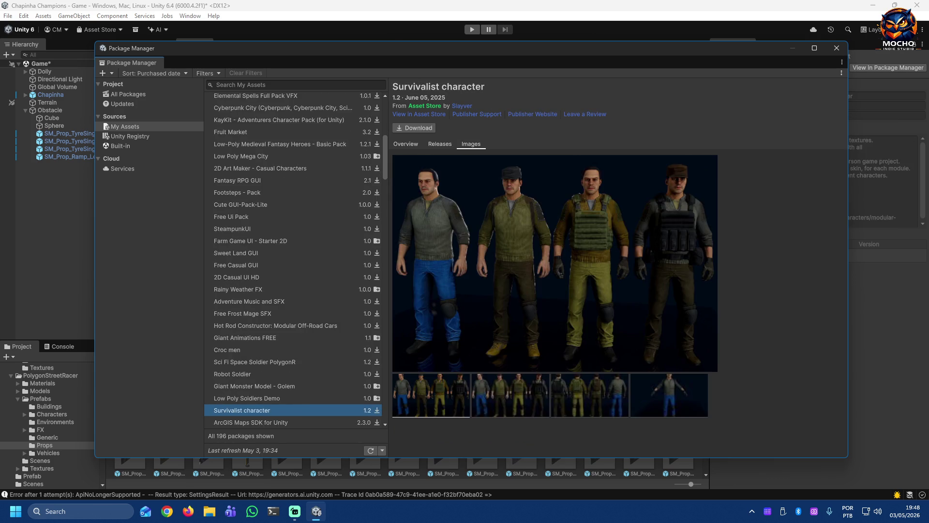
key("Down")
key("Down")
key("Down")
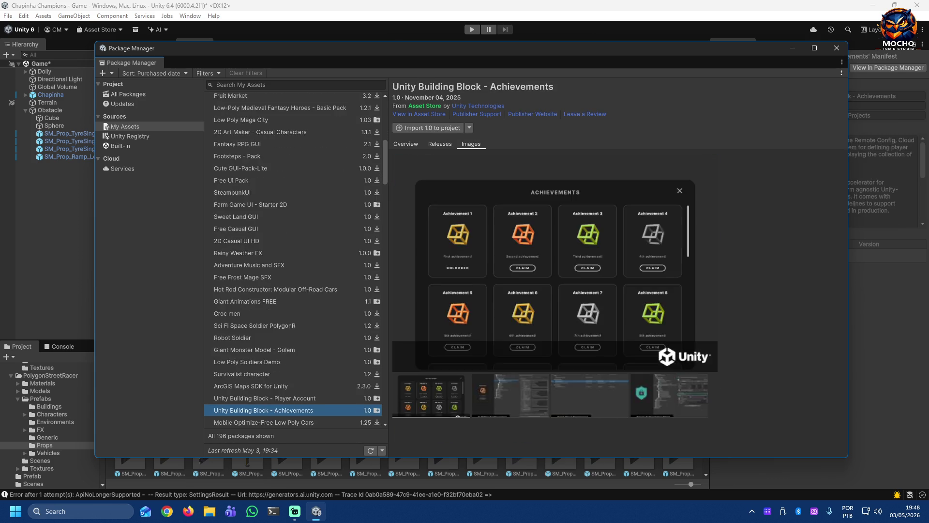
key("Down")
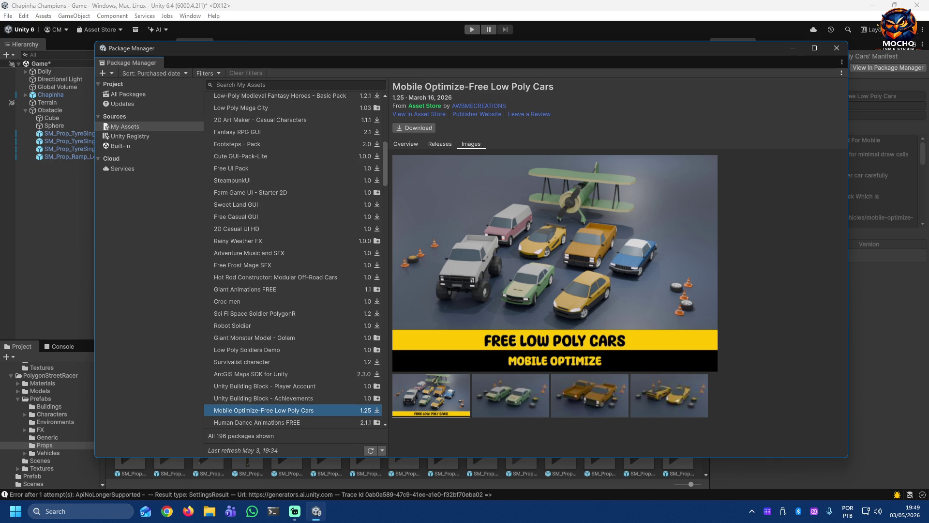
Step: Continue past AERO Fog, Particle Pack and Persepolis to land on Ancient Desert Ruins Environment
key("Down")
key("Down")
key("Down")
key("Down")
key("Down")
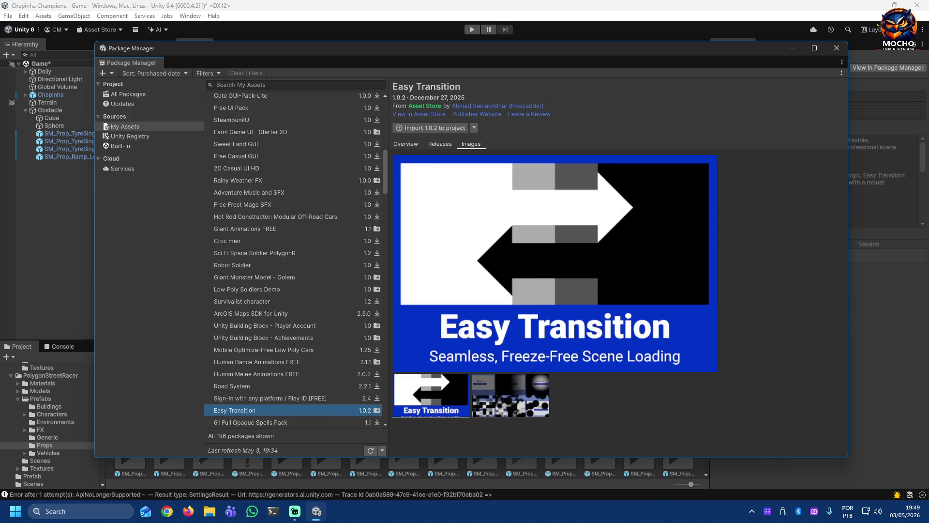
key("Down")
key("Down")
key("Down")
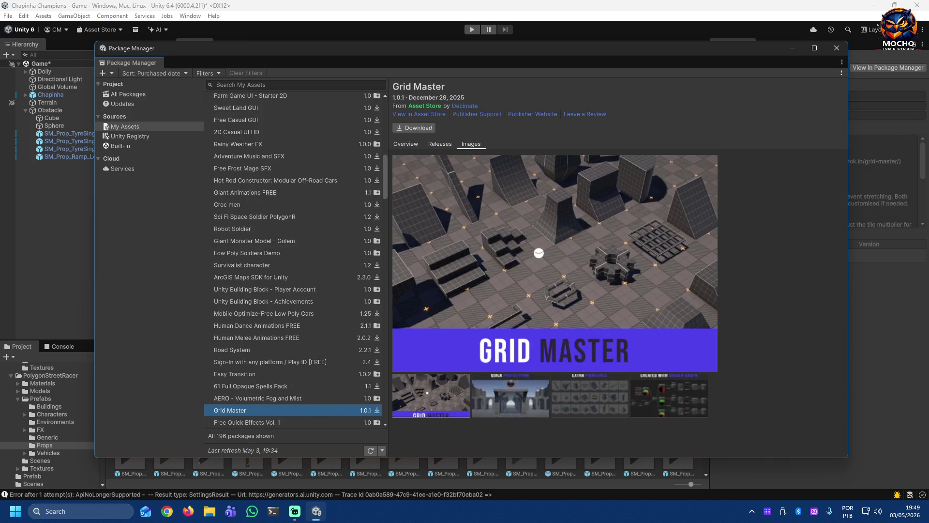
key("Down")
key("Down")
key("Down")
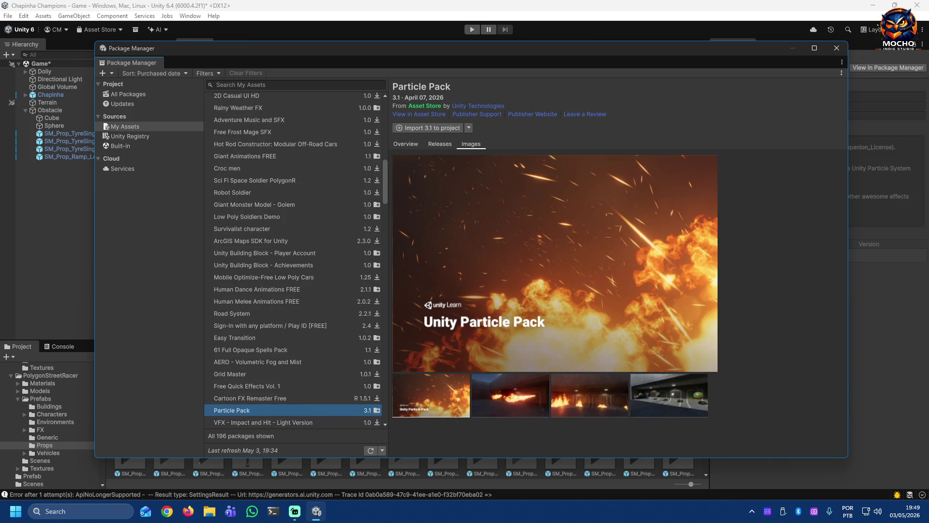
key("Down")
key("Down")
key("Down")
key("Down")
key("Down")
key("Down")
key("Down")
key("Down")
key("Down")
key("Down")
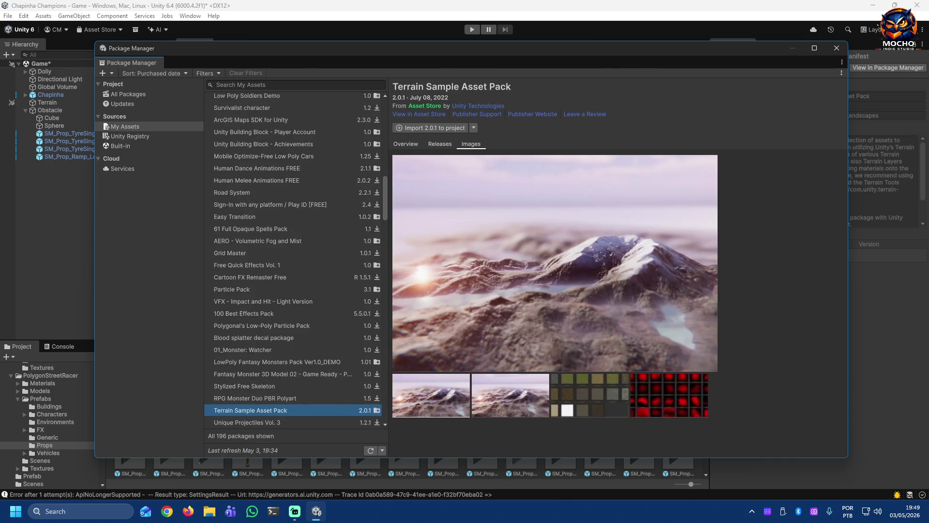
key("Down")
key("Down")
key("Down")
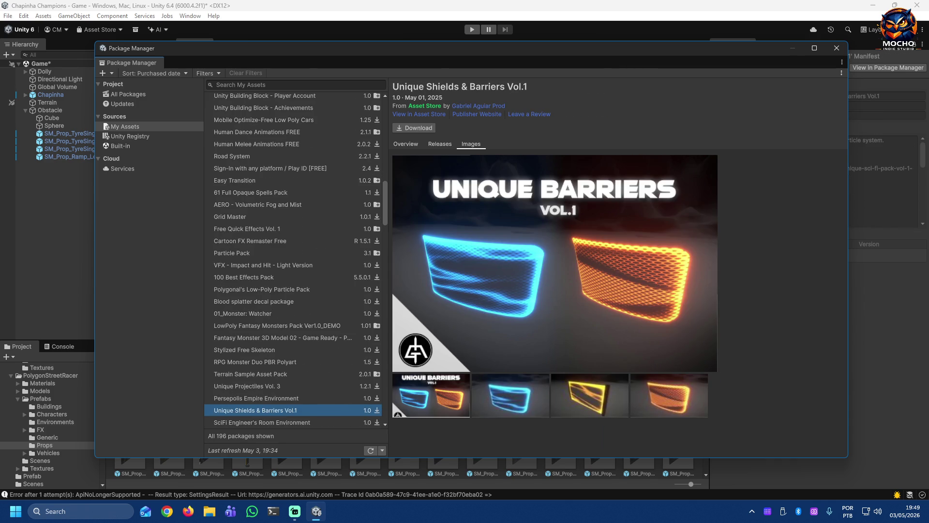
key("Down")
key("Down")
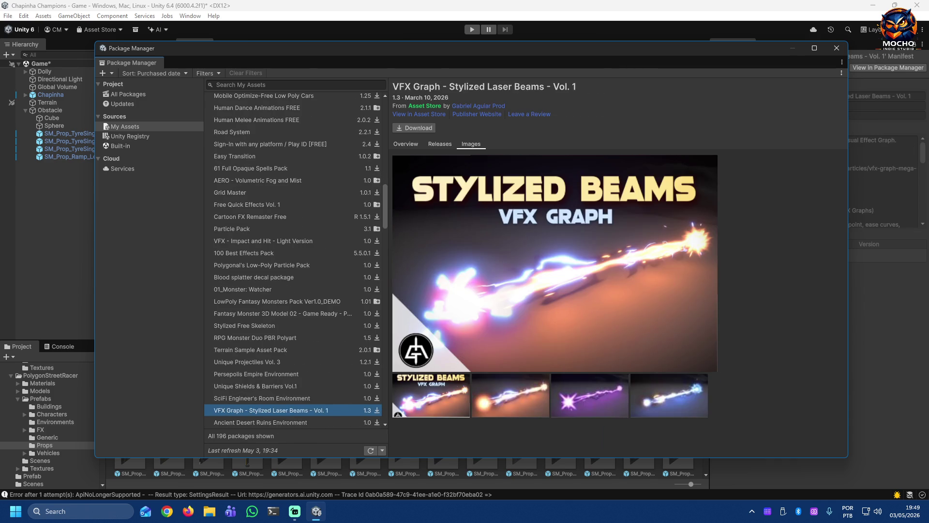
key("Up")
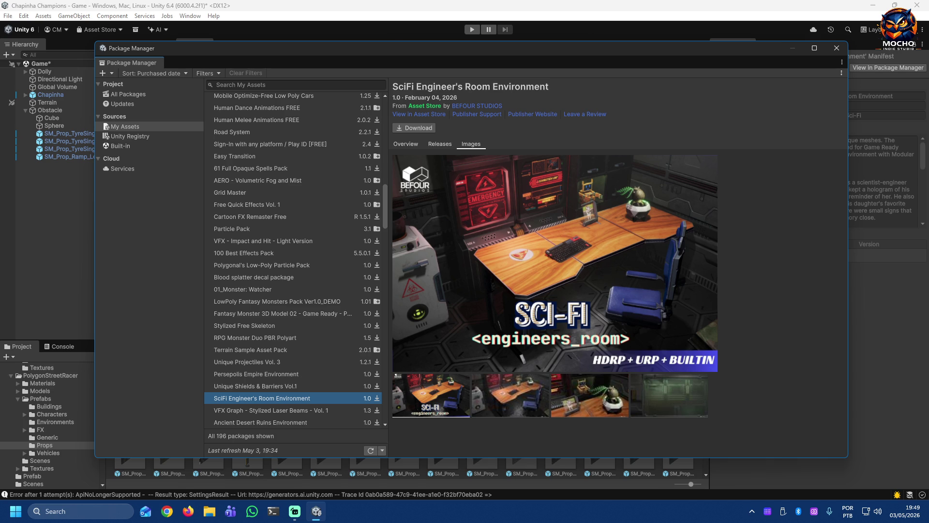
key("Down")
key("Down")
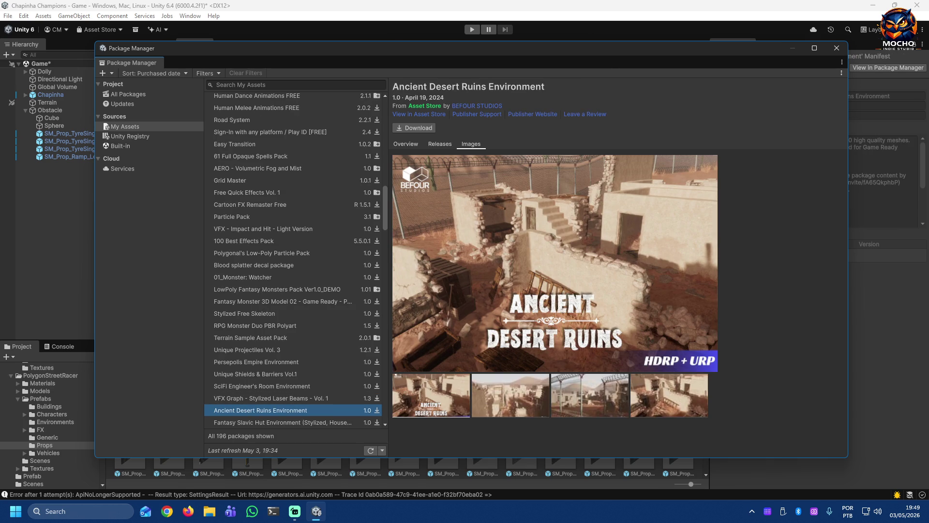
Step: View the Ancient Desert Ruins preview images, then show the Fantasy Slavic Hut Environment details
left_click(499, 392)
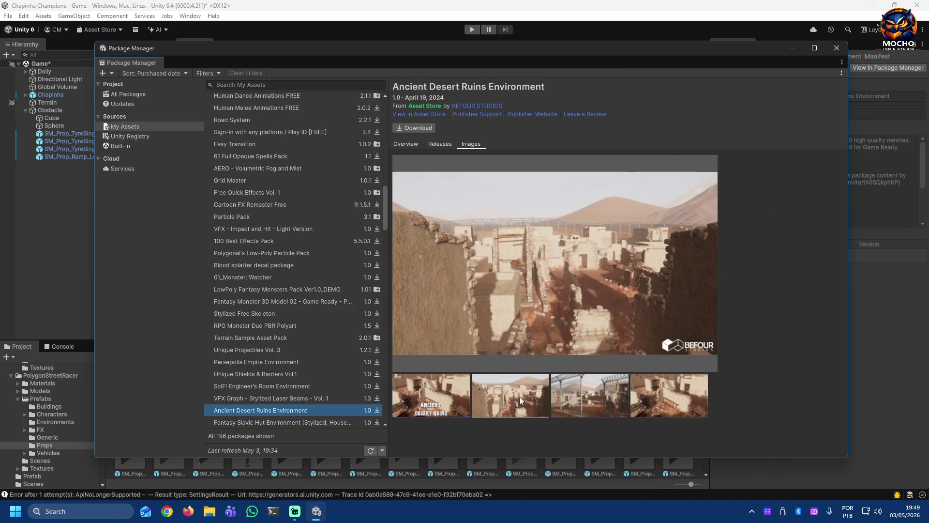
left_click(580, 395)
left_click(674, 394)
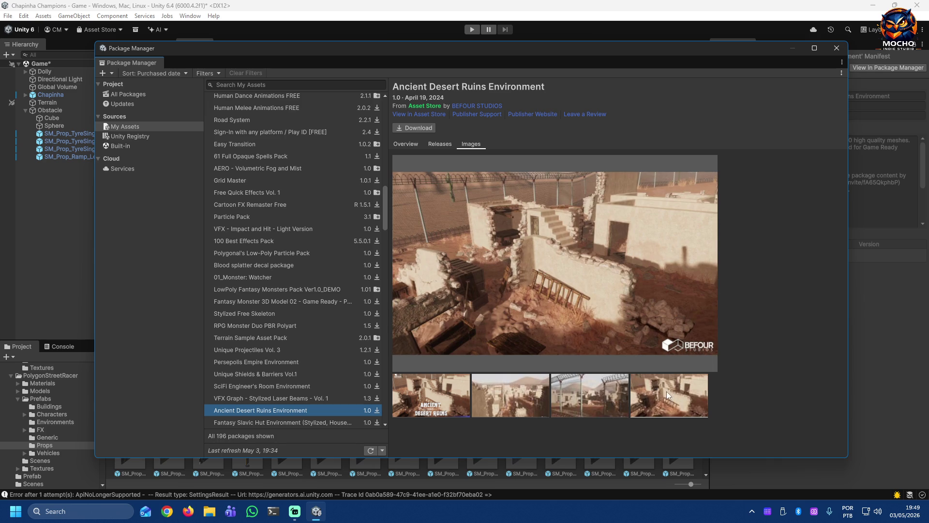
left_click(324, 421)
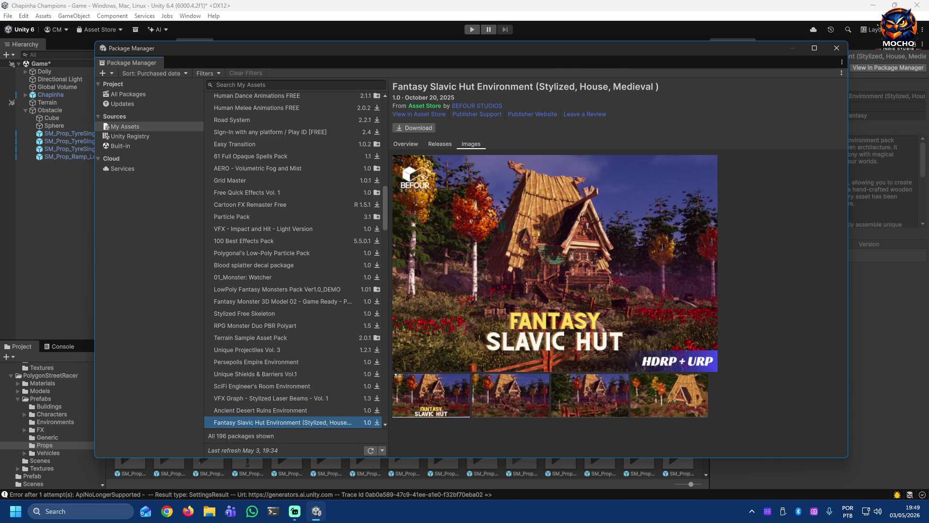
Step: Step past Orbital Base, Retro Pop Art Living Space and Medieval Nordic Village to Victorian Mansion Environment
key("Down")
key("Down")
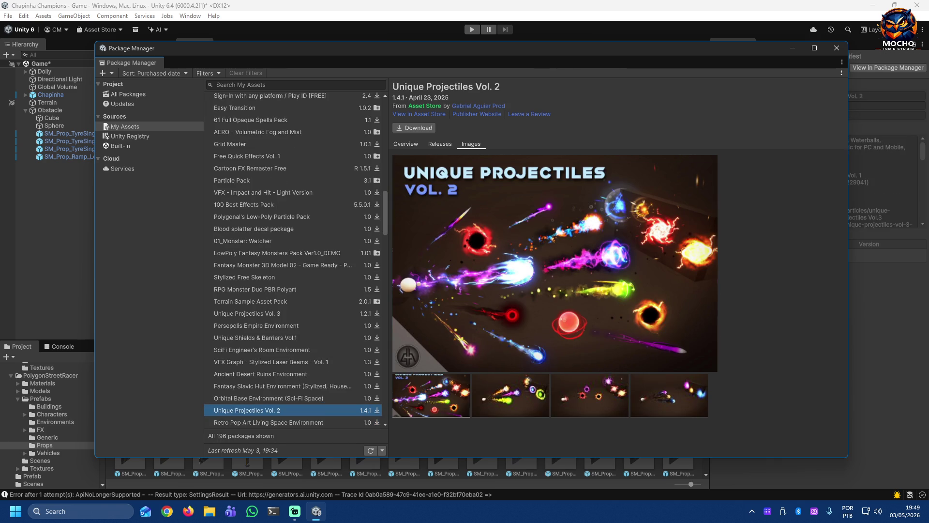
key("Up")
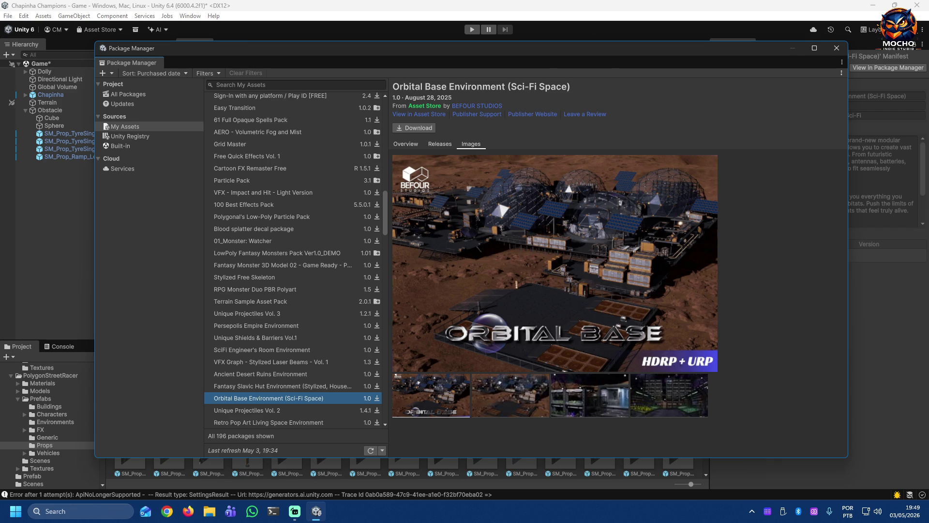
key("Down")
key("Down")
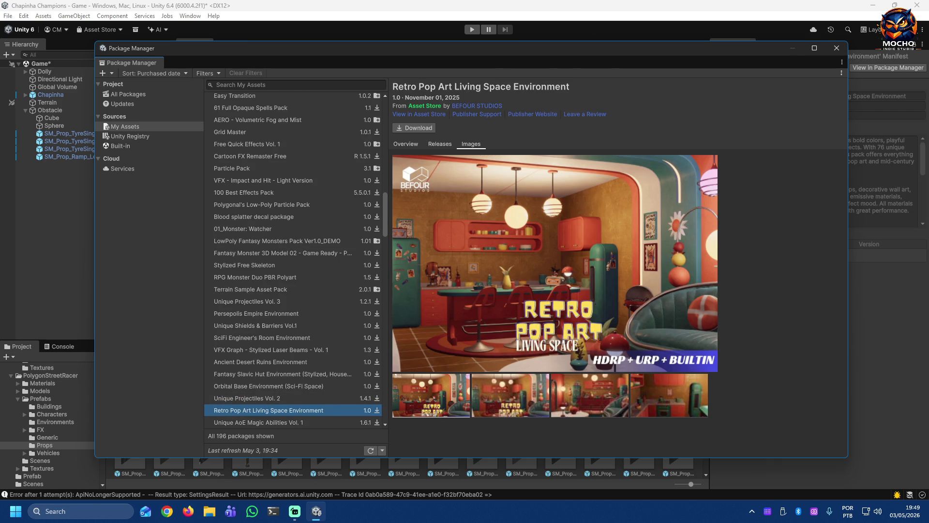
key("Down")
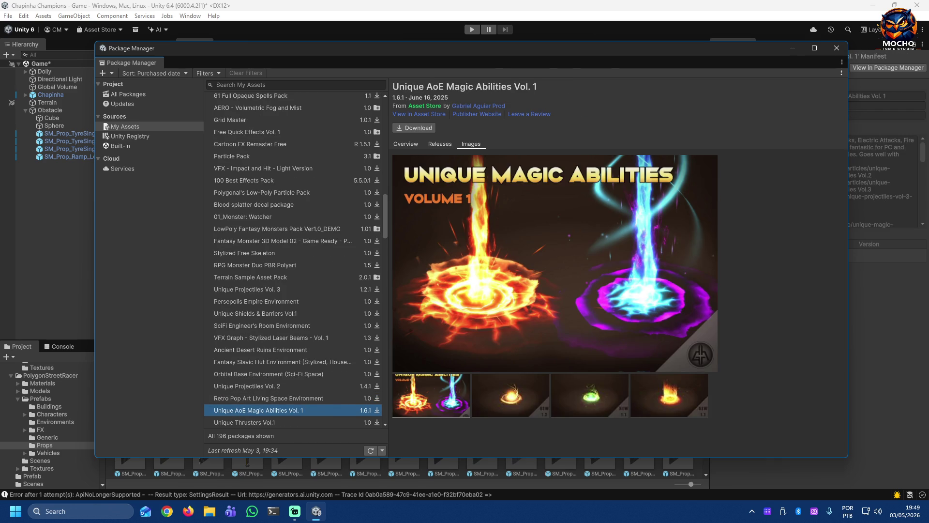
key("Down")
key("Down")
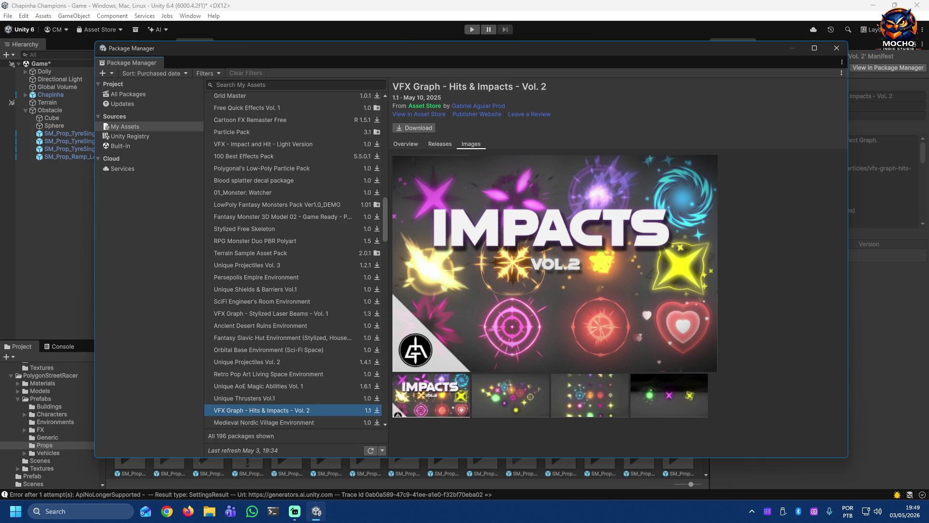
key("Down")
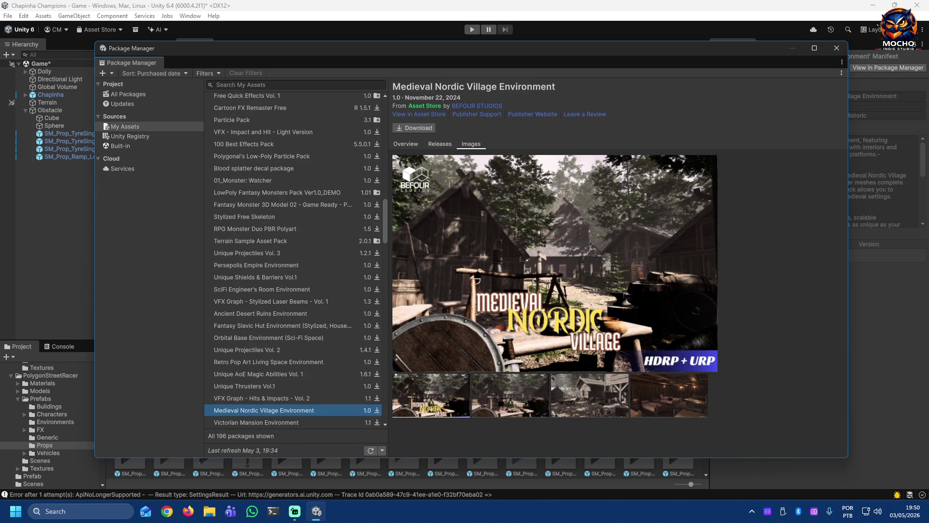
key("Down")
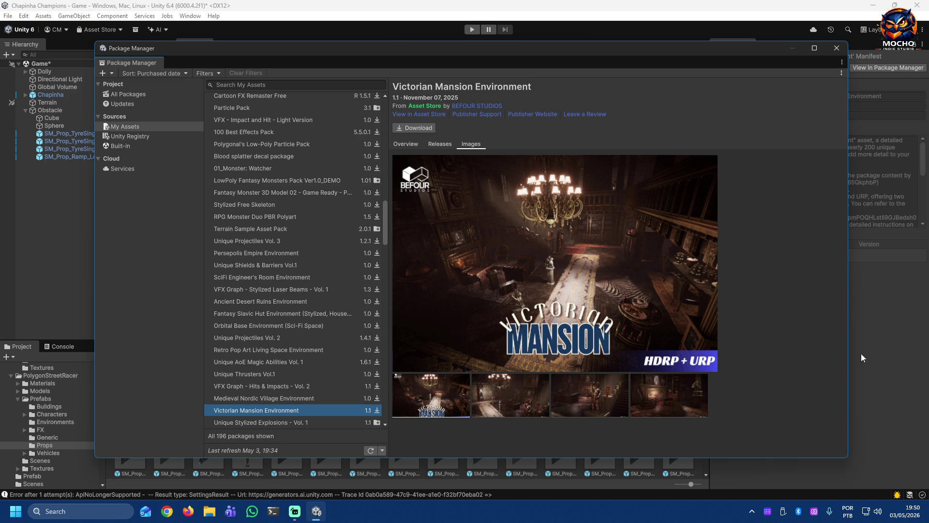
Step: Cycle through the Victorian Mansion preview images, then show Unique Stylized Explosions - Vol. 1 details
left_click(497, 393)
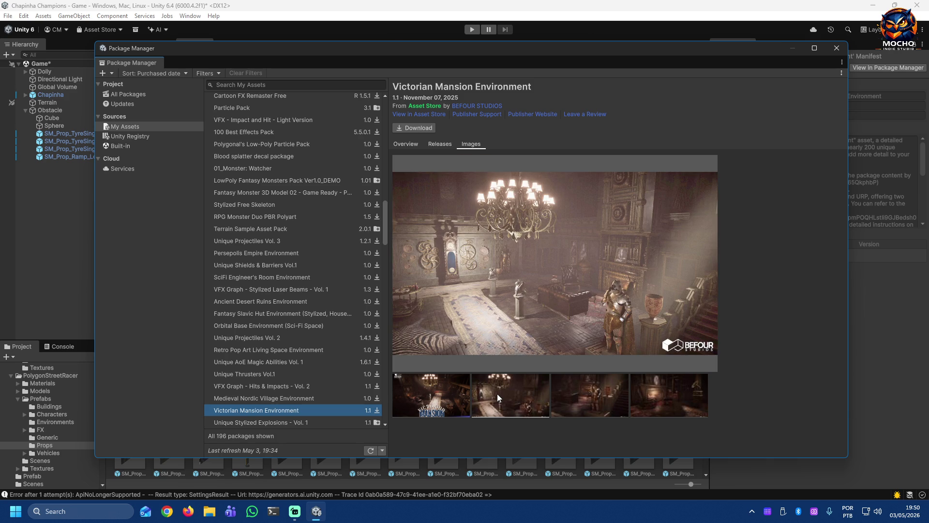
left_click(580, 397)
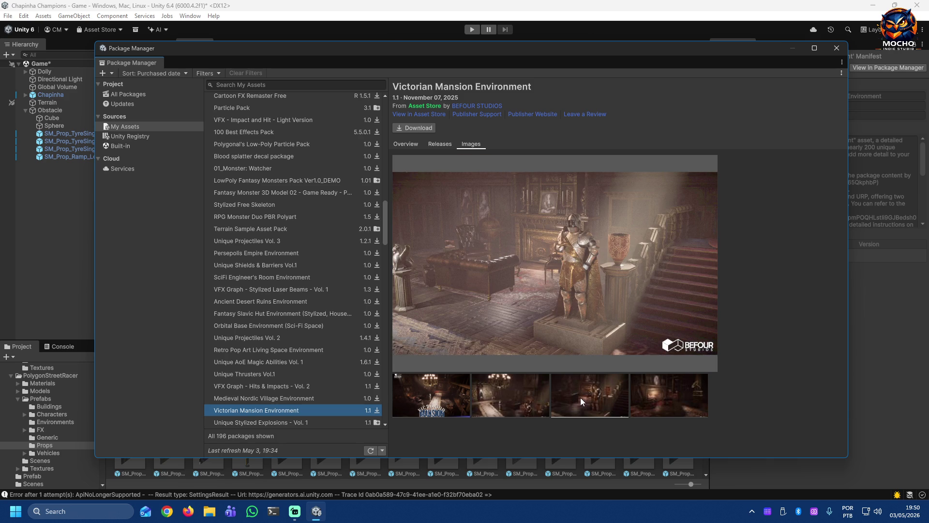
left_click(649, 392)
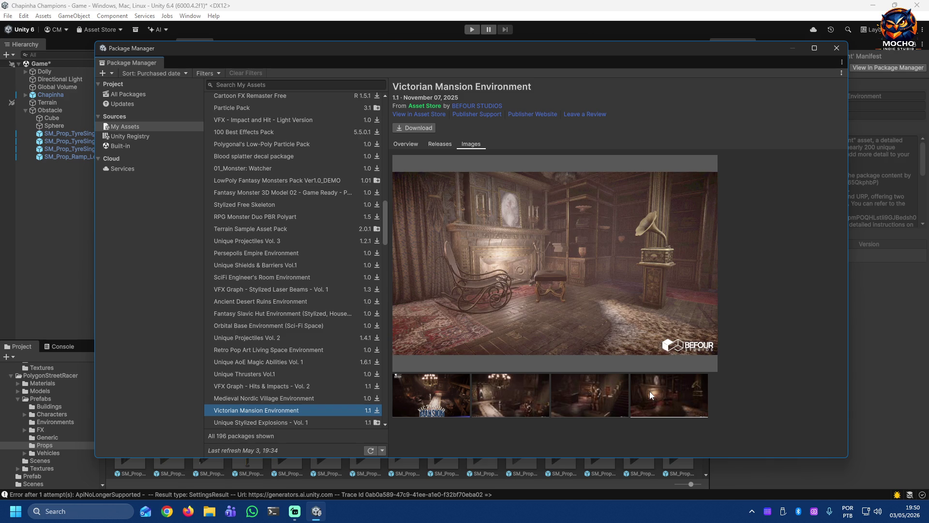
left_click(585, 401)
left_click(507, 401)
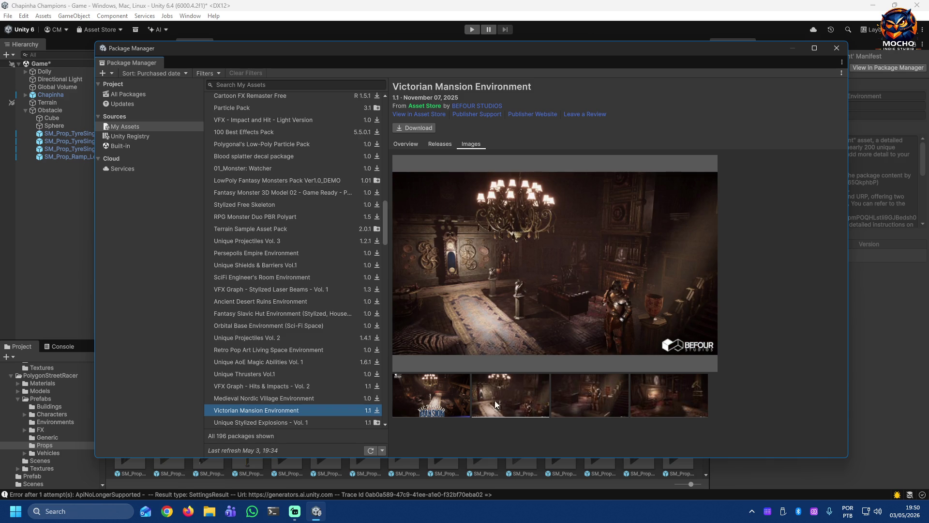
left_click(411, 394)
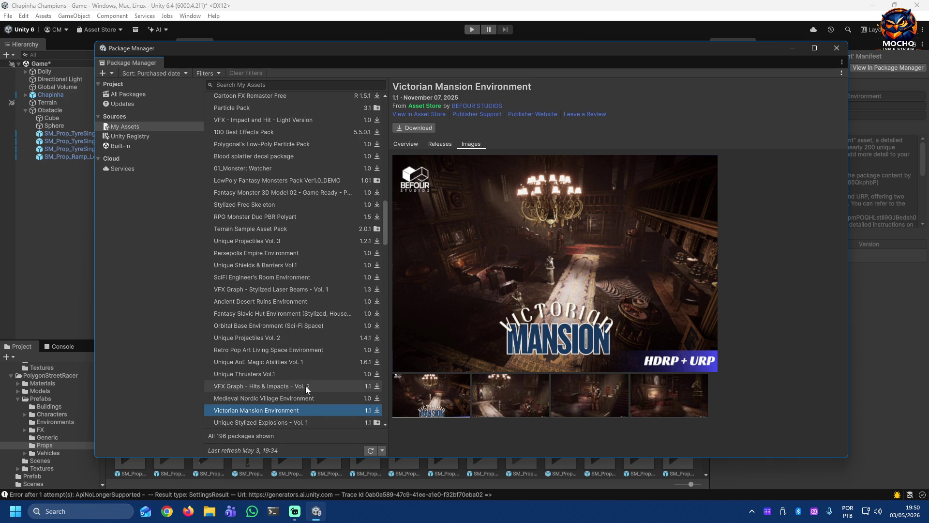
scroll(303, 388, "down", 3)
scroll(306, 381, "down", 3)
left_click(279, 239)
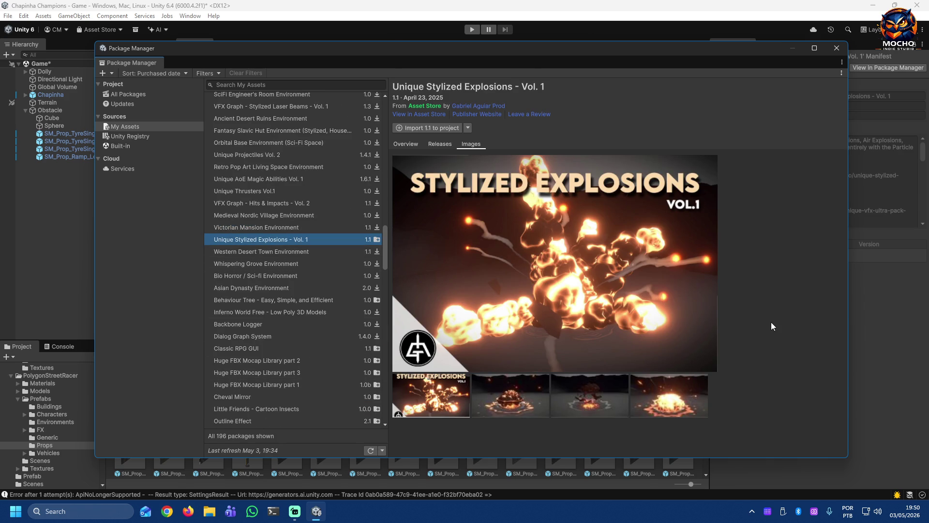
Step: Step past Western Desert Town and Whispering Grove to the Inferno World Free package
key("Down")
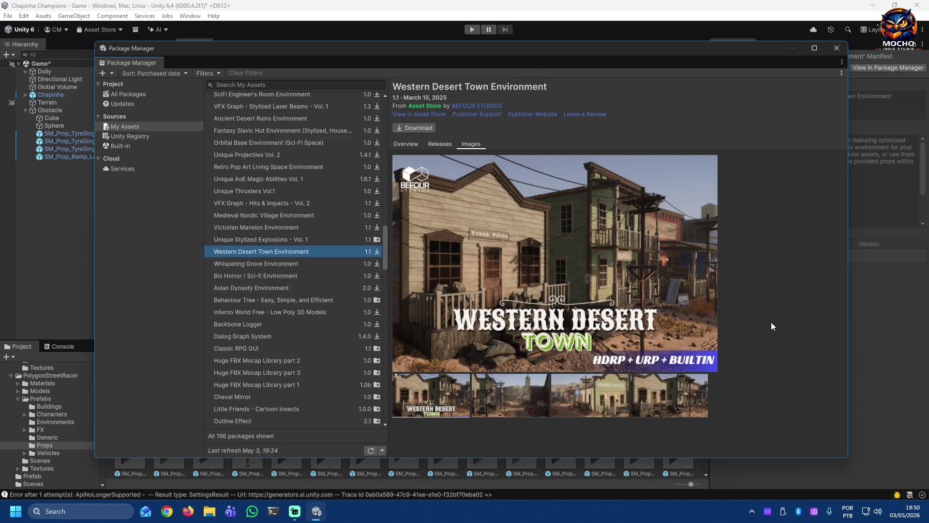
key("Down")
key("Down")
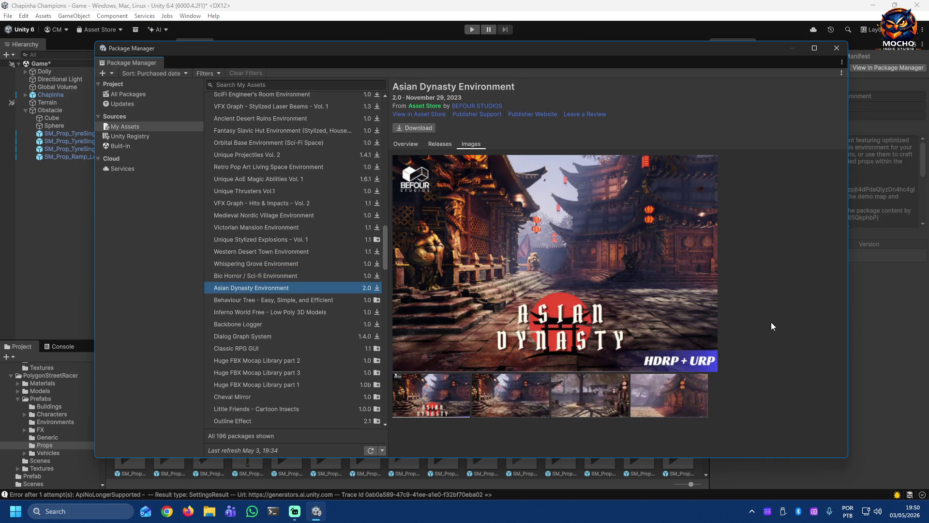
key("Down")
key("Down")
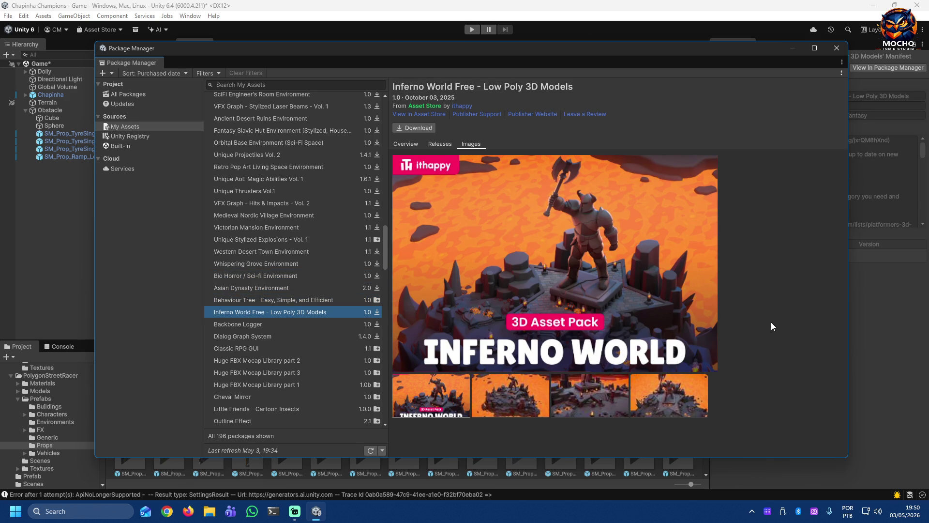
Step: Download Inferno World Free and start its import, skipping the post-processing dependency
left_click(424, 130)
left_click(418, 129)
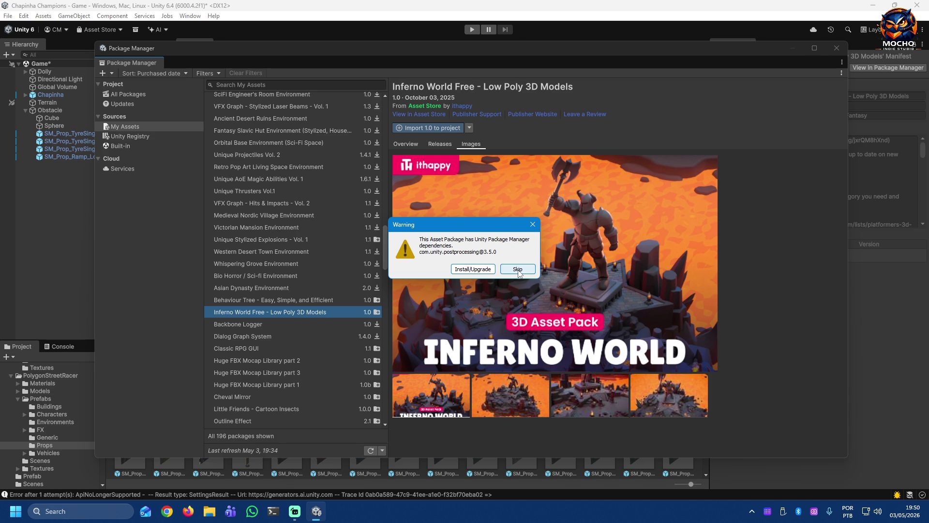
left_click(517, 270)
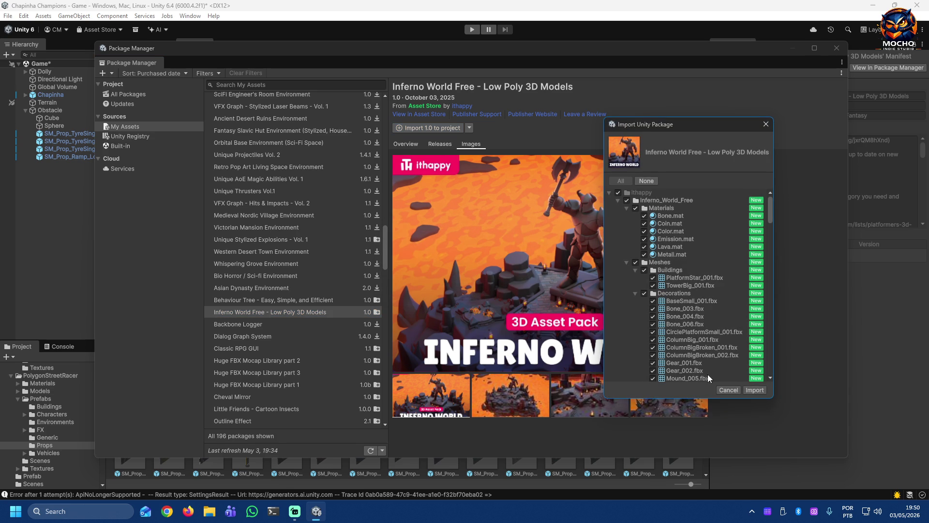
Step: Import all listed Inferno World Free assets into the project, then view Backbone Logger details
left_click(755, 390)
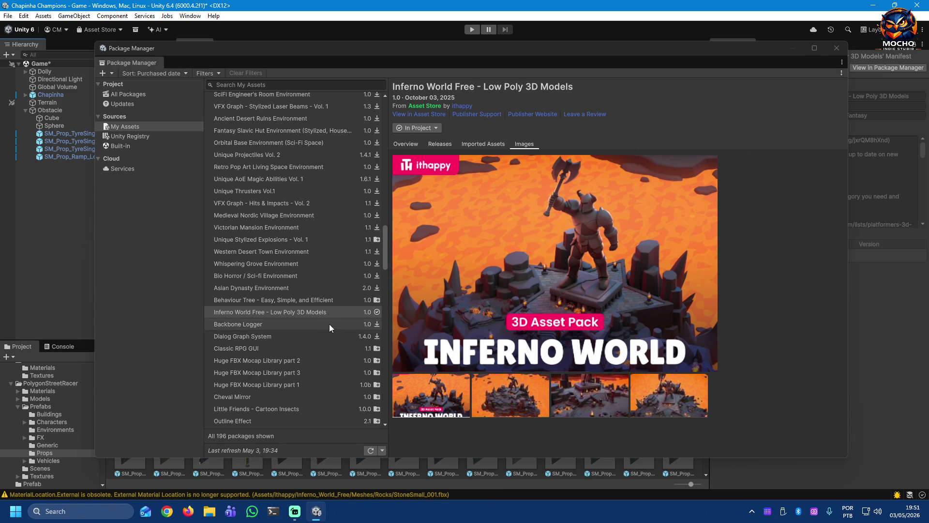
left_click(328, 325)
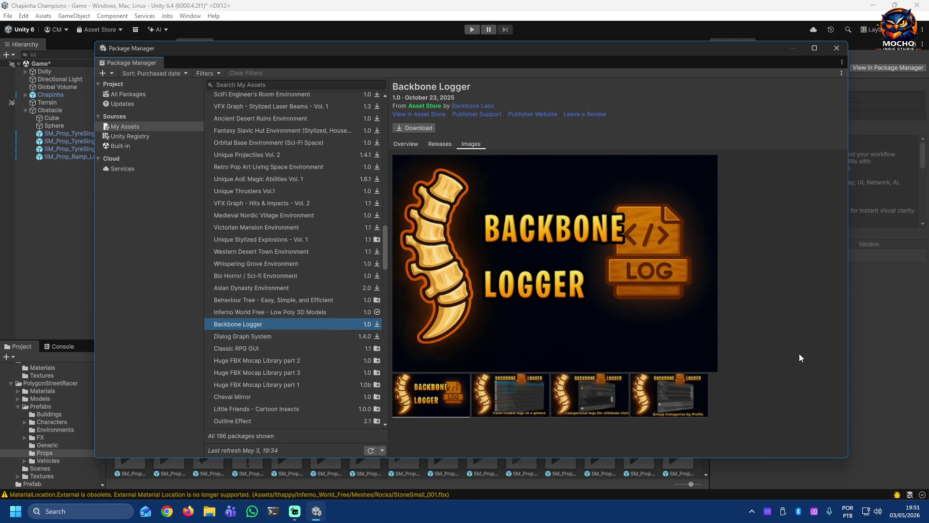
Step: Step down the My Assets list from Dialog Graph System through Mega World to 3D Modern Menu UI
key("Down")
key("Down")
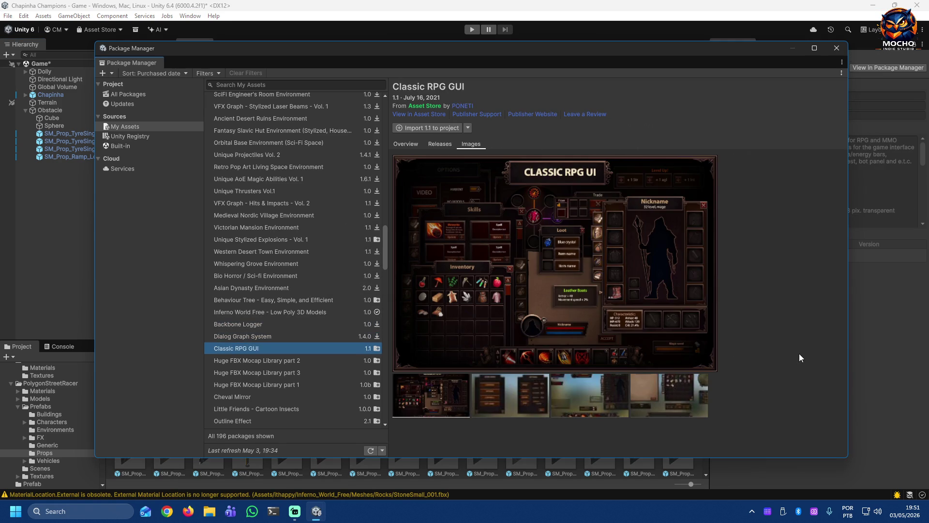
key("Down")
key("Down")
key("Down")
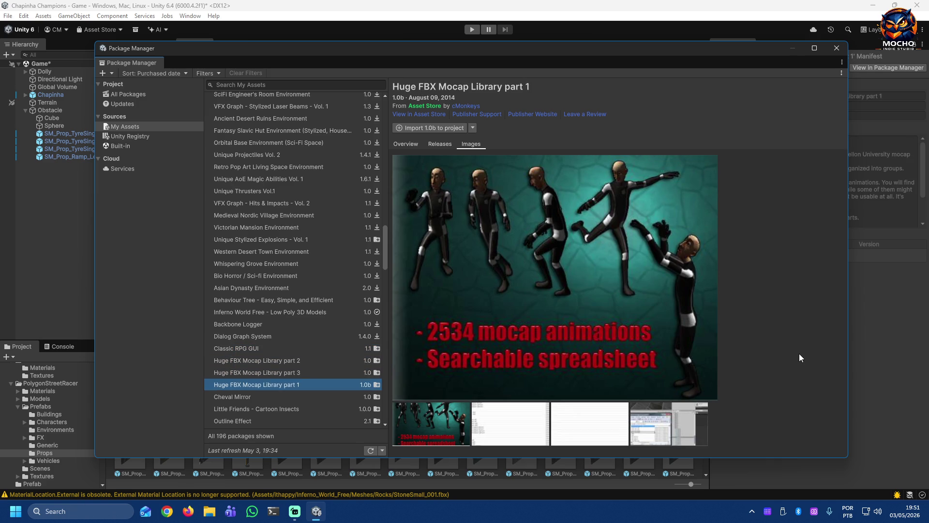
key("Down")
key("Down")
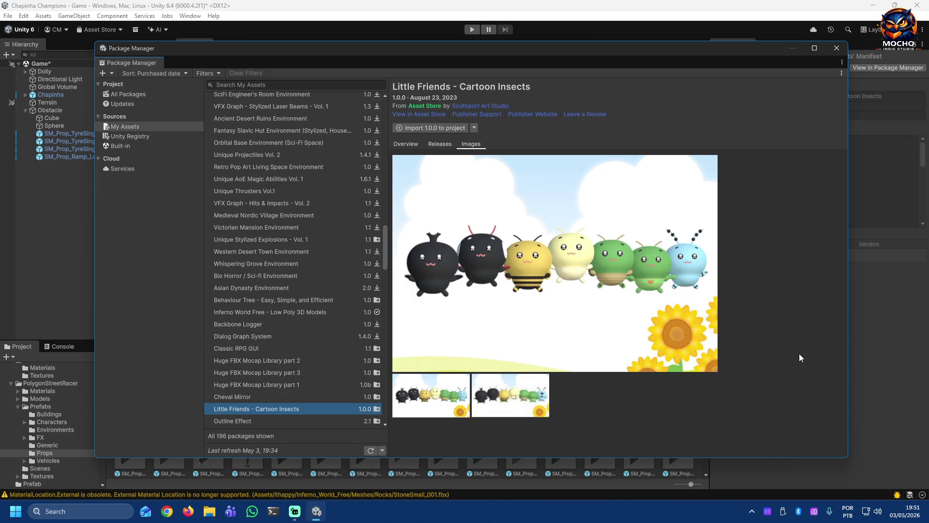
key("Up")
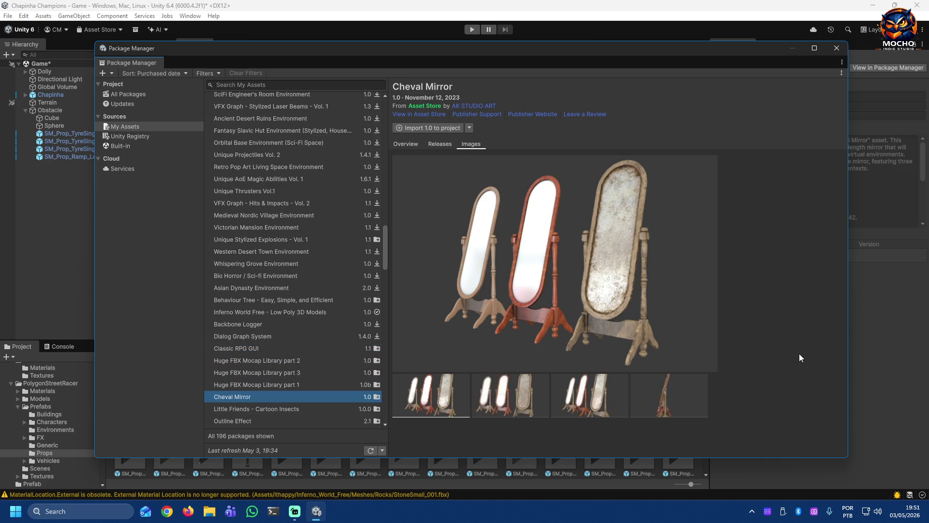
key("Down")
key("Down")
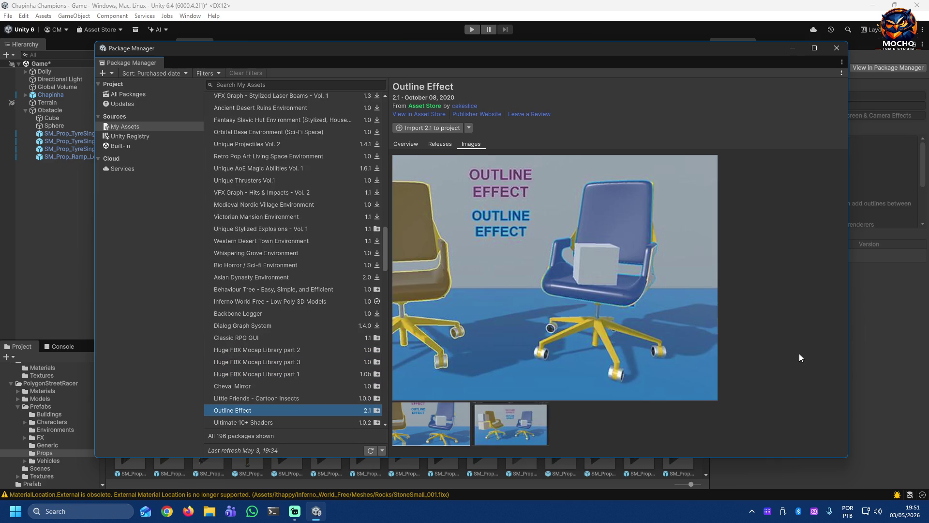
key("Down")
key("Down")
key("Down")
key("Down")
key("Down")
key("Down")
key("Down")
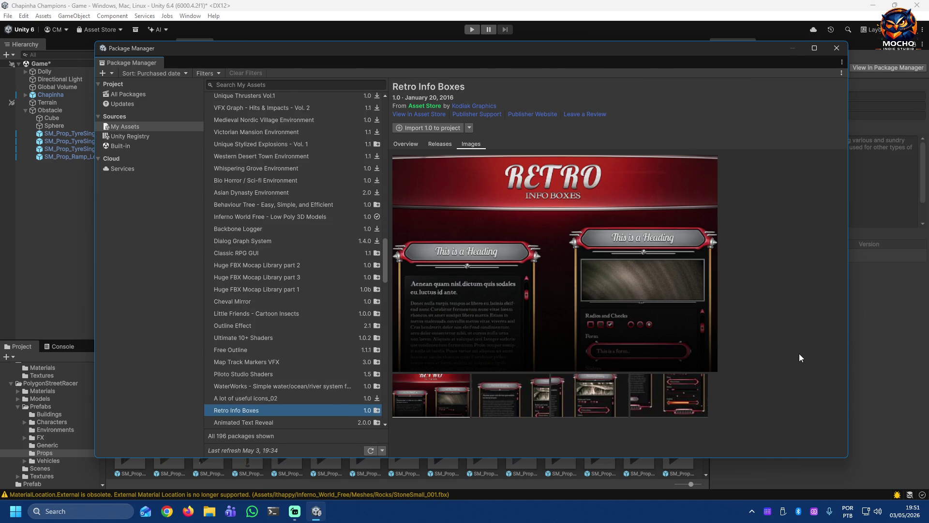
key("Down")
key("Down")
key("Down")
key("Down")
key("Down")
key("Down")
key("Down")
key("Down")
key("Down")
key("Down")
key("Down")
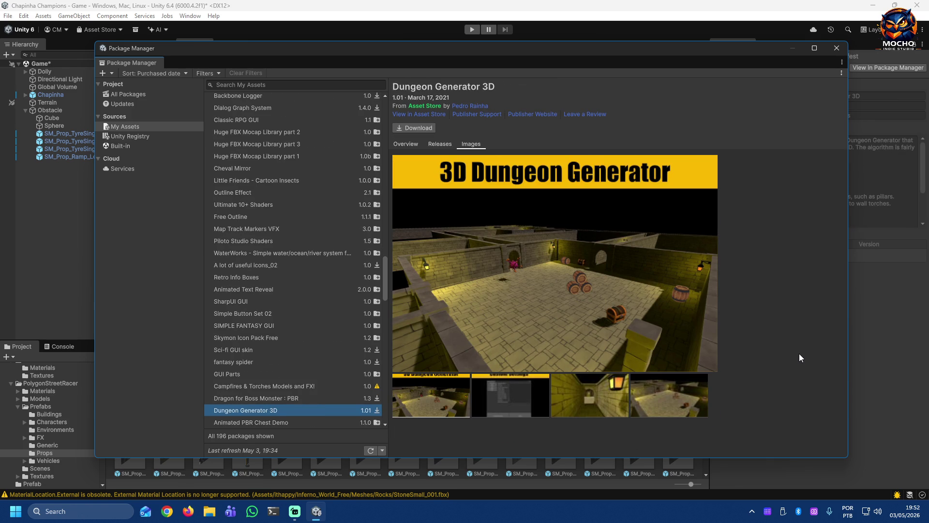
key("Down")
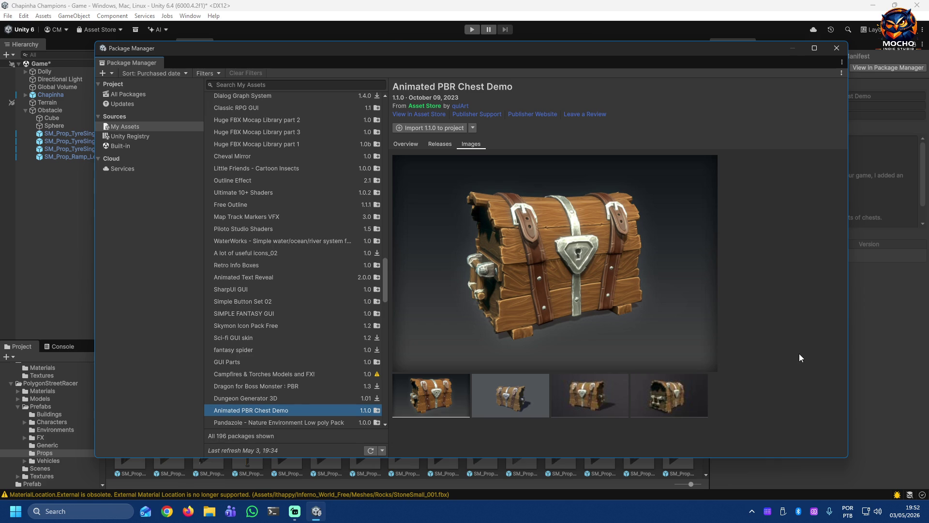
key("Down")
key("Down")
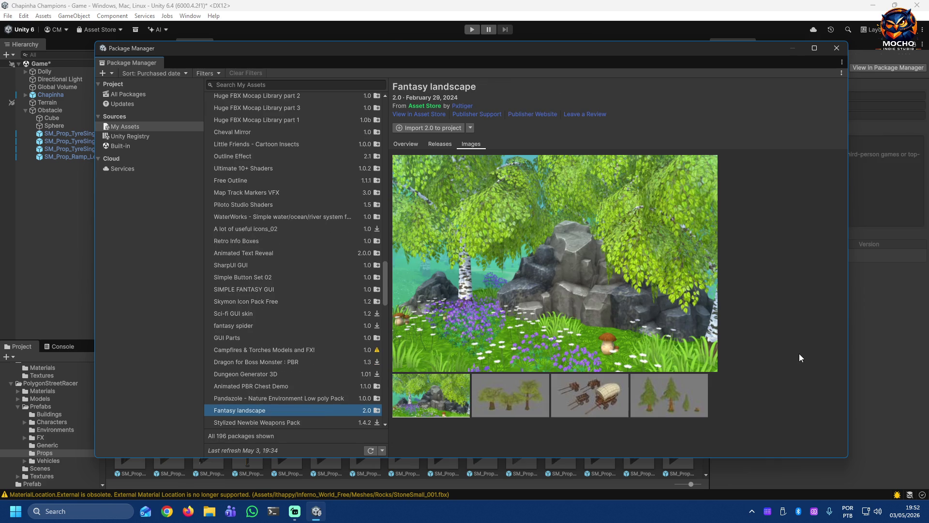
key("Down")
key("Down")
key("Down")
key("Down")
key("Down")
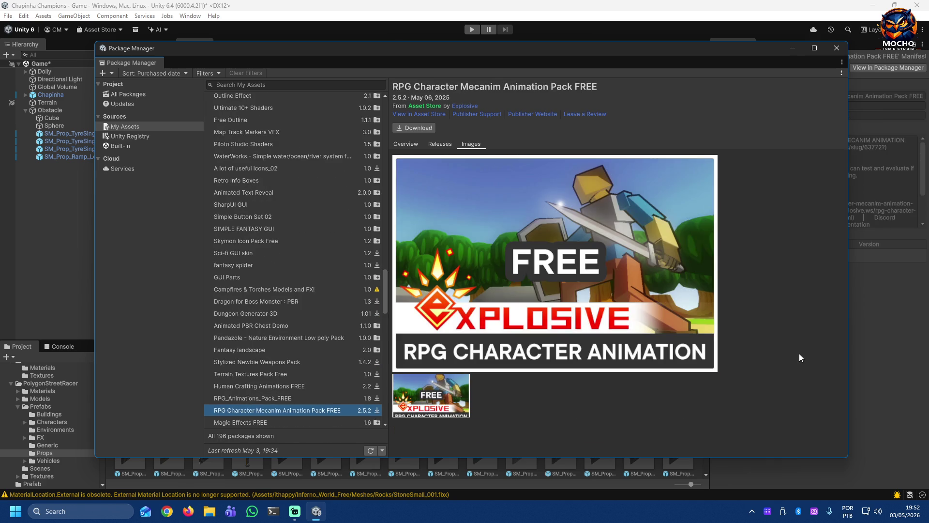
key("Down")
key("Down")
key("Down")
key("Down")
key("Down")
key("Down")
key("Down")
key("Down")
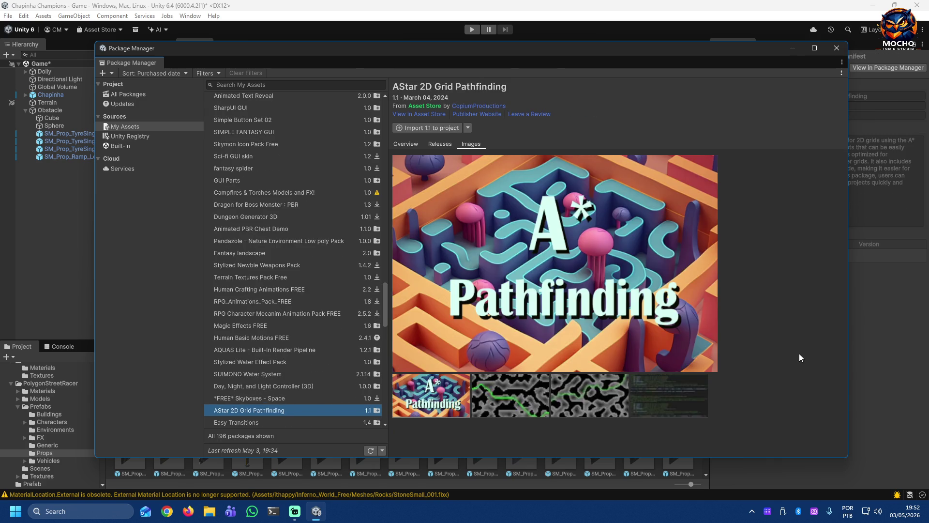
key("Down")
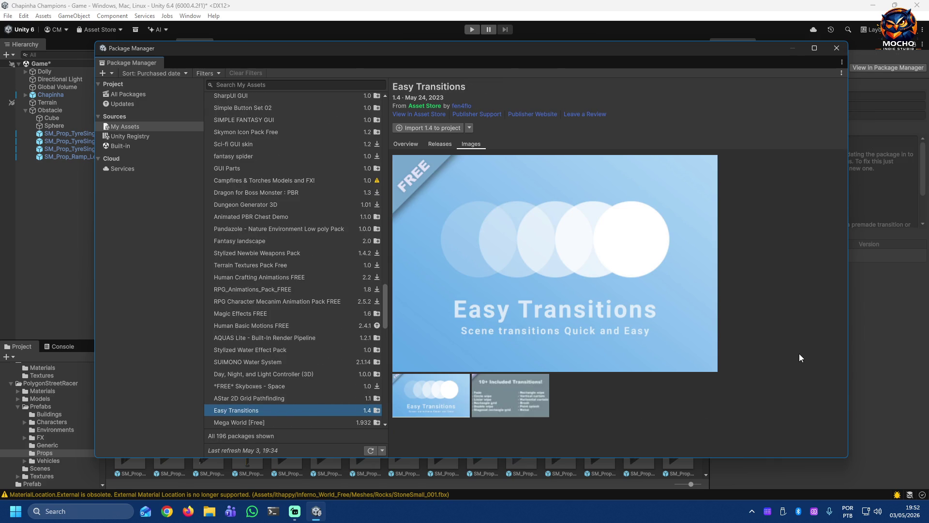
key("Down")
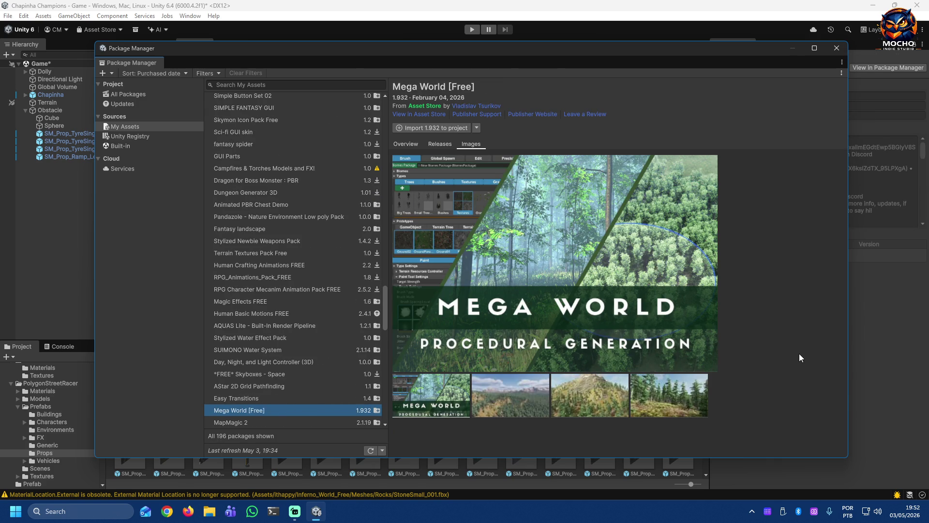
key("Down")
key("Down")
key("Down")
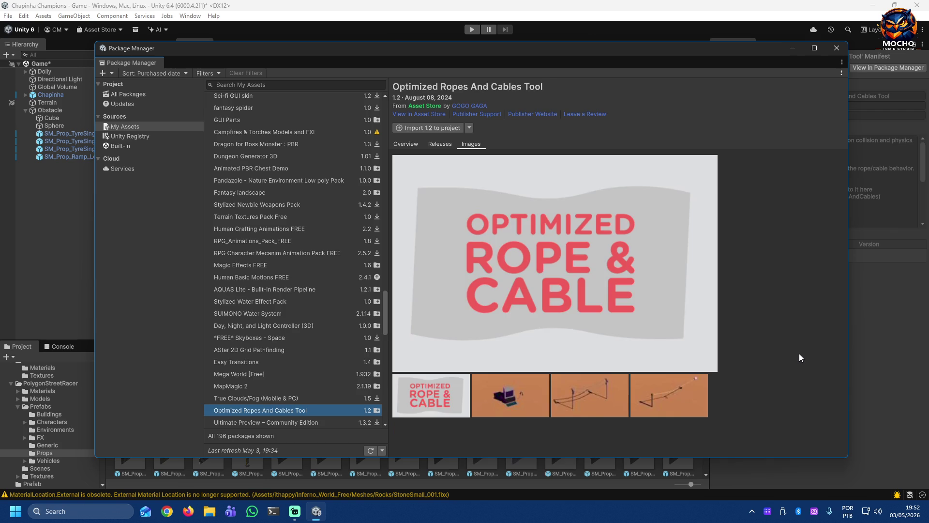
key("Down")
key("Up")
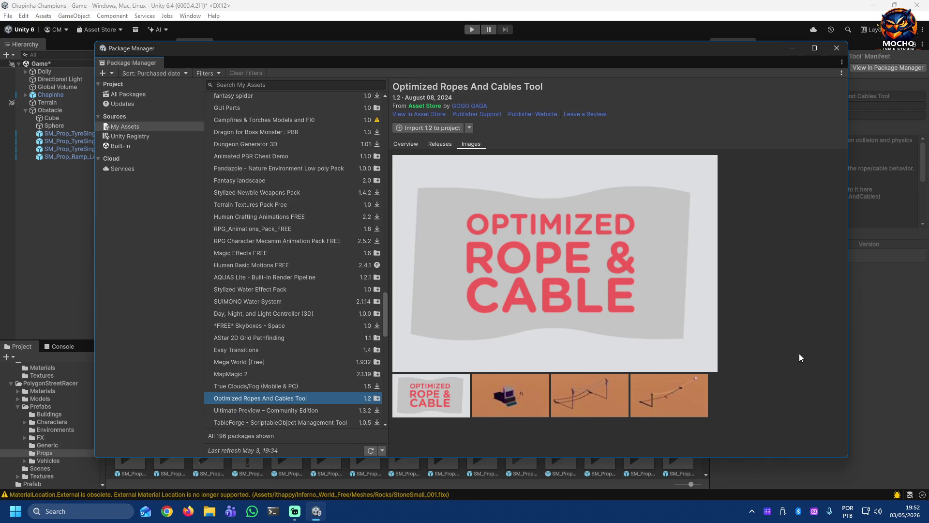
key("Down")
key("Down")
key("Down")
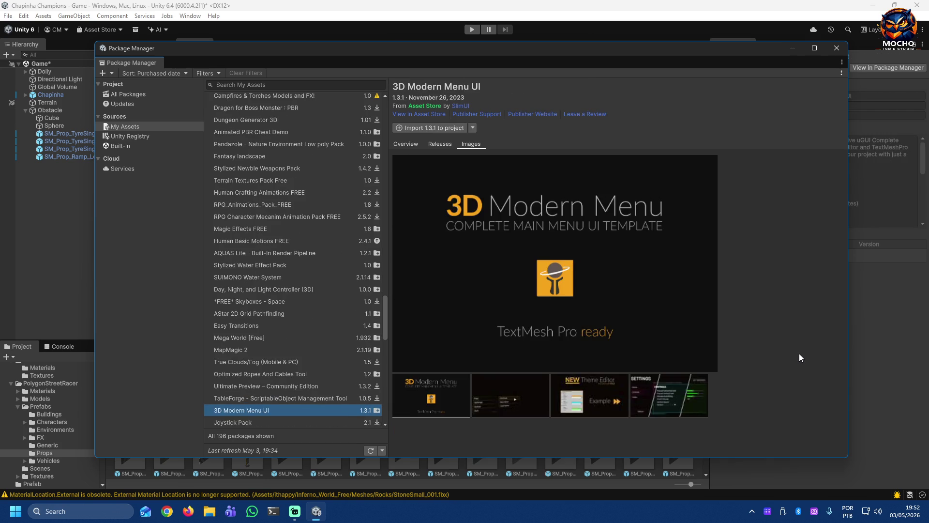
key("Down")
key("Down")
Step: Continue down the owned packages from MFPS 2.0 past Toony Tiny RTS to Battleships 2
key("Down")
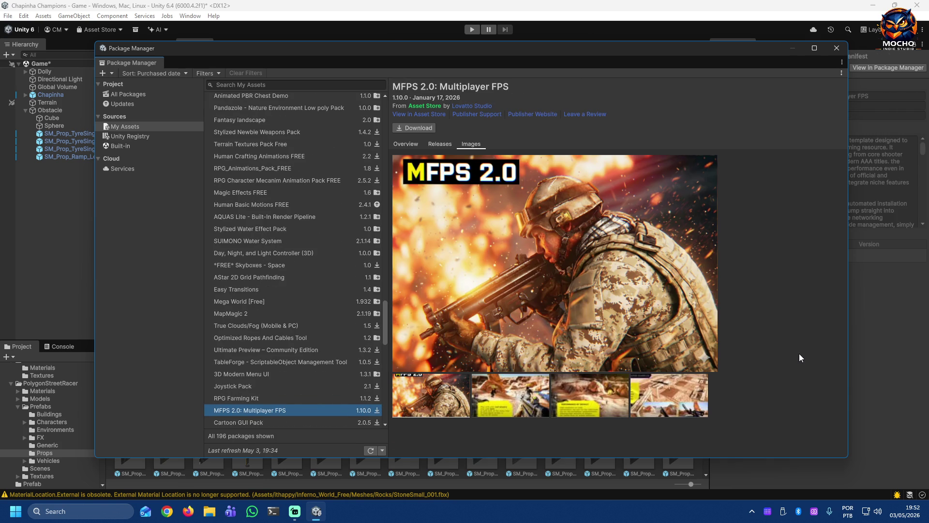
key("Down")
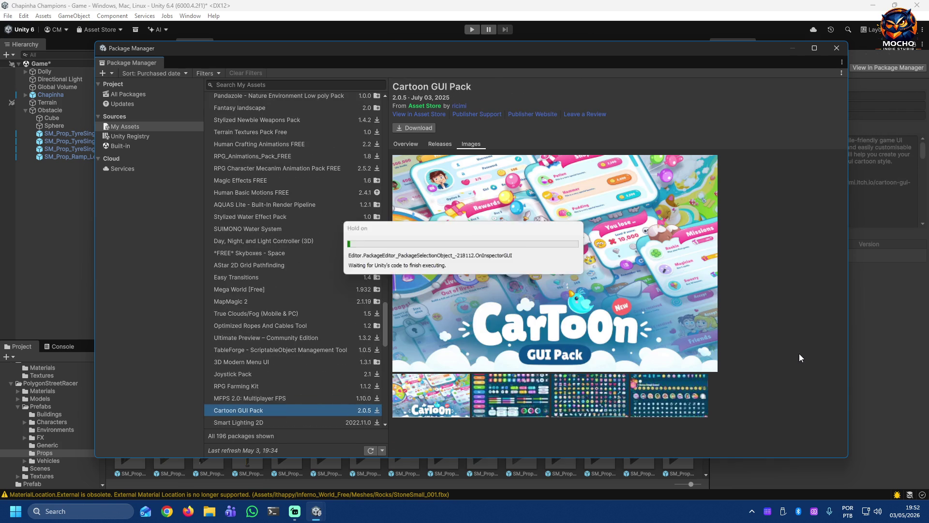
key("Down")
key("Down")
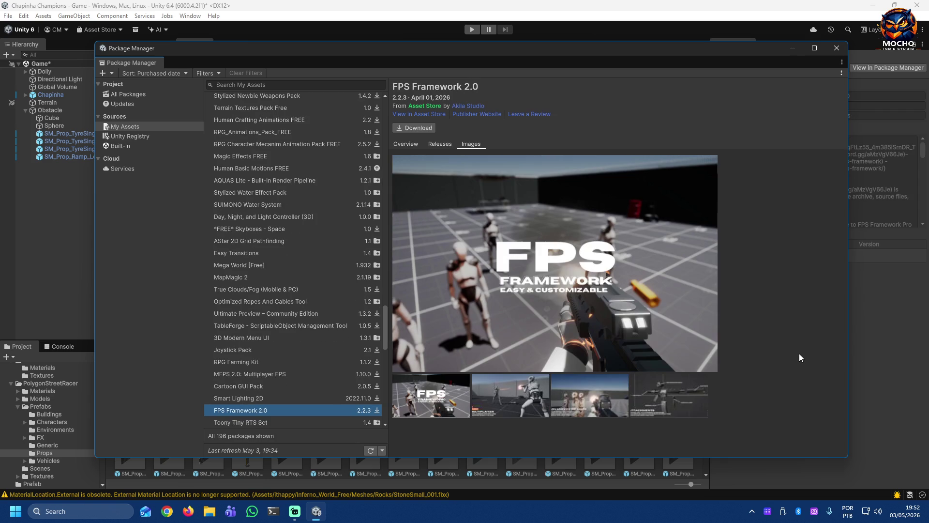
key("Down")
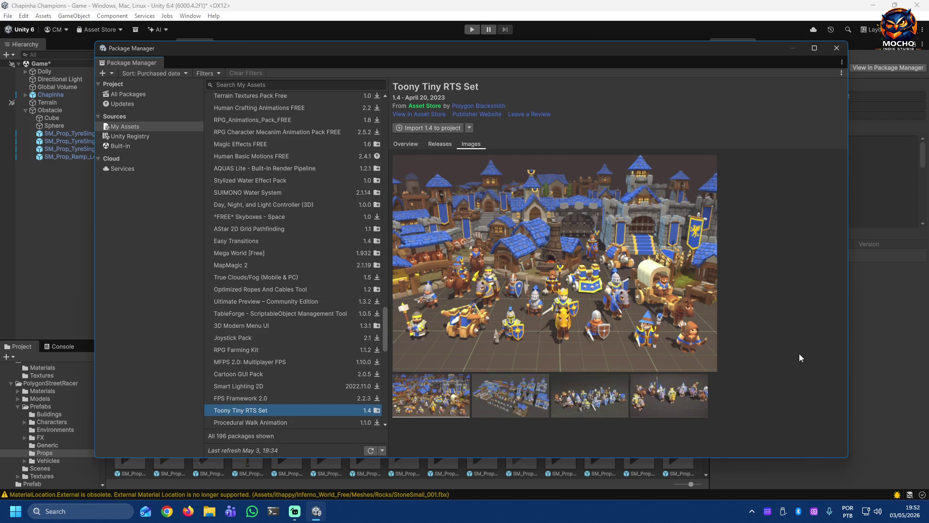
key("Down")
key("Down")
key("Down")
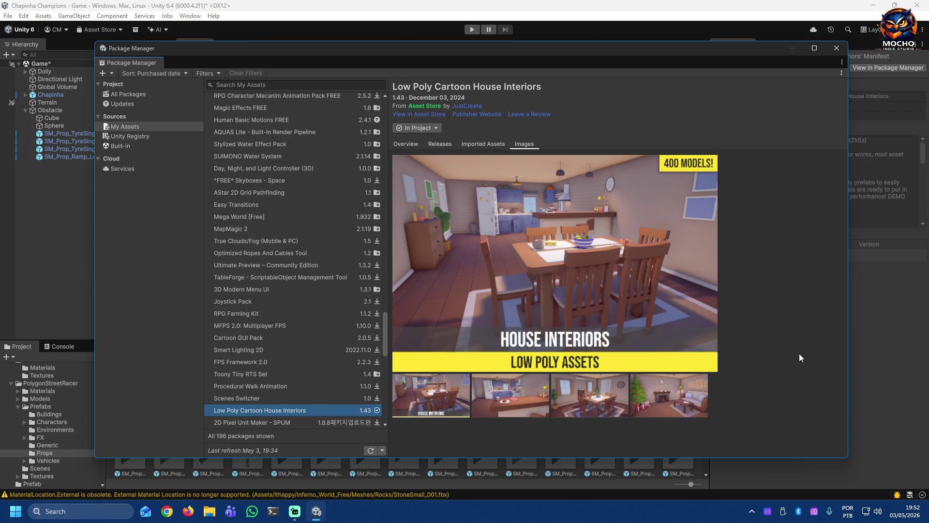
key("Down")
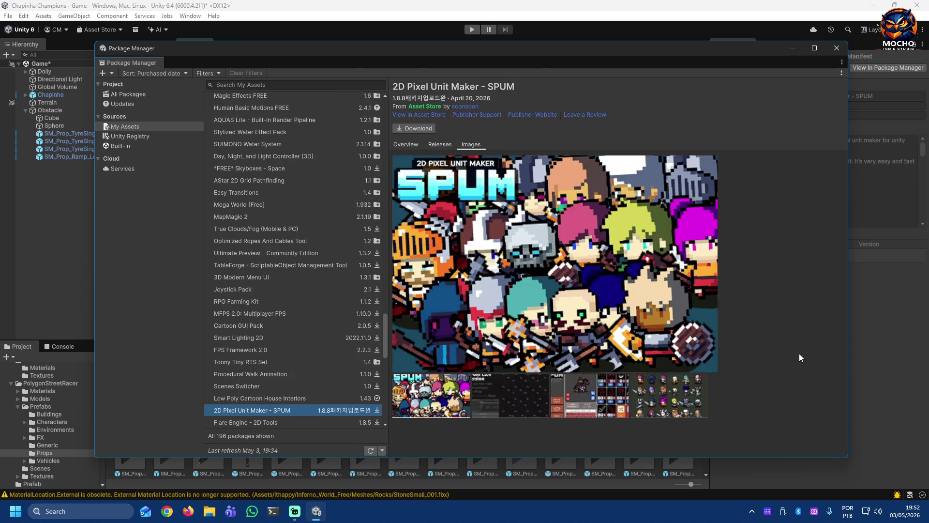
key("Down")
key("Down")
key("Down")
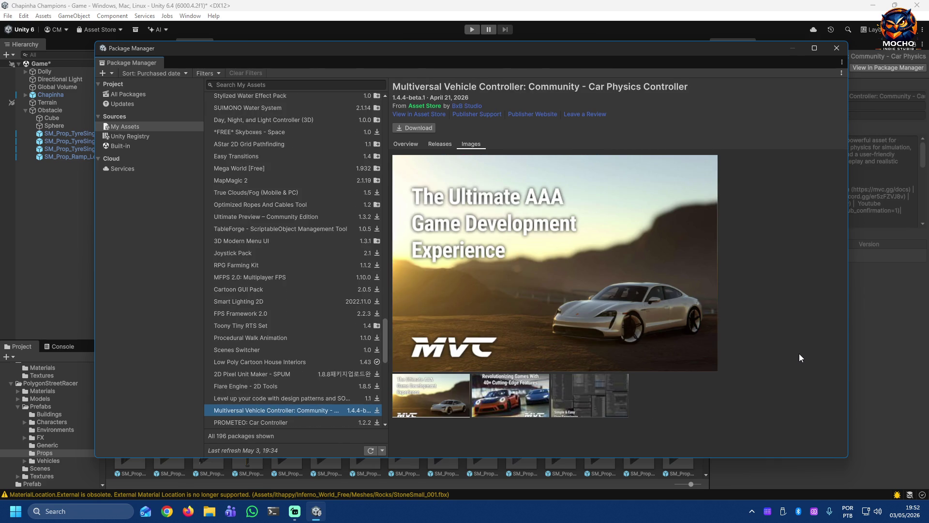
key("Down")
key("Down")
key("Down")
key("Down")
key("Down")
key("Down")
key("Down")
key("Down")
key("Down")
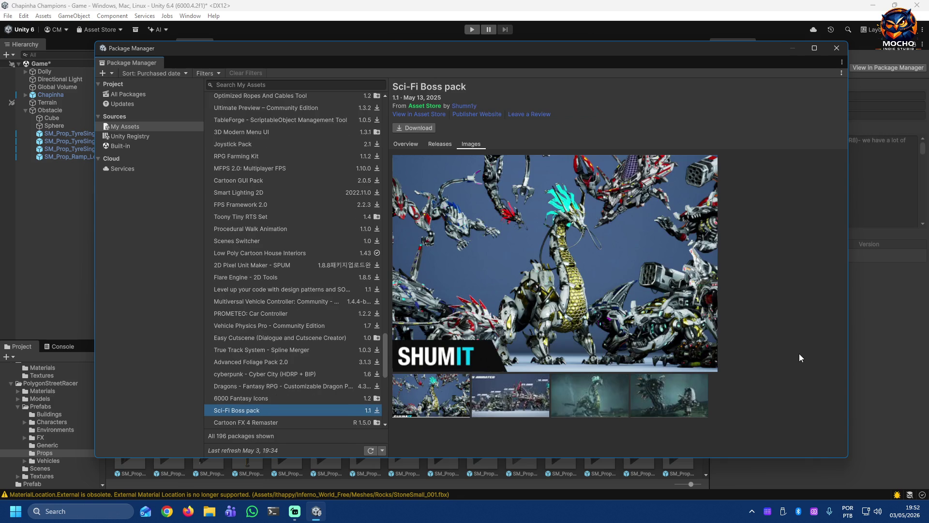
key("Down")
key("Down")
key("Down")
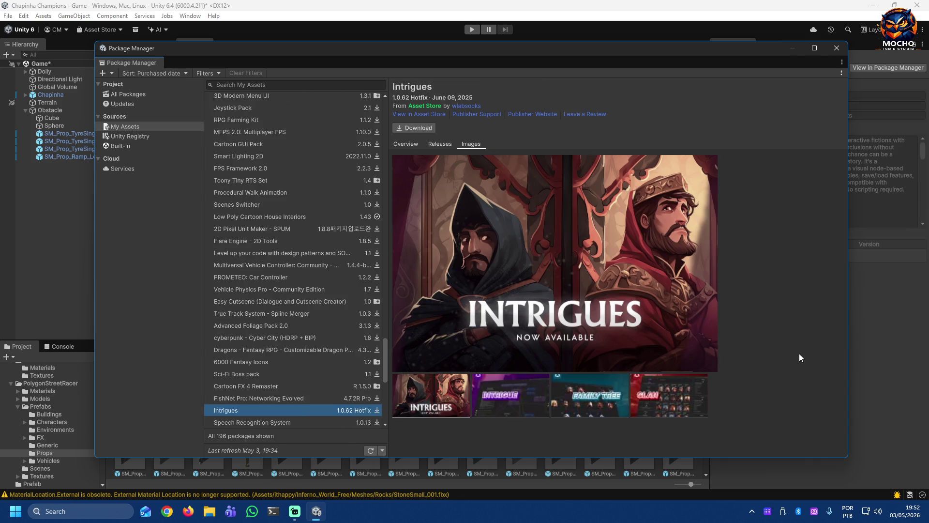
key("Down")
key("Down")
key("Down")
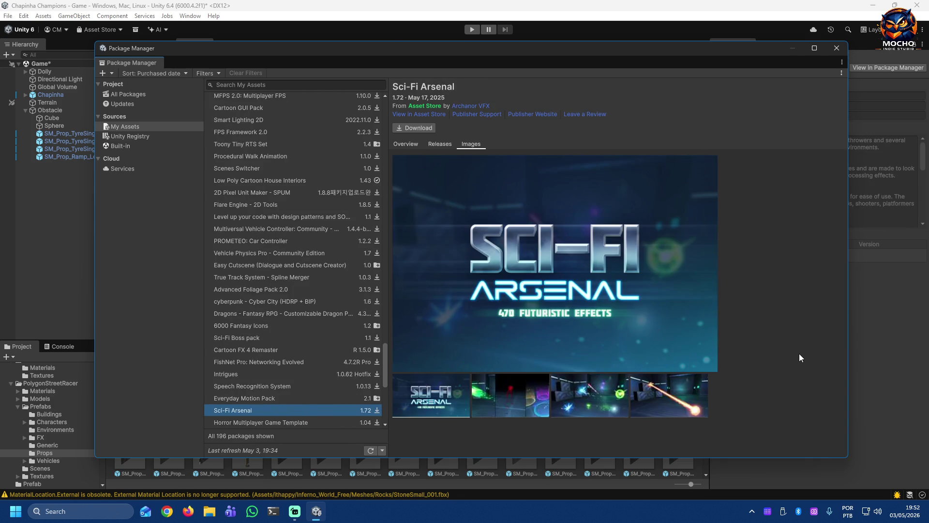
key("Down")
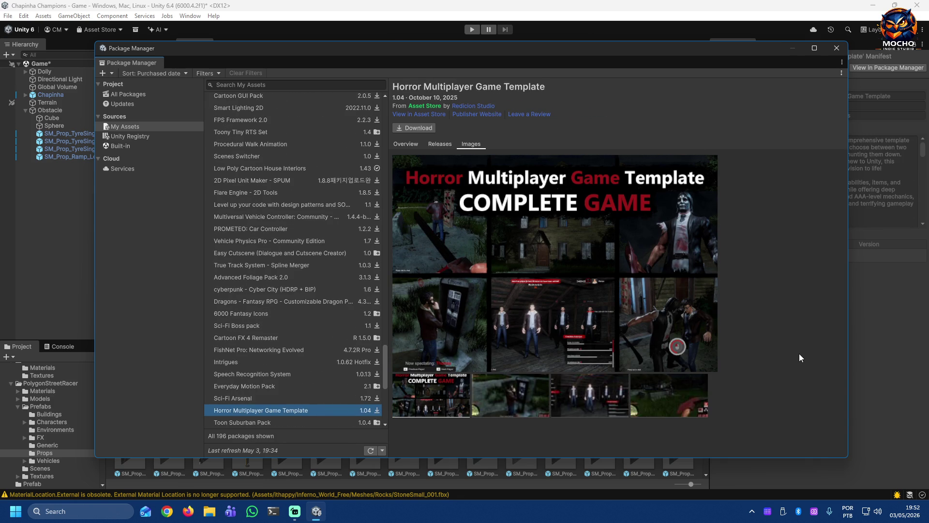
key("Down")
key("Down")
key("Down")
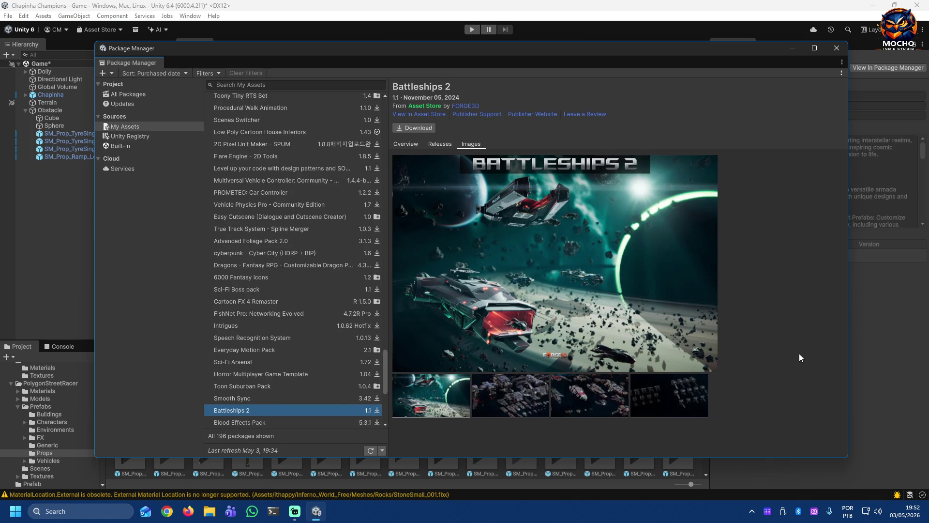
key("Down")
key("Down")
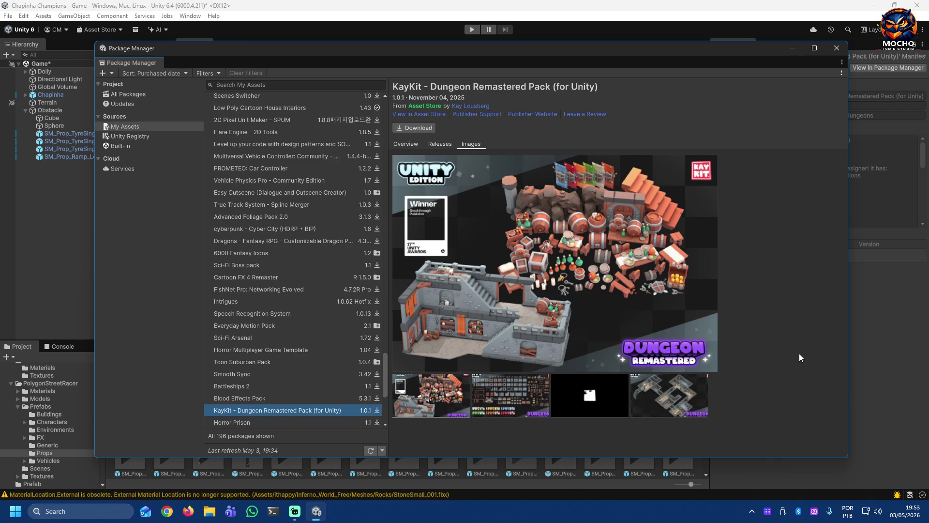
Step: Browse Horror Prison through Pixel Art Top Down, then close the Package Manager to return to the scene
key("Down")
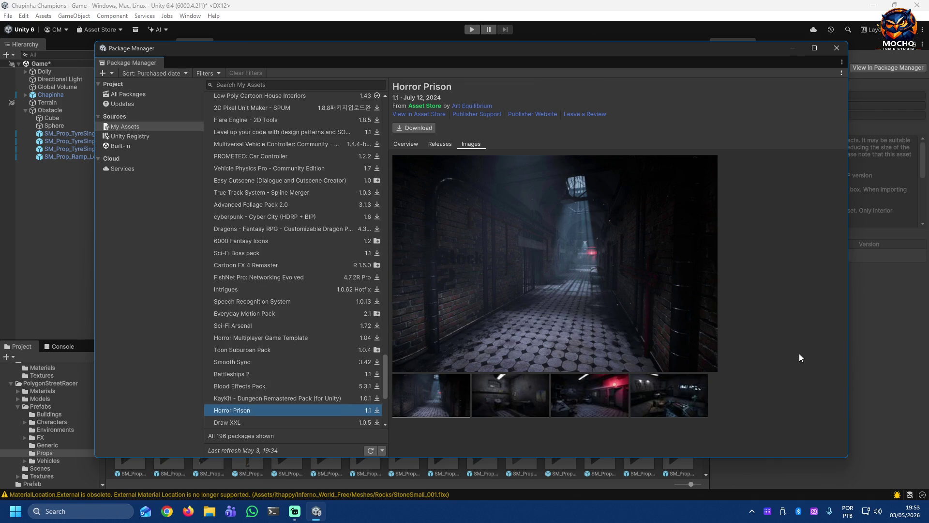
key("Down")
key("Up")
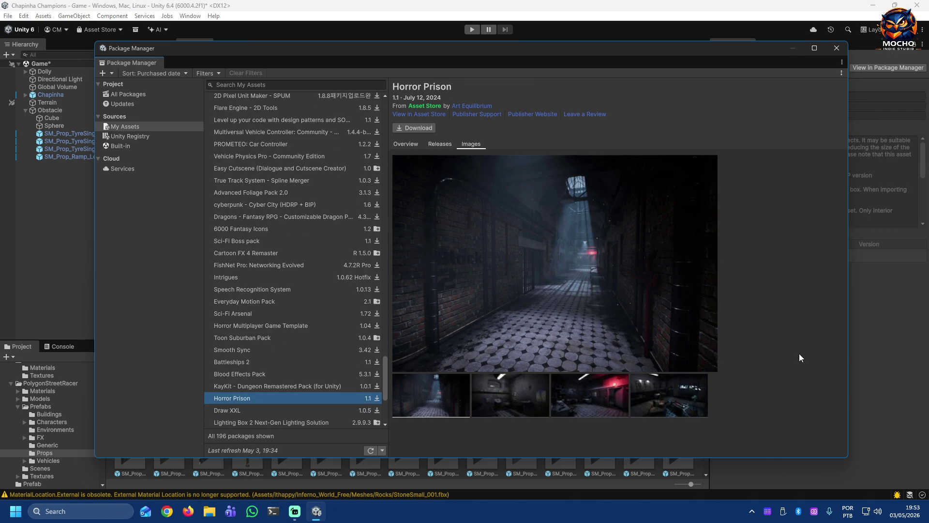
key("Down")
key("Down")
key("Down")
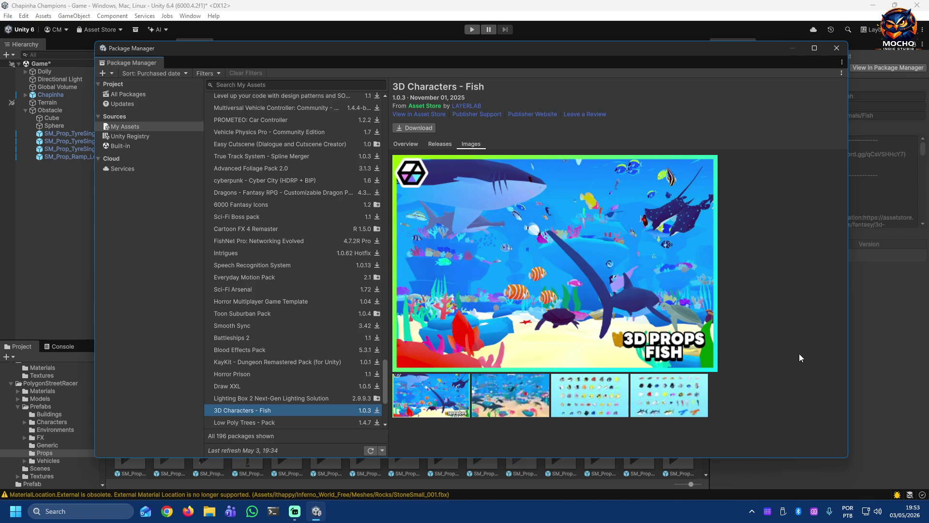
key("Down")
key("Down")
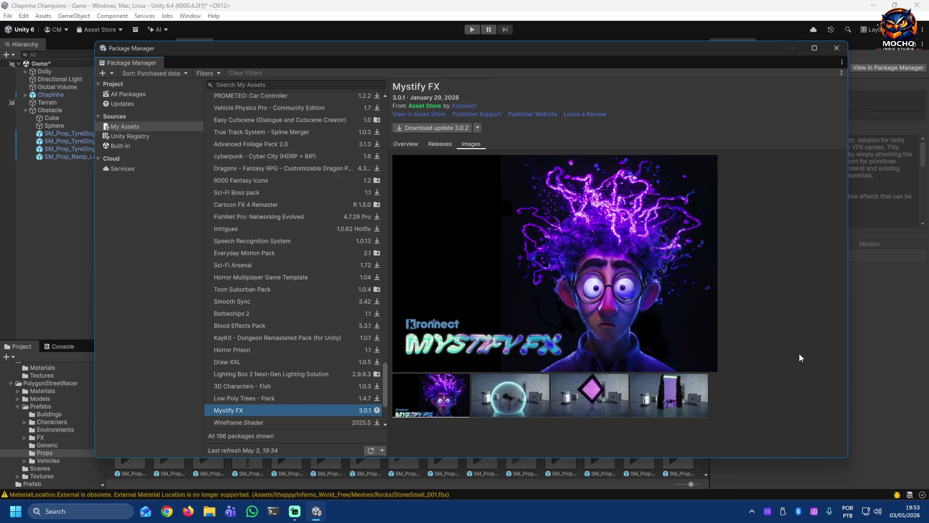
key("Down")
key("Down")
key("Down")
key("Down")
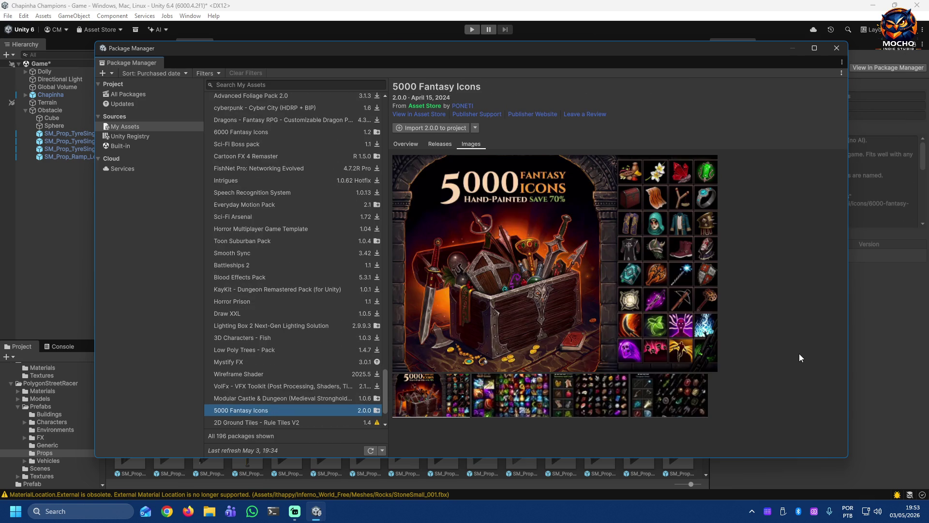
key("Down")
key("Down")
key("Down")
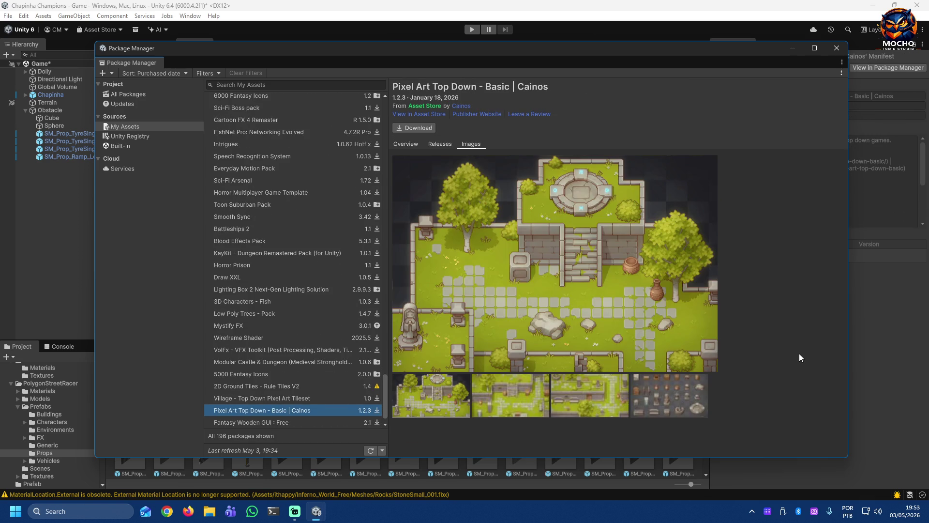
key("Down")
key("Down")
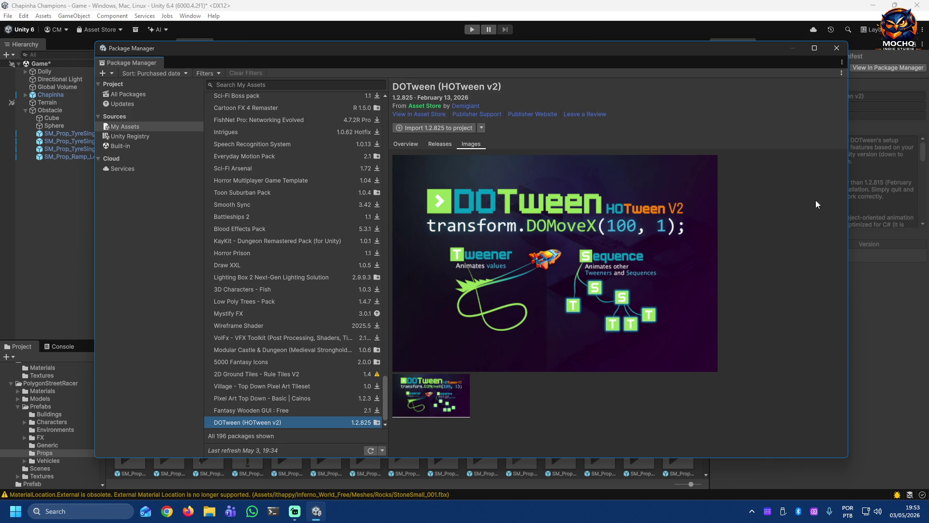
left_click(828, 50)
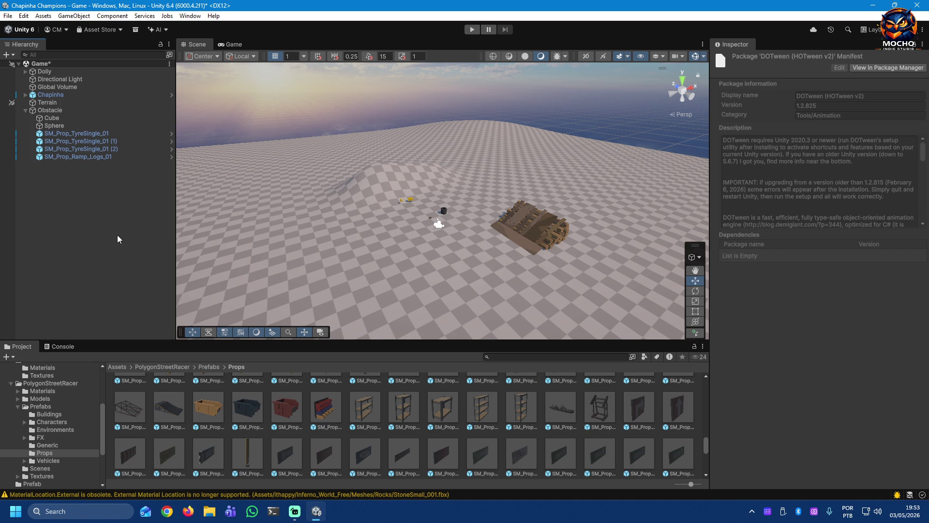
Step: Check the Chapinha instance's prefab overrides summary, then show the PolygonStreetRacer Prefabs folder
left_click(51, 93)
left_click(798, 97)
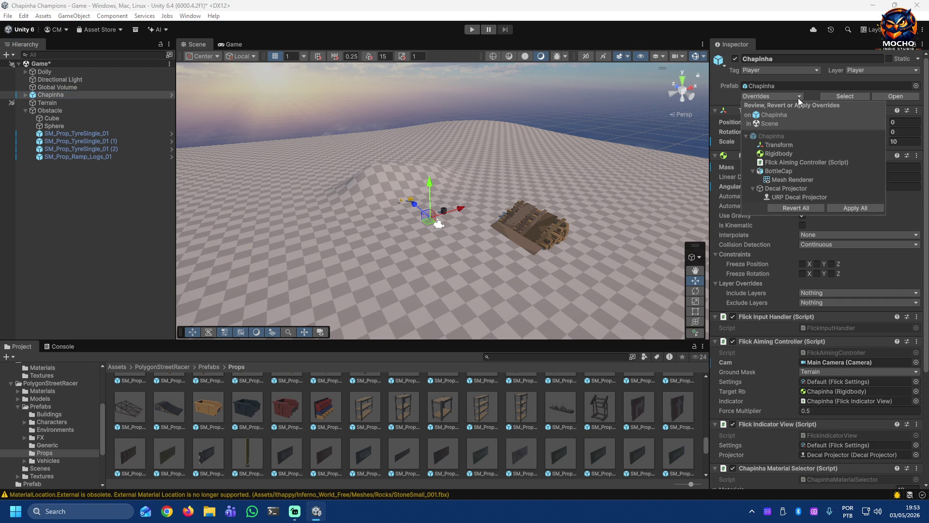
left_click(845, 207)
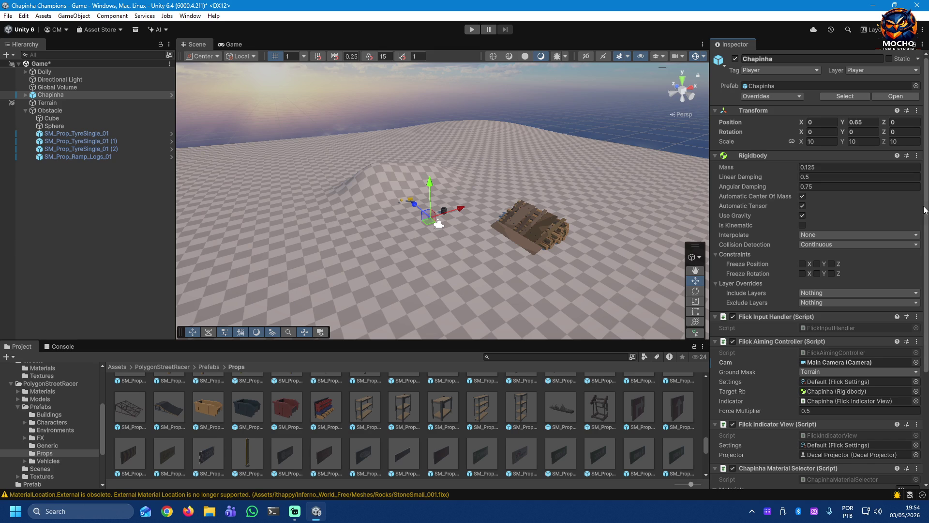
left_click_drag(926, 210, 927, 320)
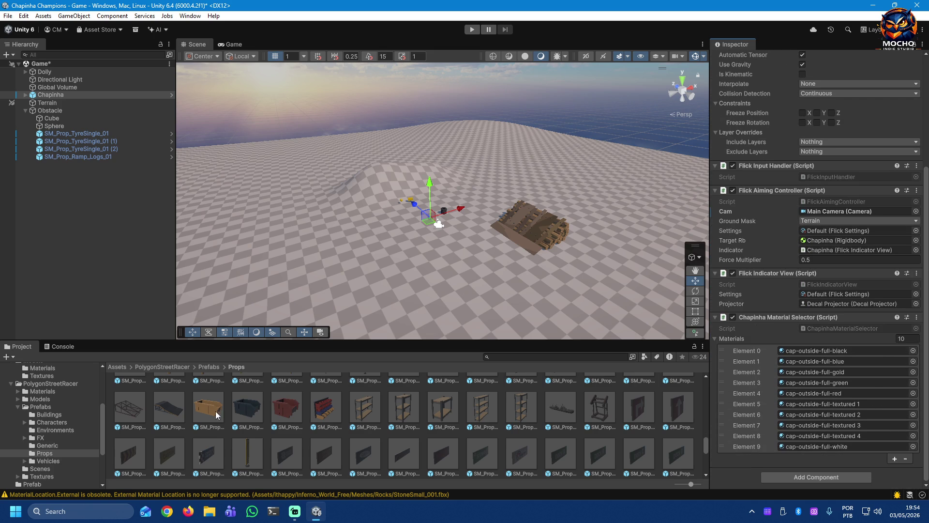
left_click(53, 408)
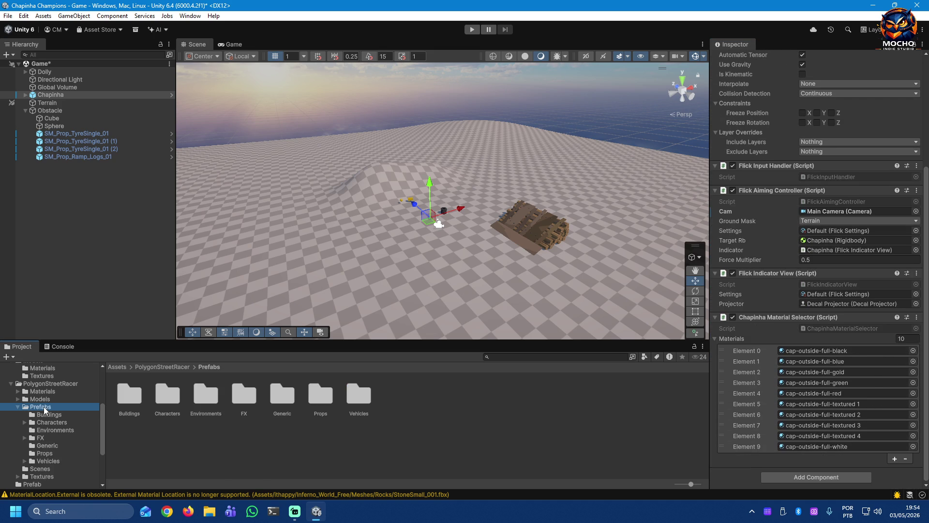
scroll(64, 426, "up", 3)
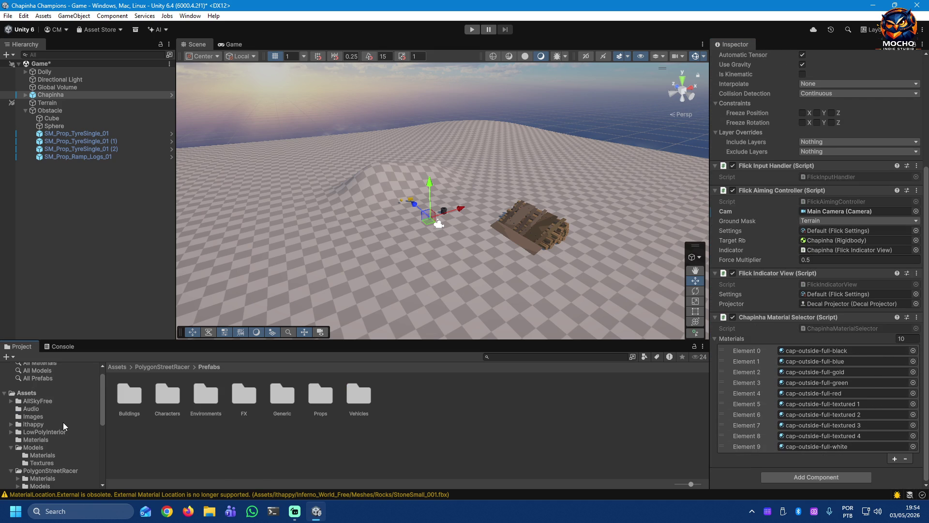
Step: Collapse Models and Scripts, select the Chapinha prefab in Prefab, then show the ithappy folder
left_click(13, 446)
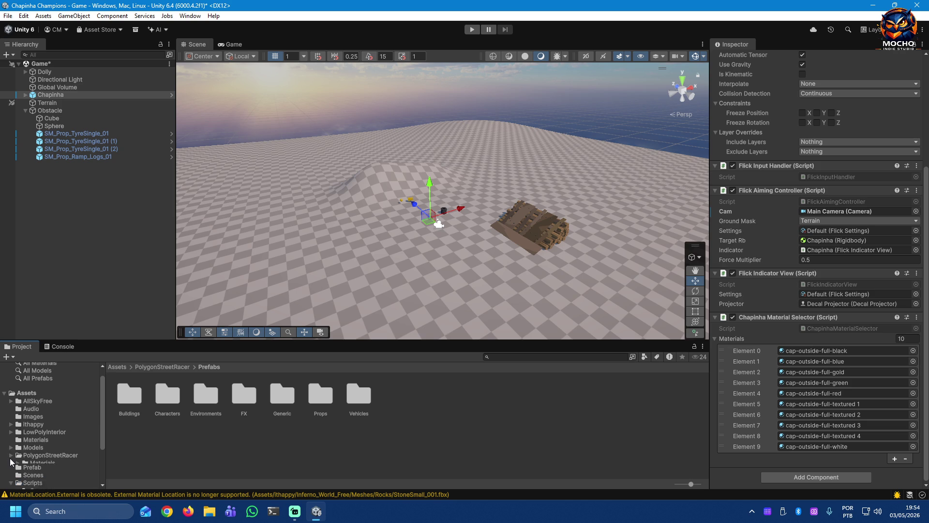
left_click(22, 464)
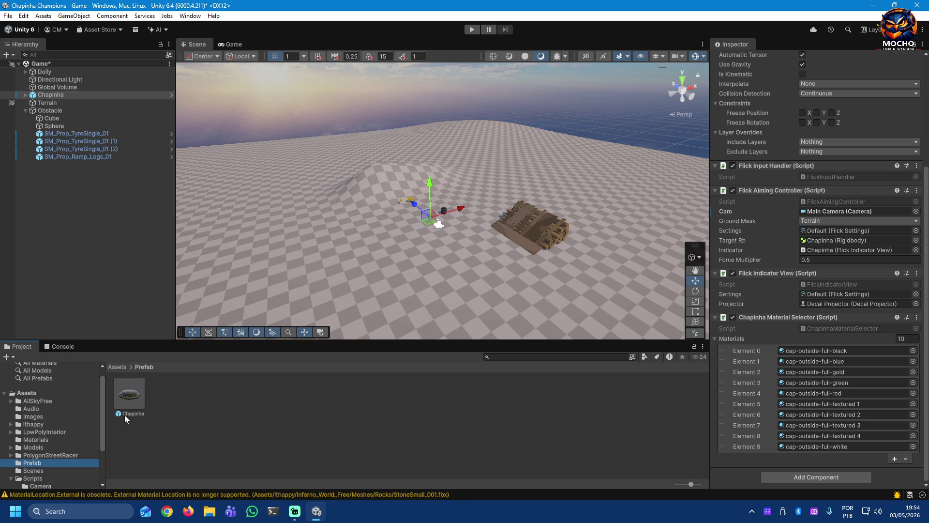
left_click(126, 399)
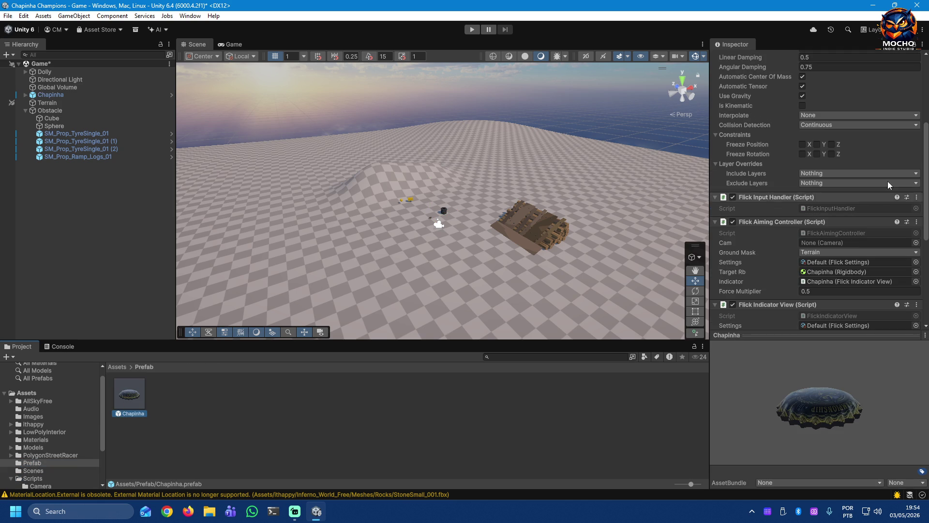
mouse_move(925, 158)
left_mouse_down()
mouse_move(926, 116)
mouse_move(917, 239)
left_mouse_up()
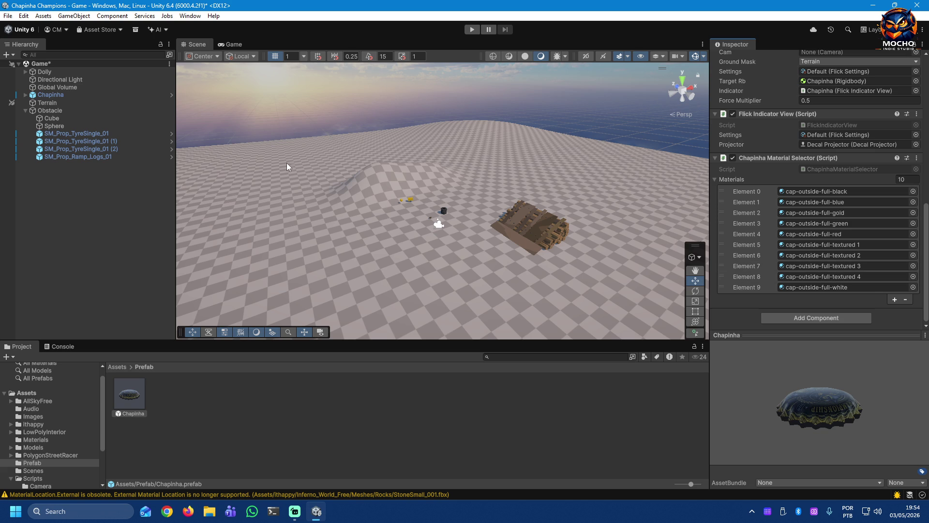
mouse_move(50, 111)
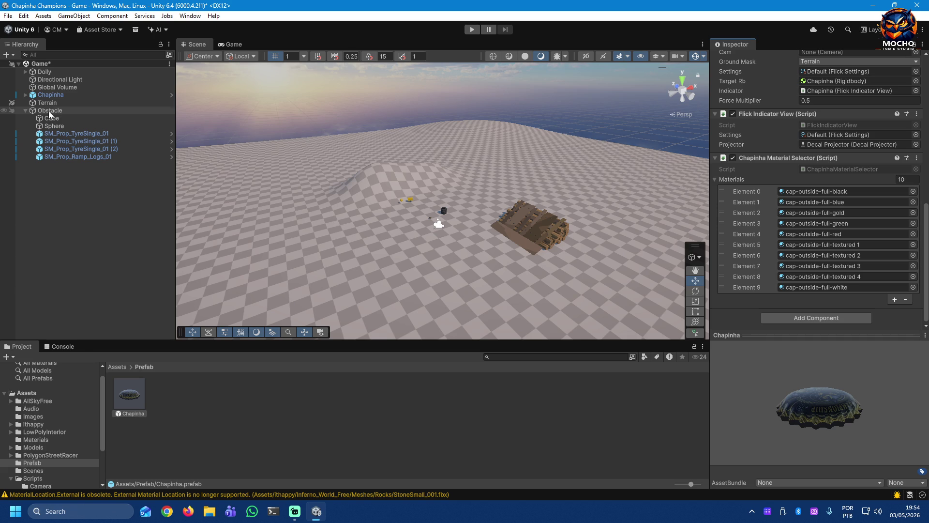
scroll(83, 446, "down", 2)
scroll(84, 446, "down", 2)
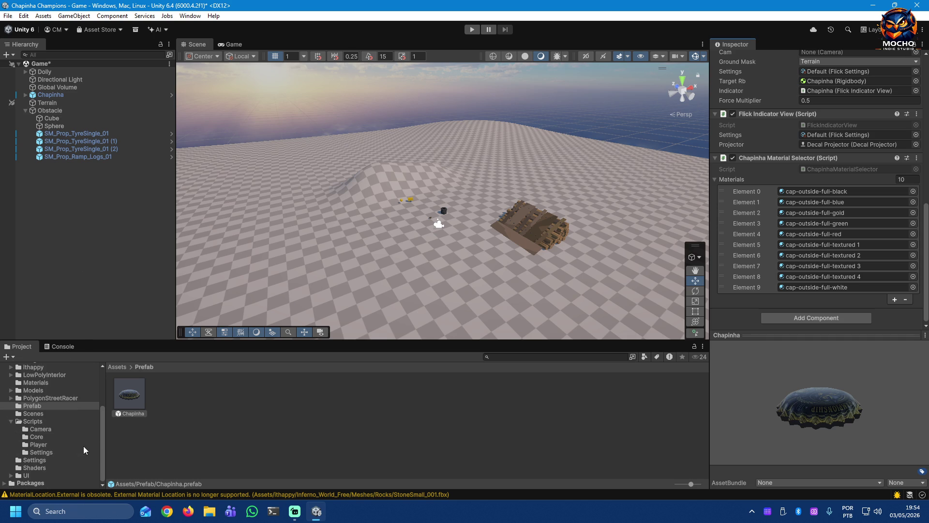
left_click(11, 421)
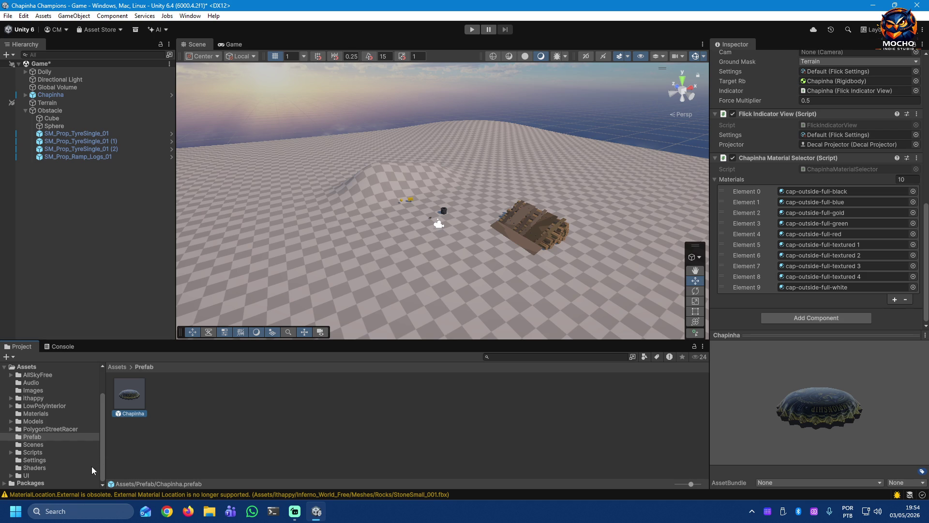
scroll(92, 466, "up", 2)
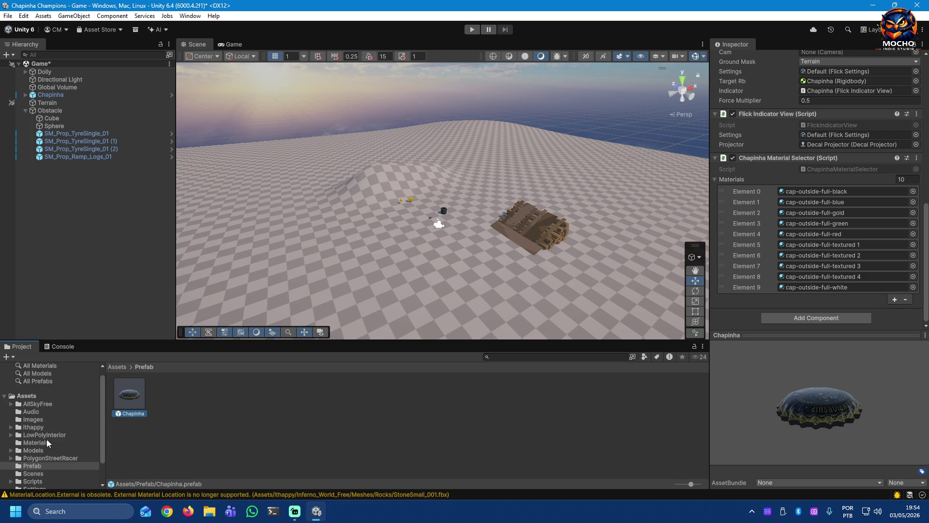
left_click(31, 427)
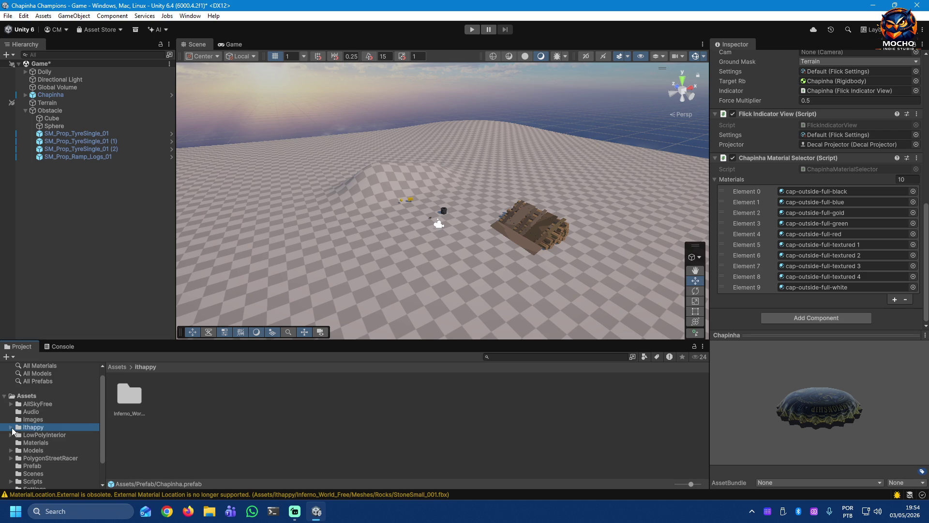
Step: Show the LowPolyInterior folder and compare its HDRP and URP .unitypackage files
left_click(12, 435)
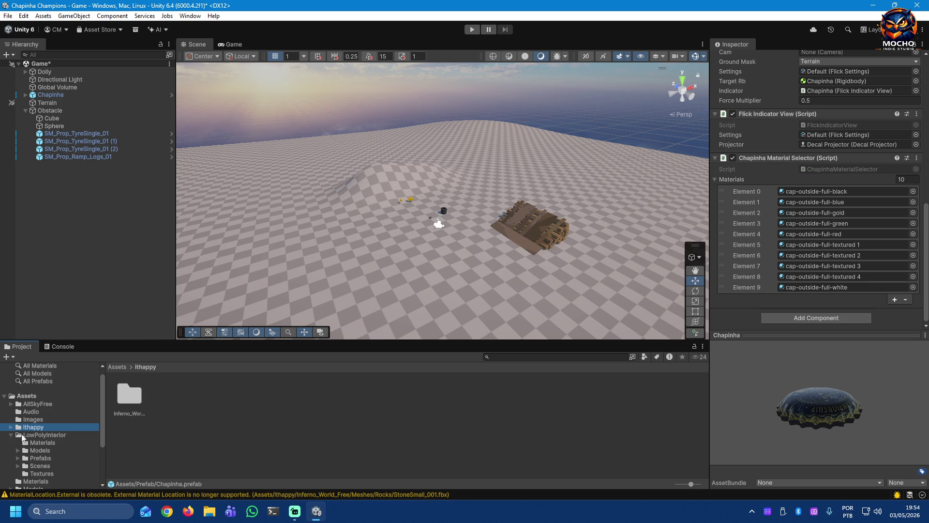
left_click(30, 438)
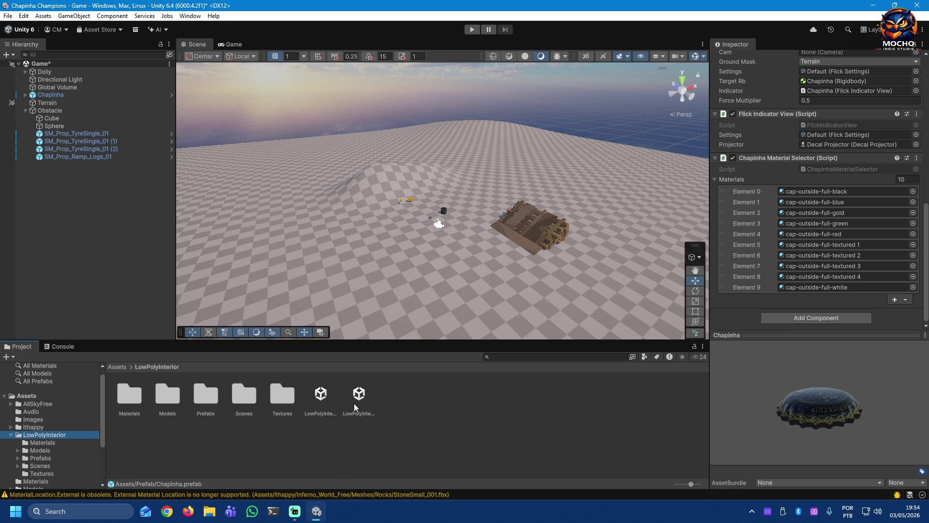
left_click(356, 397)
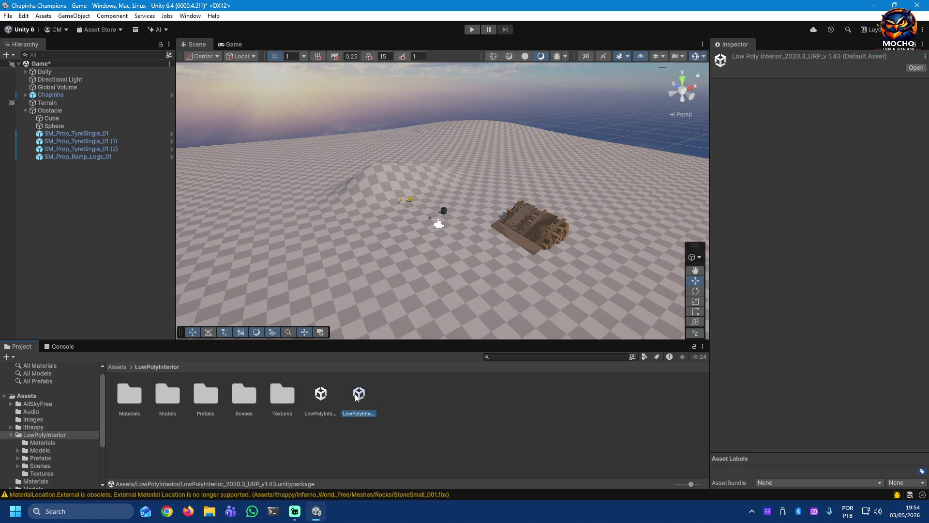
left_click(322, 400)
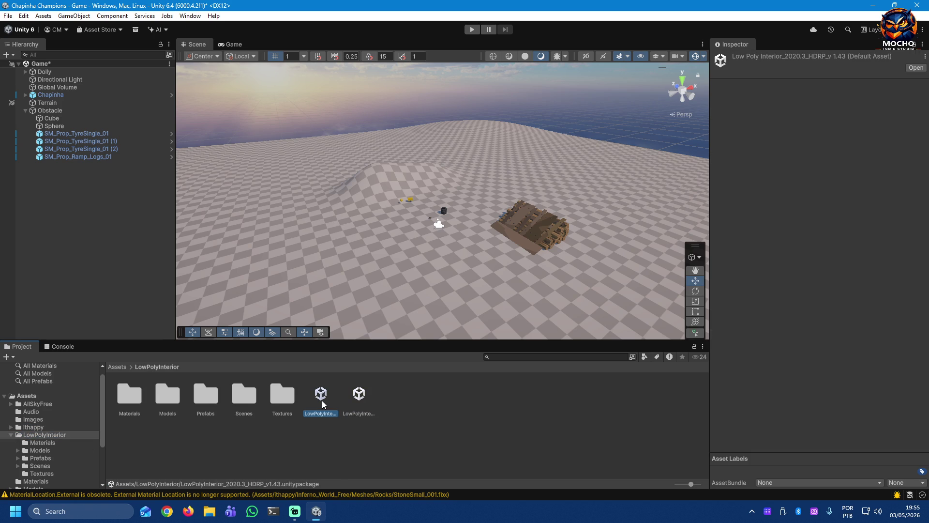
left_click(352, 398)
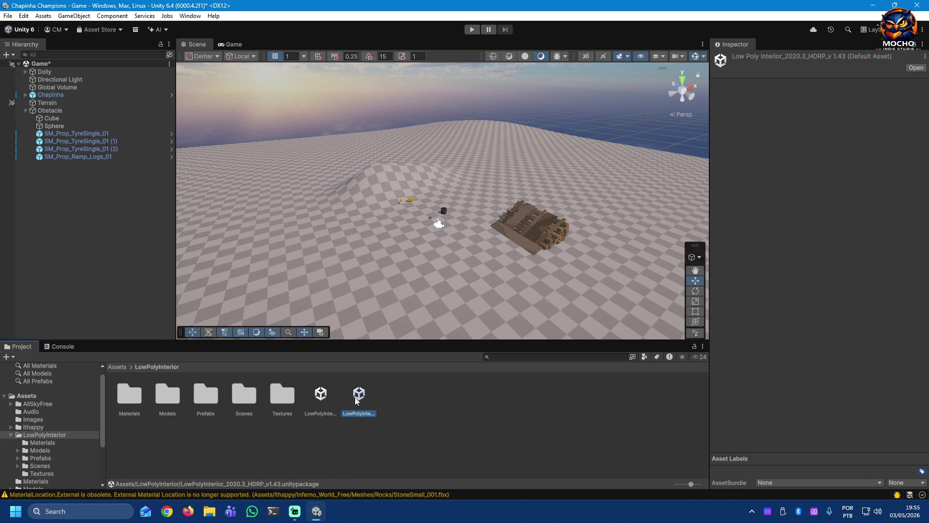
left_click(319, 398)
Step: Launch the import of the LowPolyInterior_2020.3_URP_v1.43 package
left_click(358, 400)
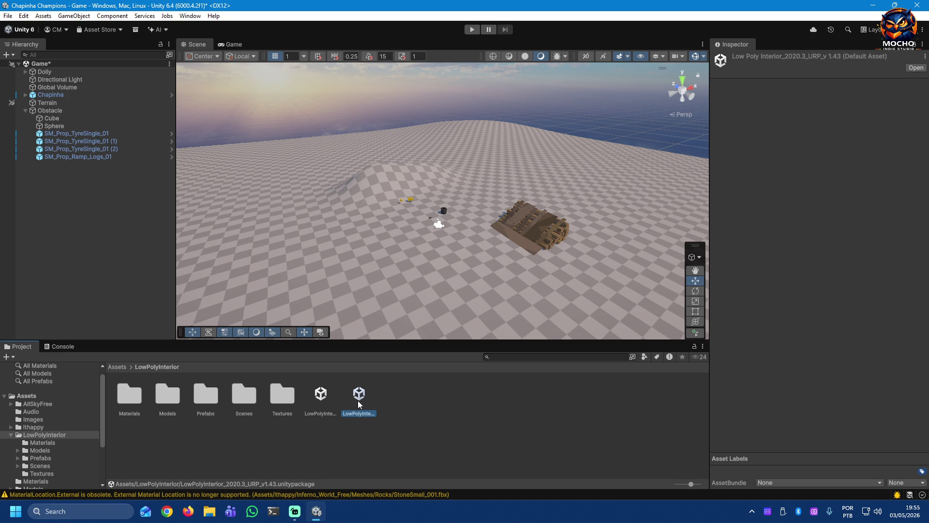
left_click(316, 401)
double_click(353, 399)
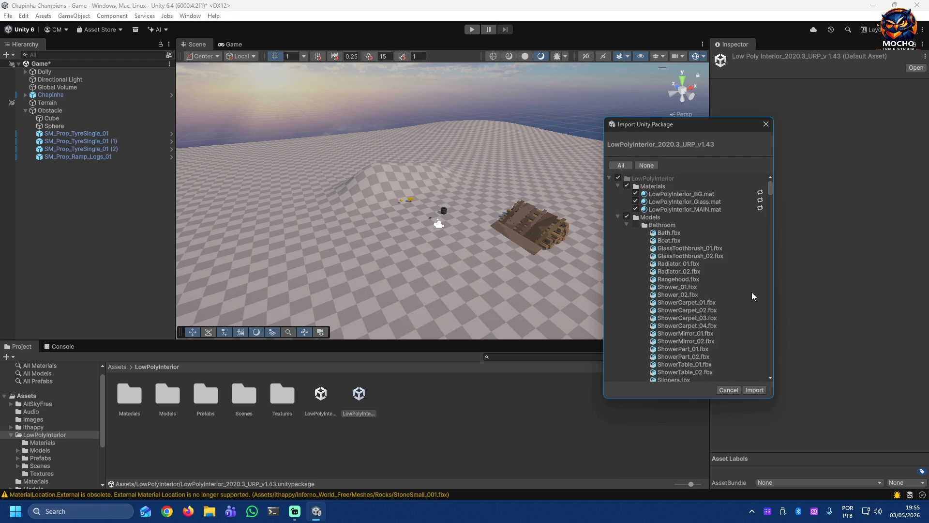
scroll(751, 292, "down", 3)
scroll(751, 292, "down", 2)
mouse_move(768, 193)
left_mouse_down()
mouse_move(764, 210)
mouse_move(763, 178)
left_mouse_up()
Step: Collapse the package's model folders from Bathroom through Walls in the import list
left_click(636, 226)
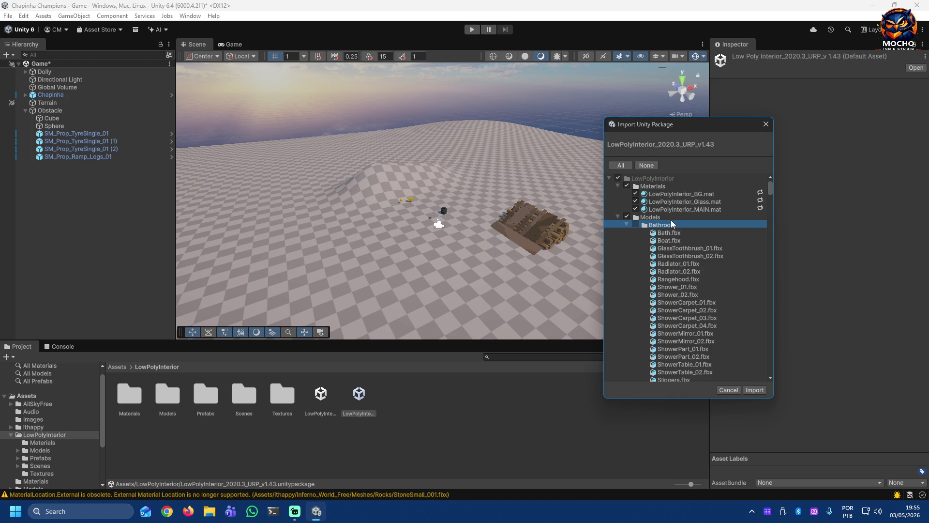
left_click(627, 225)
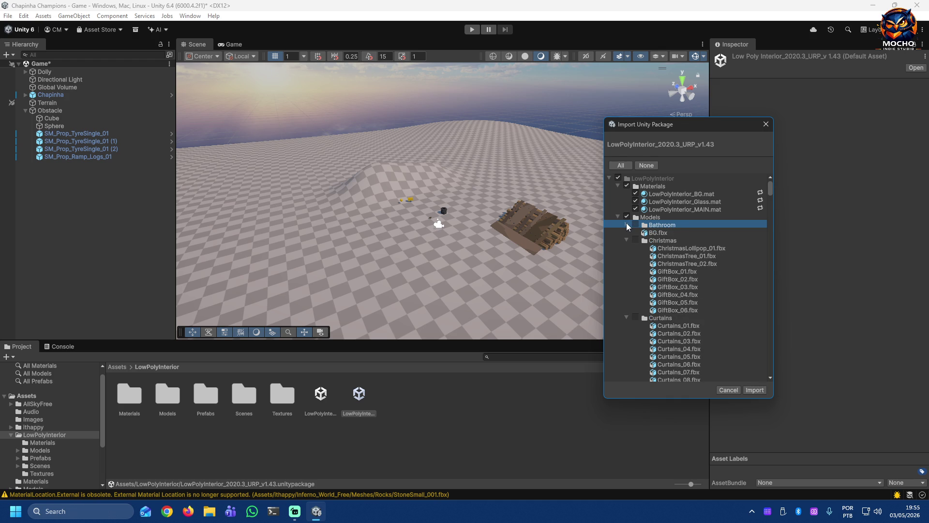
left_click(637, 240)
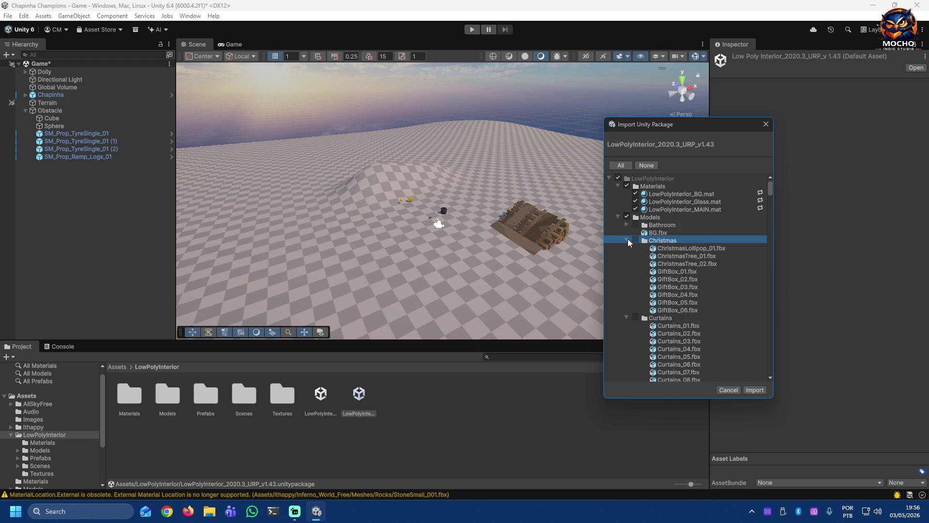
left_click(627, 239)
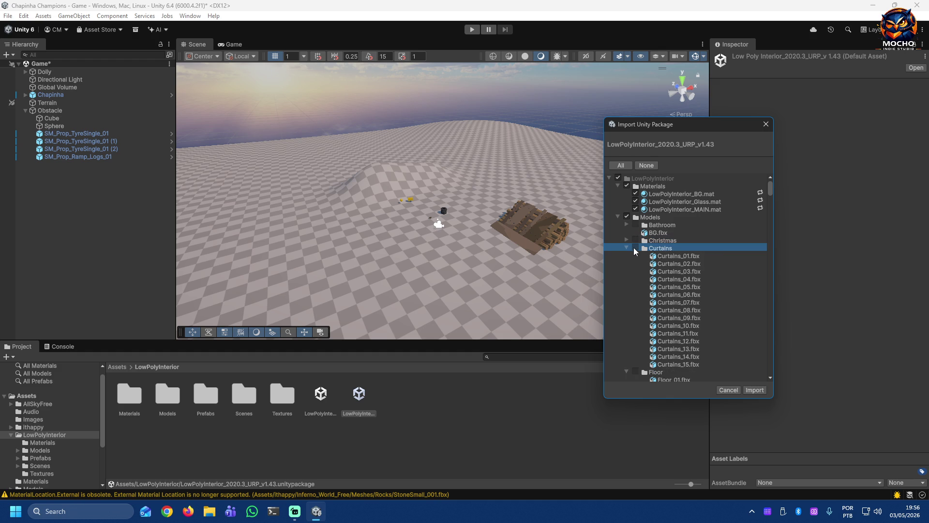
left_click(627, 248)
left_click(633, 255)
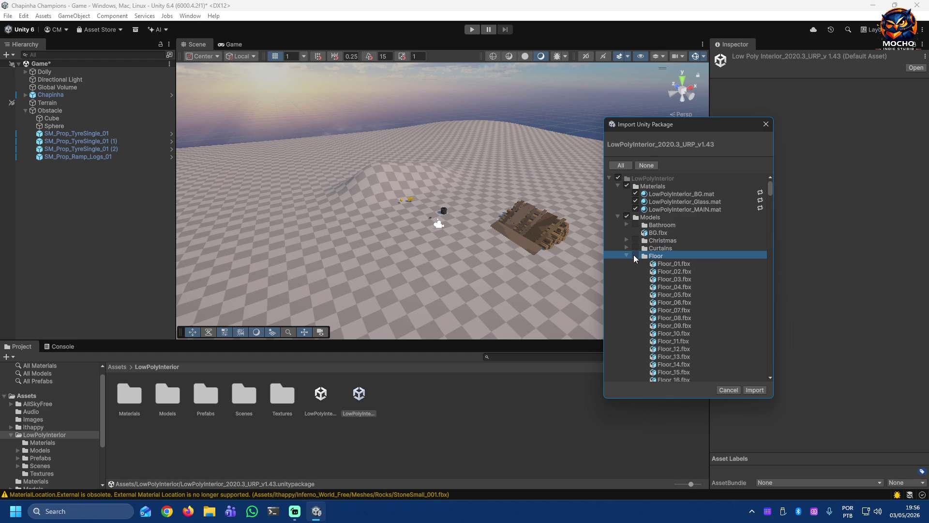
left_click(628, 255)
left_click(627, 264)
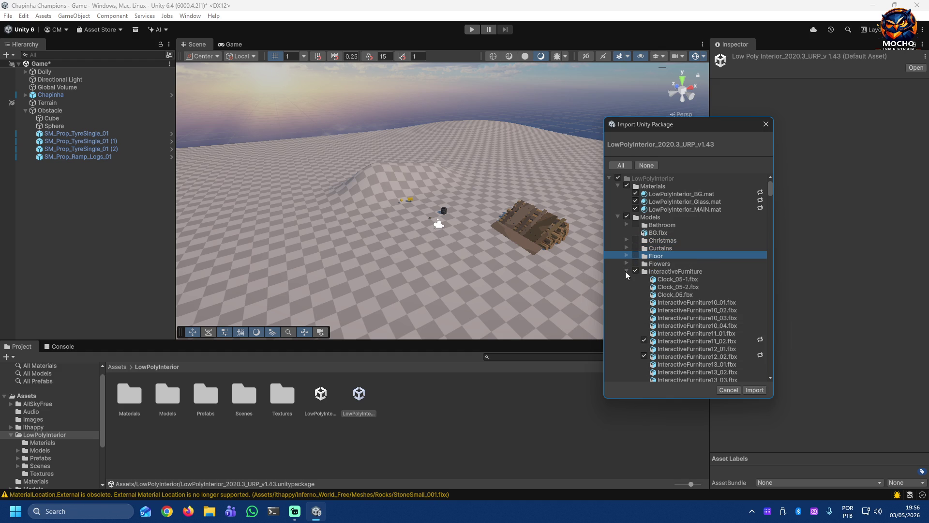
left_click(627, 271)
left_click(626, 278)
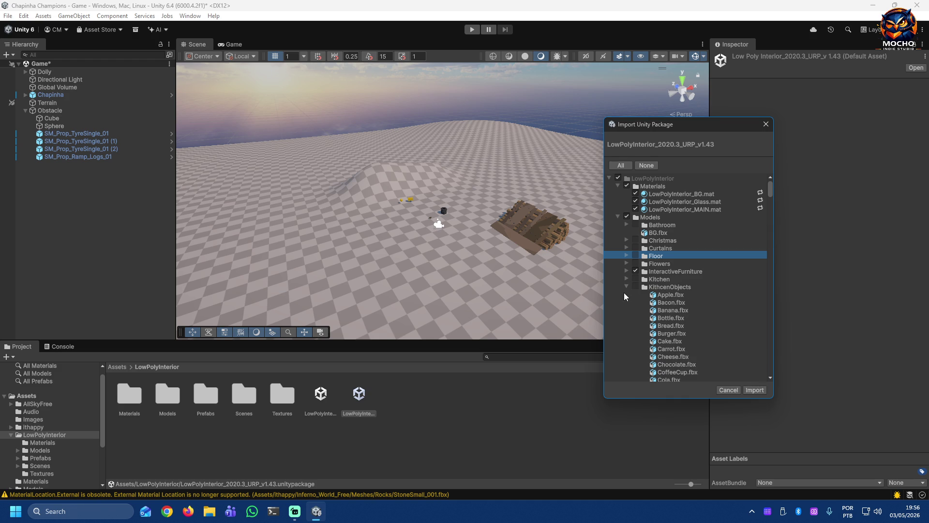
left_click(626, 287)
left_click(625, 295)
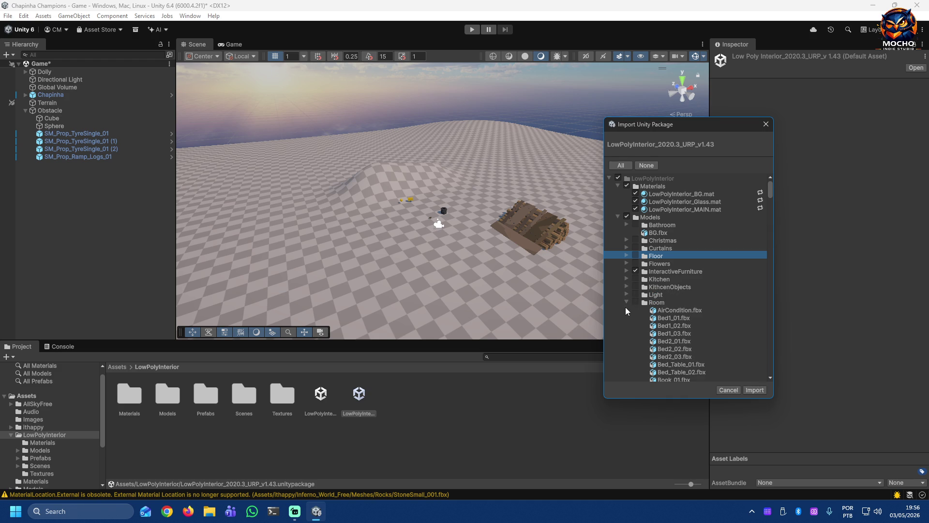
left_click(624, 302)
left_click(626, 310)
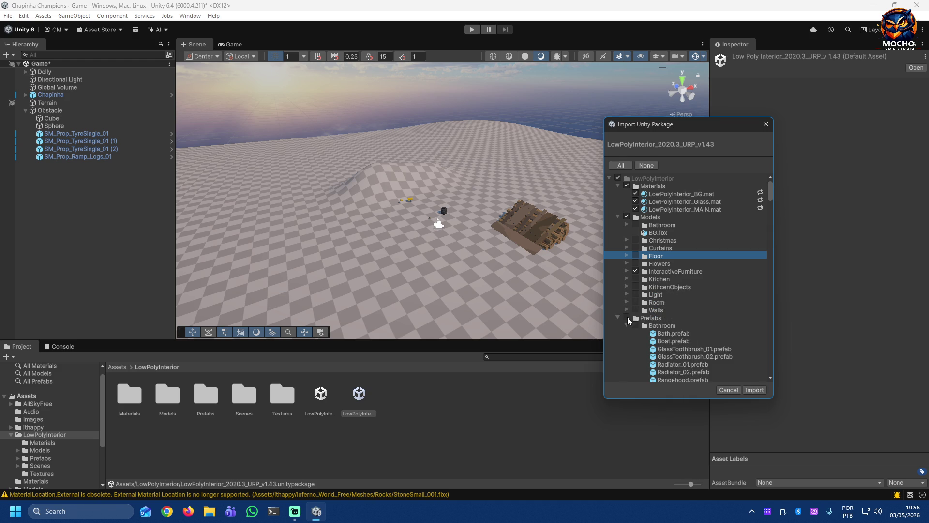
scroll(667, 348, "down", 2)
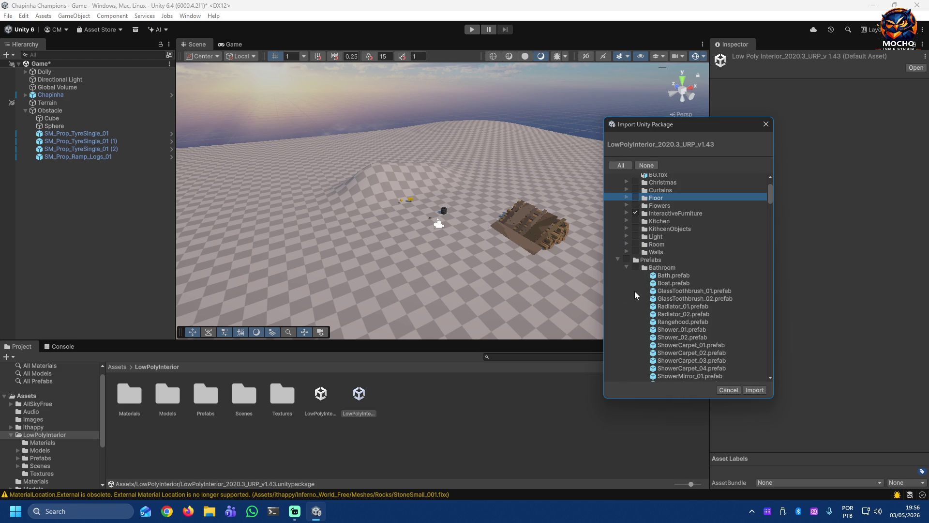
Step: Collapse the prefab folders to reveal the Scenes entries, then cancel the LowPolyInterior import
left_click(635, 265)
left_click(628, 266)
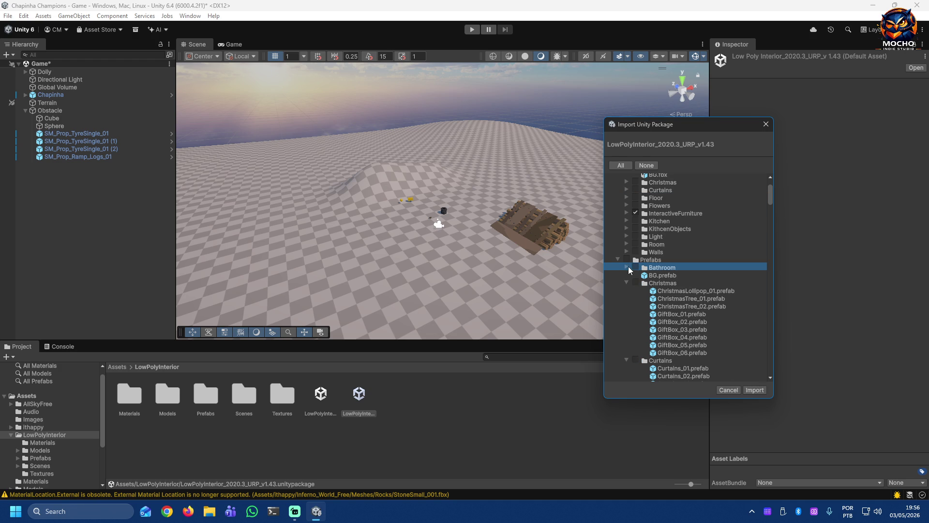
left_click(629, 281)
left_click(626, 283)
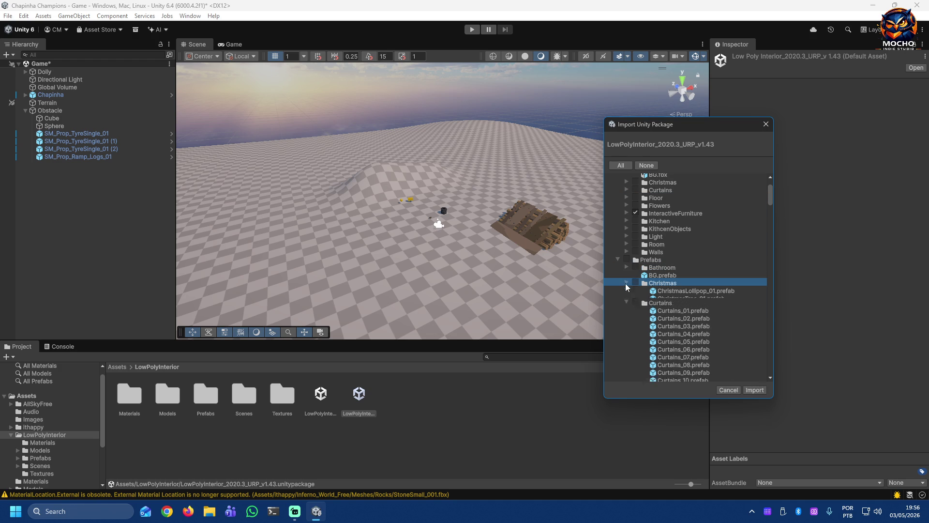
left_click(625, 299)
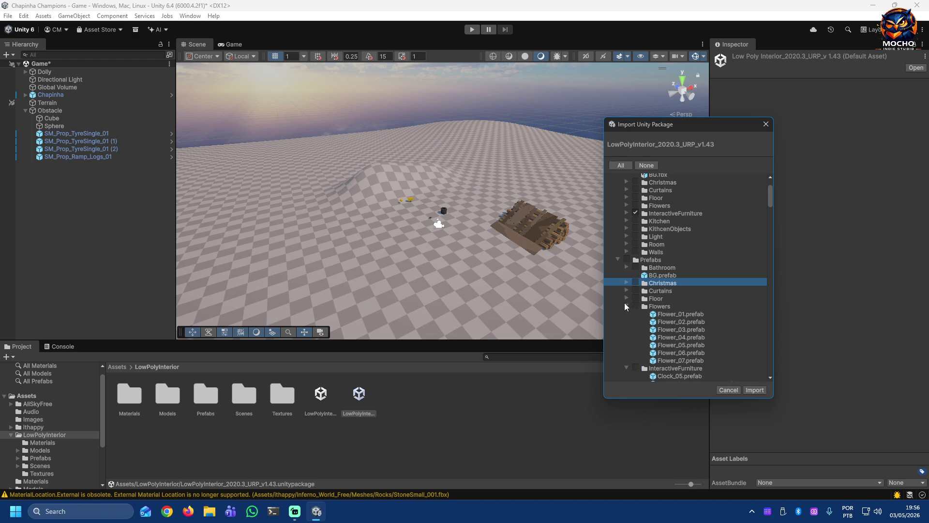
left_click(624, 314)
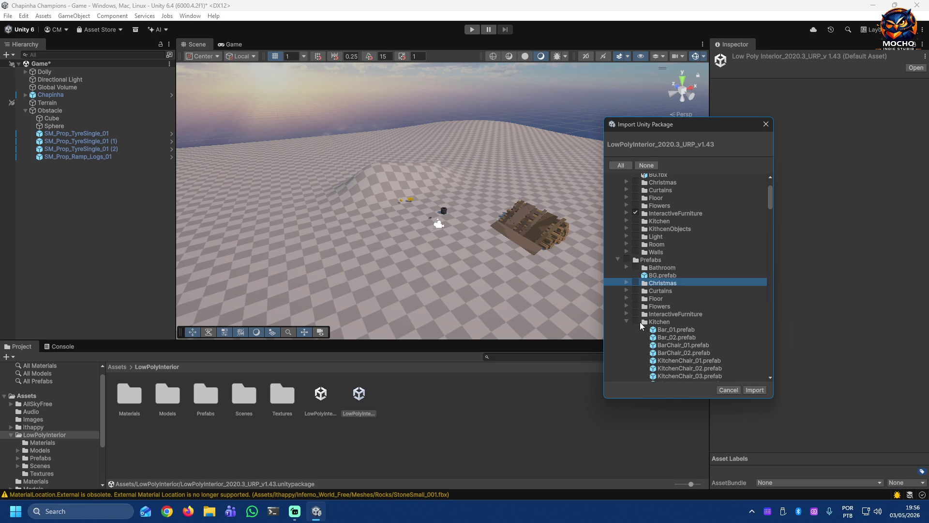
left_click(626, 322)
left_click(627, 329)
left_click(625, 345)
scroll(726, 348, "down", 1)
scroll(741, 336, "down", 3)
scroll(667, 260, "up", 1)
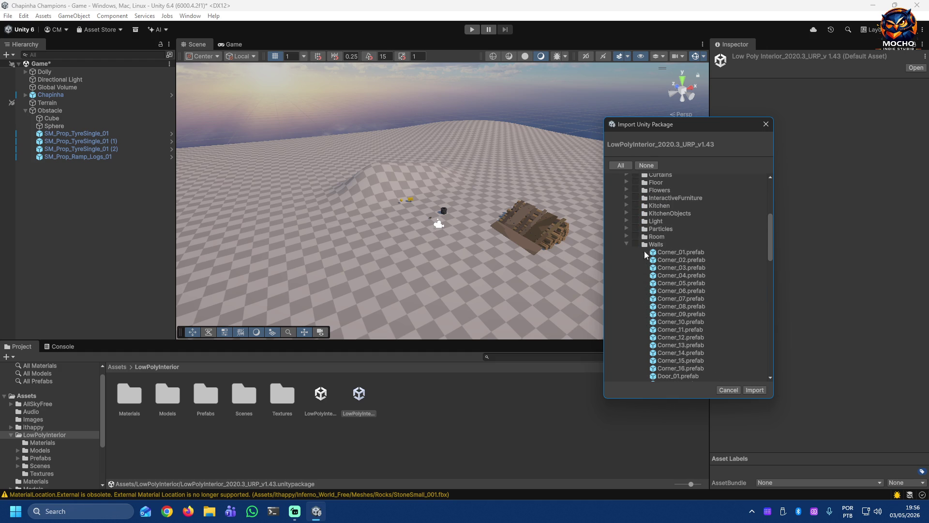
left_click(627, 245)
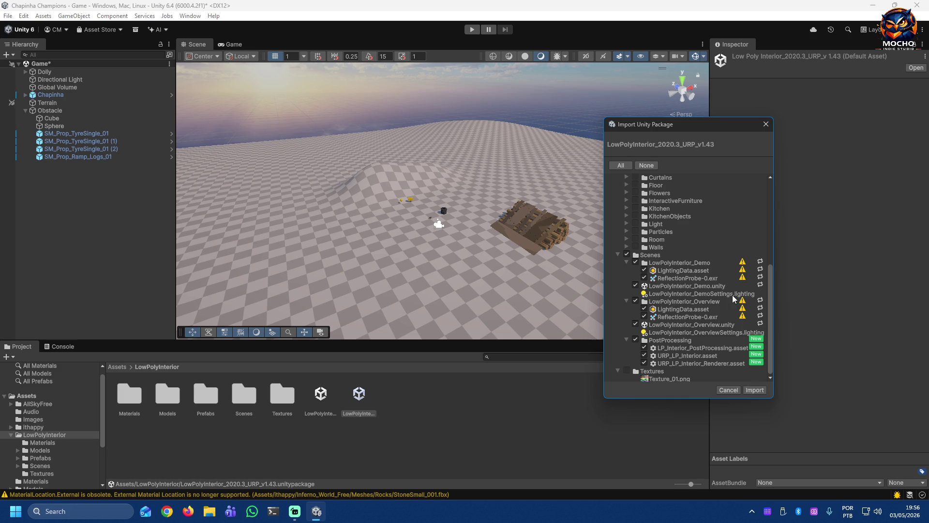
mouse_move(742, 263)
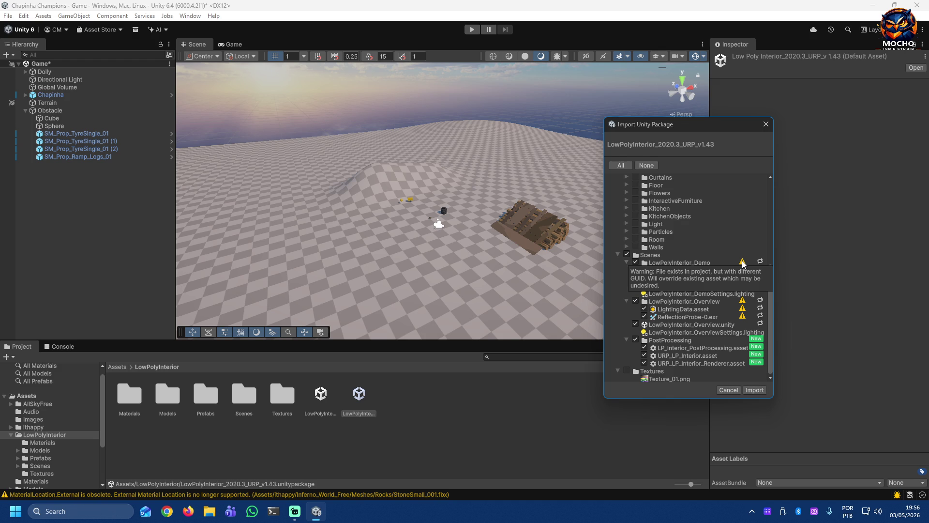
left_click(730, 390)
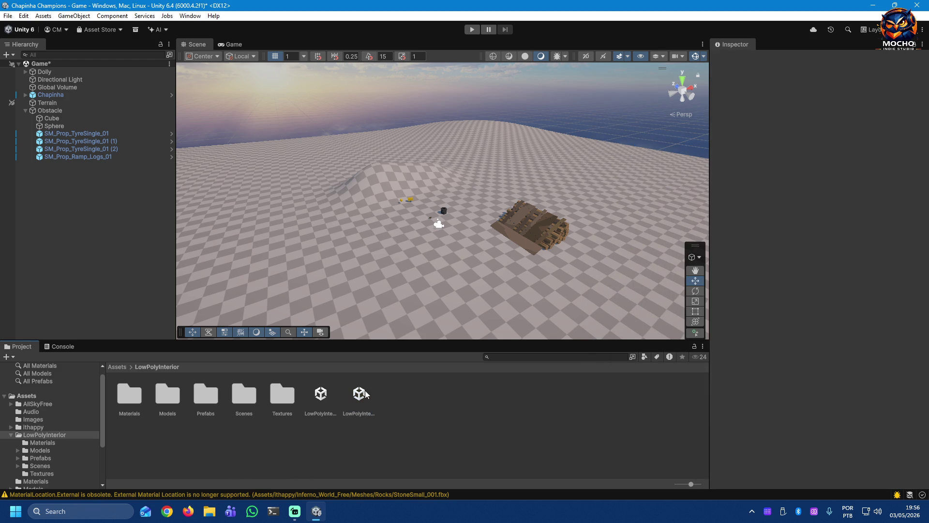
Step: Open the LowPolyInterior_Demo scene from Scenes, answering the unsaved Game scene prompt
left_click(357, 401)
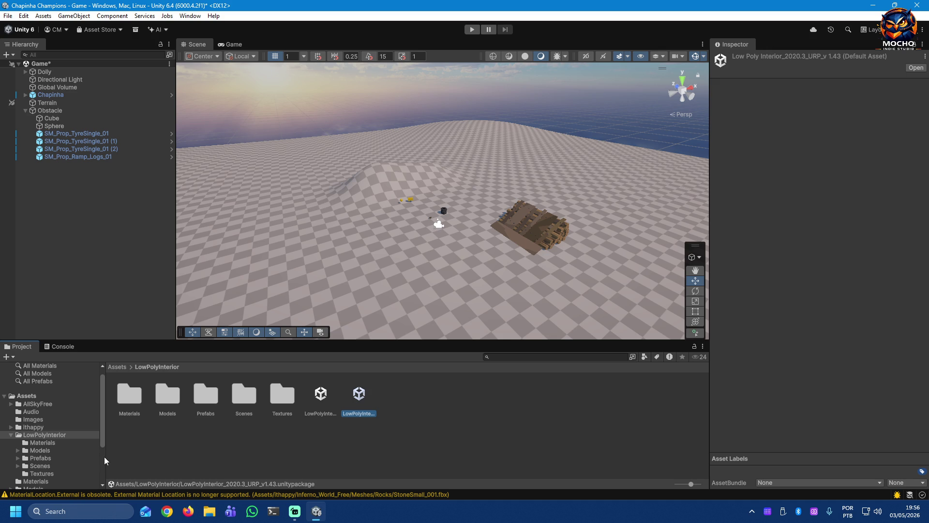
left_click(33, 467)
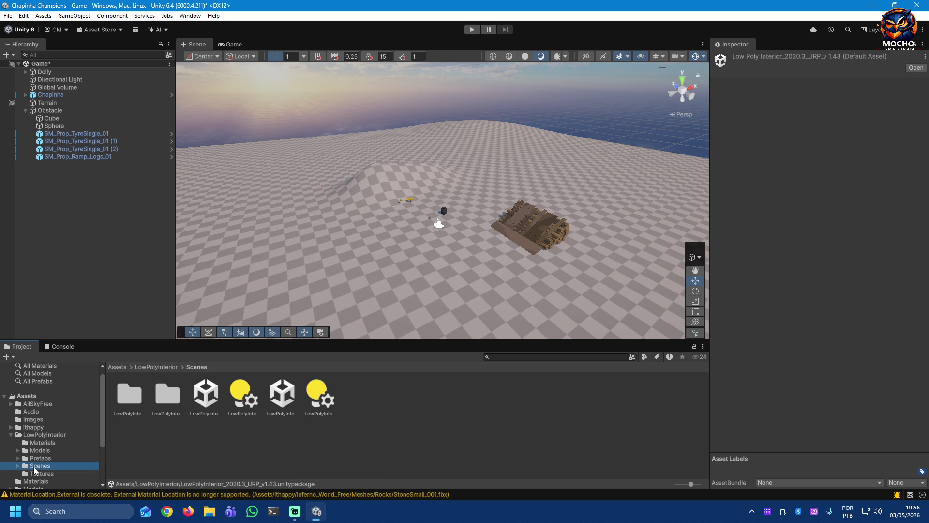
left_click(212, 395)
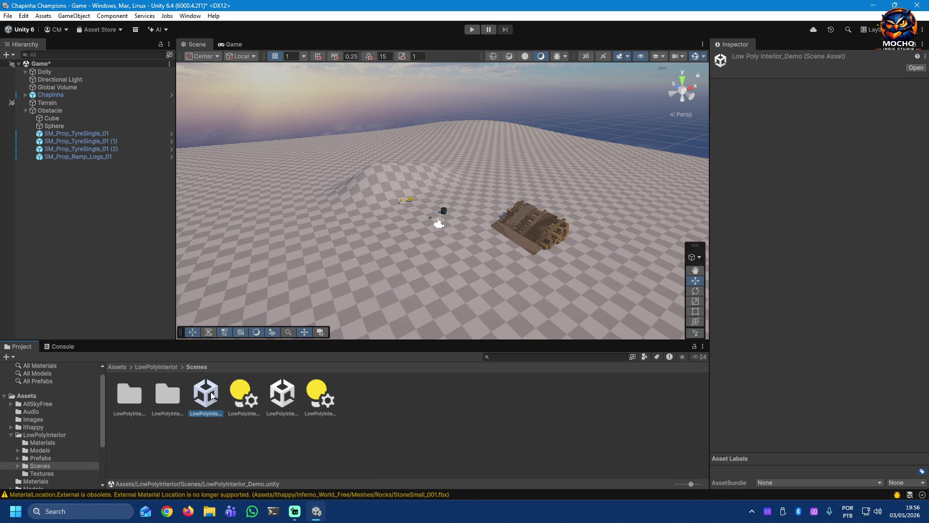
left_click(280, 401)
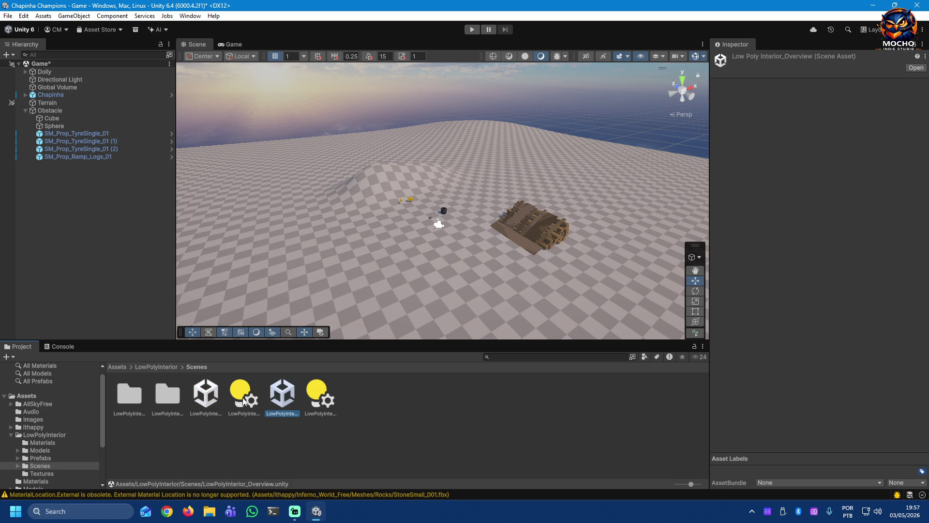
double_click(209, 400)
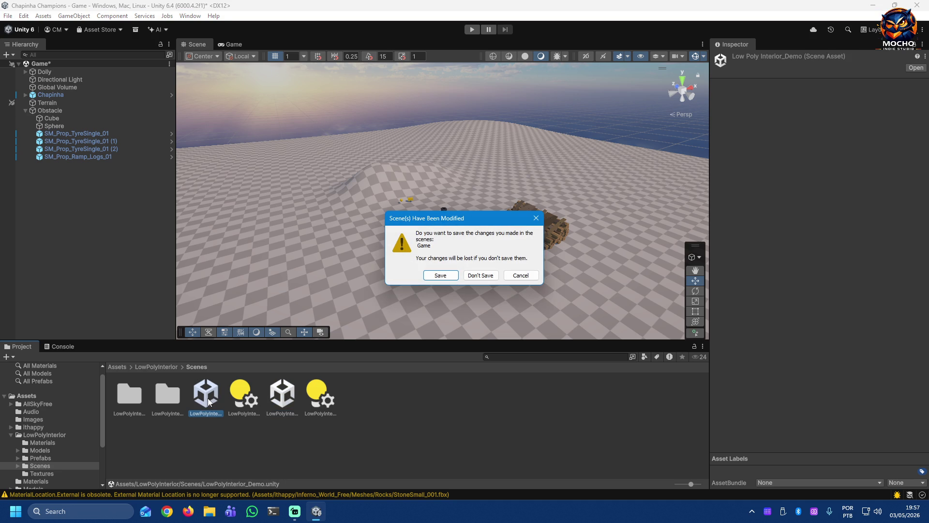
left_click(445, 276)
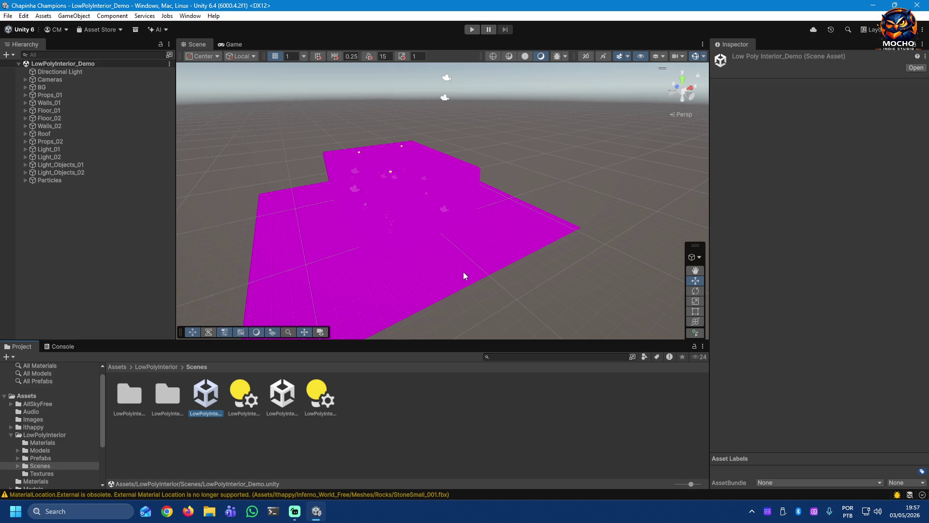
Step: Show the LowPolyInterior Materials folder, then the ithappy folder contents
left_click(41, 435)
left_click(38, 443)
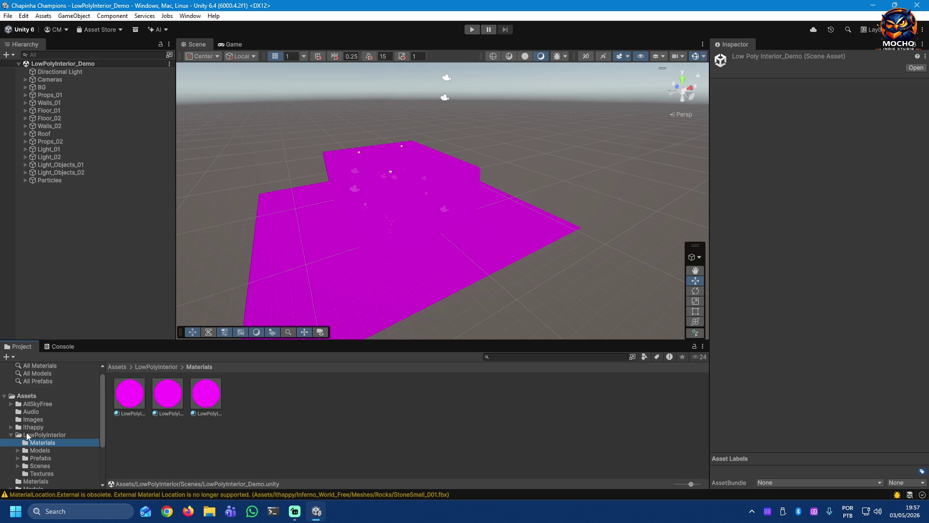
left_click(26, 428)
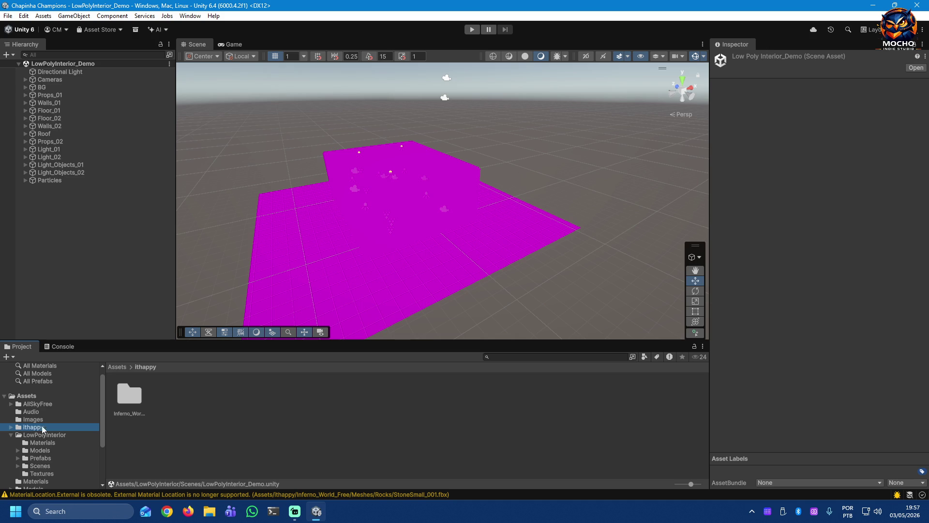
left_click(189, 17)
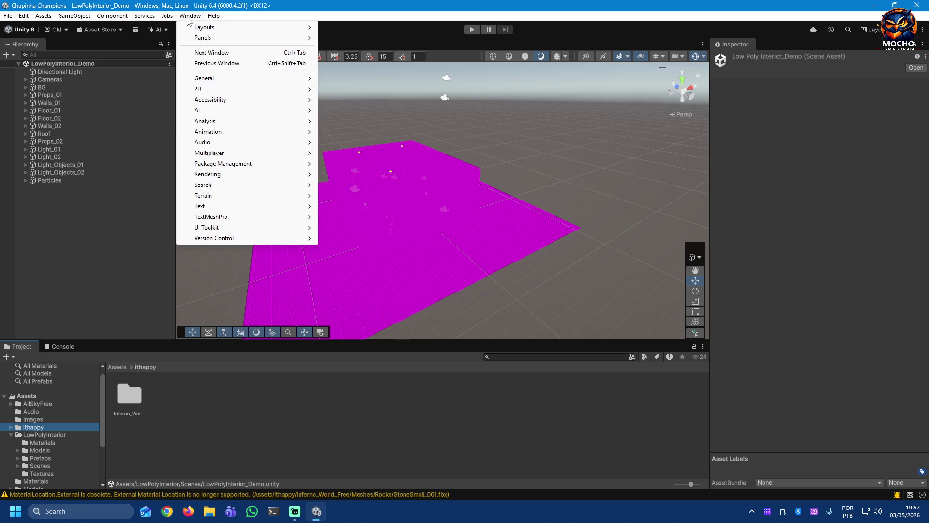
mouse_move(240, 175)
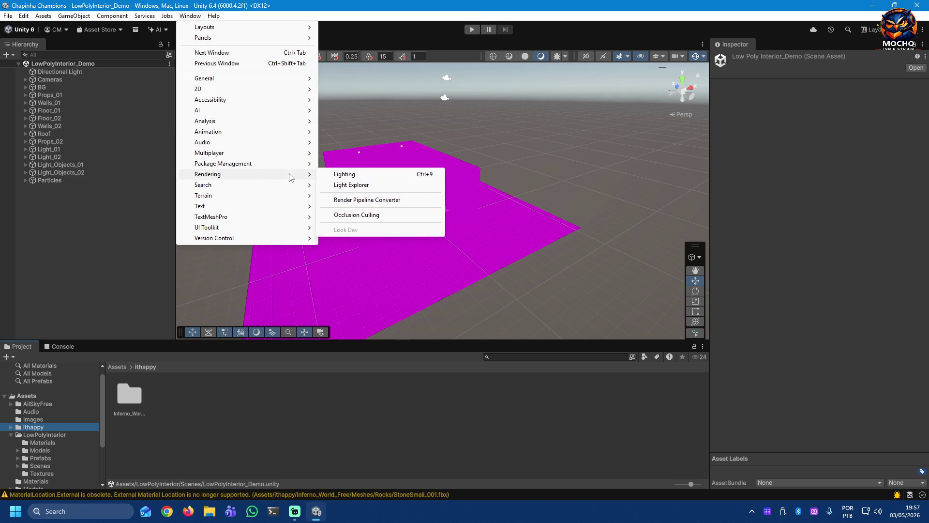
Step: Scan the project in the Render Pipeline Converter for Built-in to URP conversions, then switch to Chrome
left_click(374, 200)
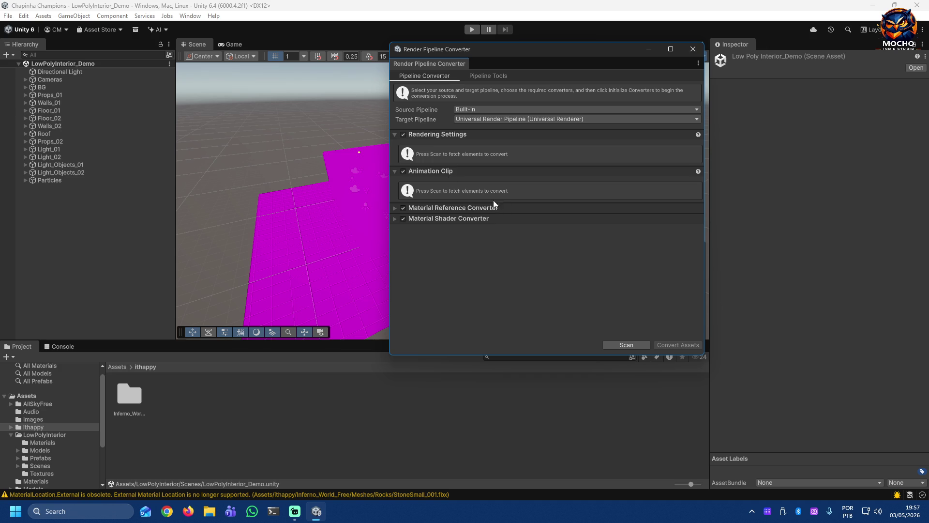
left_click(395, 136)
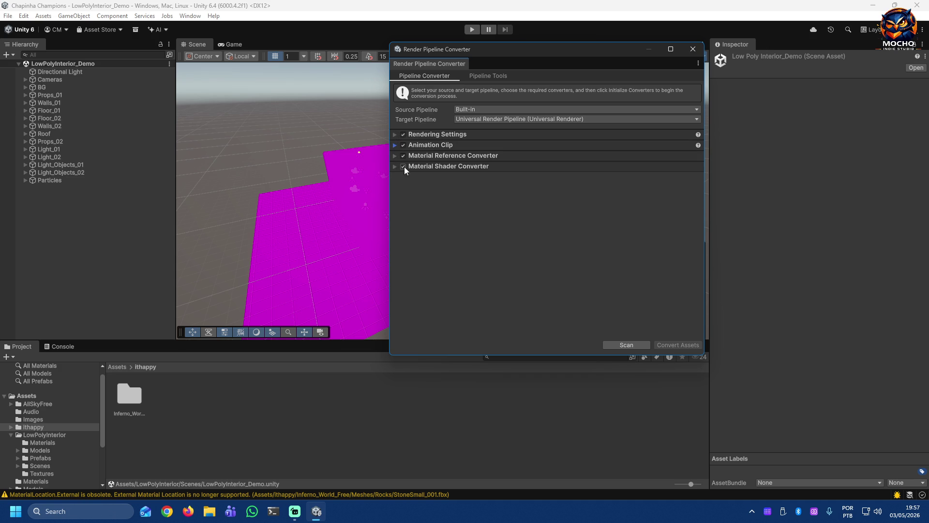
left_click(625, 346)
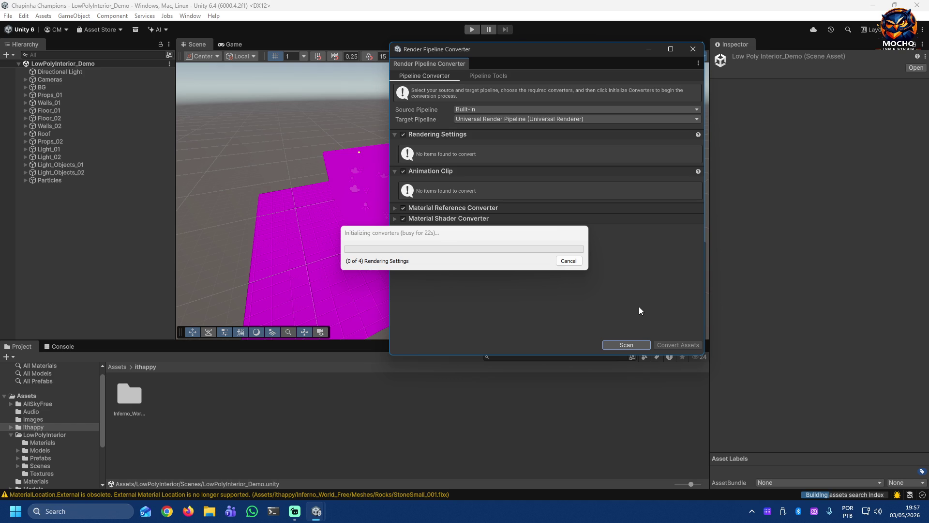
left_click(167, 511)
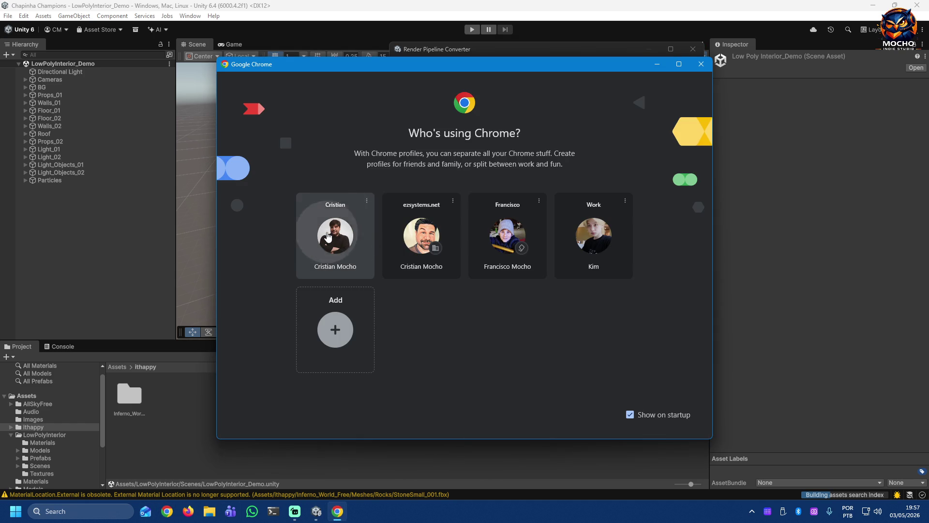
Step: Pick a Chrome profile and choose Register with GitHub on the itch.io sign-up page
left_click(359, 240)
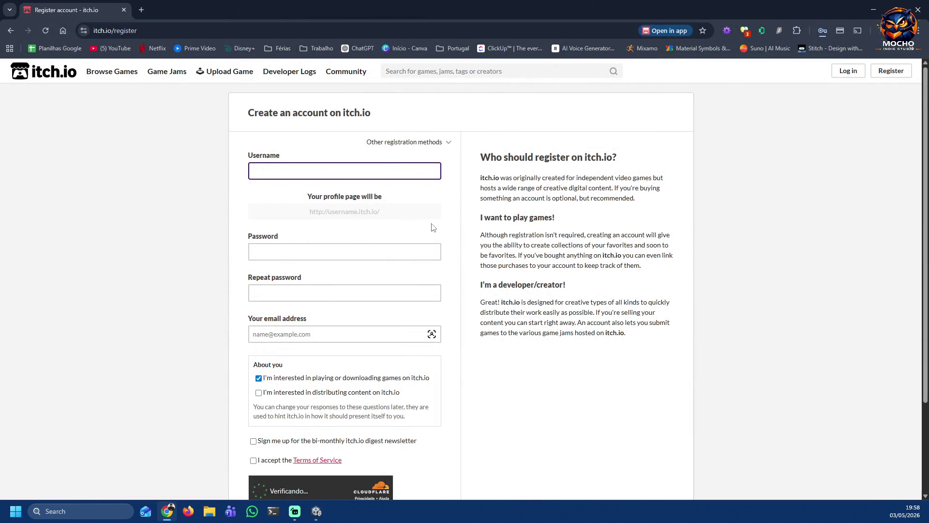
left_click(445, 143)
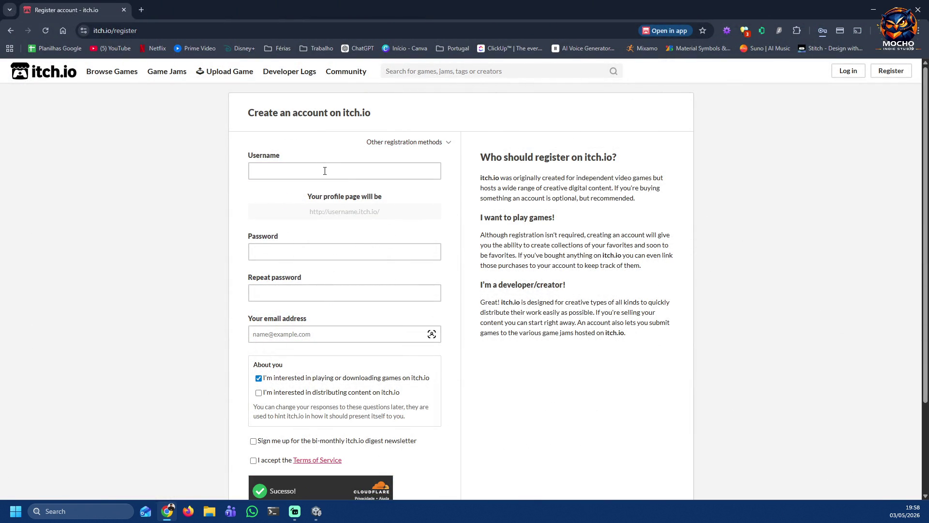
left_click(431, 143)
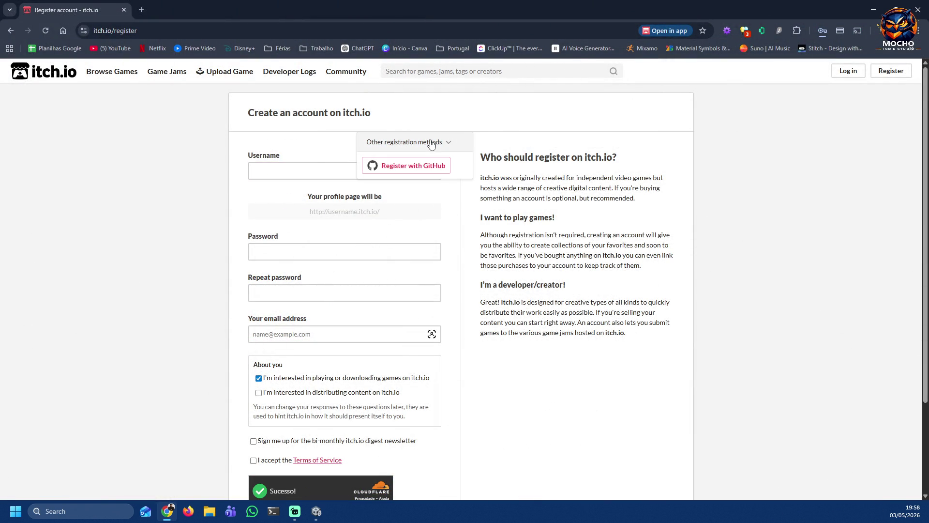
left_click(439, 170)
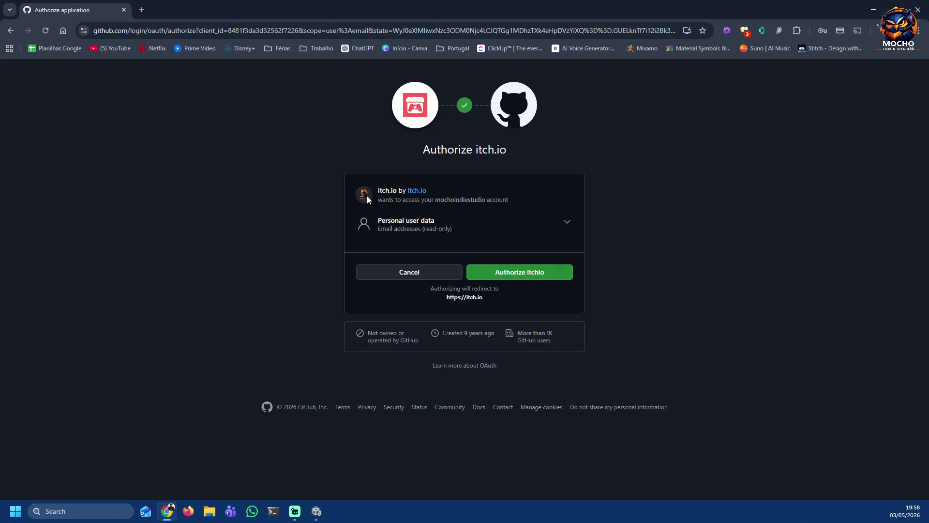
Step: Authorize itch.io on GitHub, mark distributing content only, accept the Terms and create the account
double_click(450, 197)
left_click(547, 277)
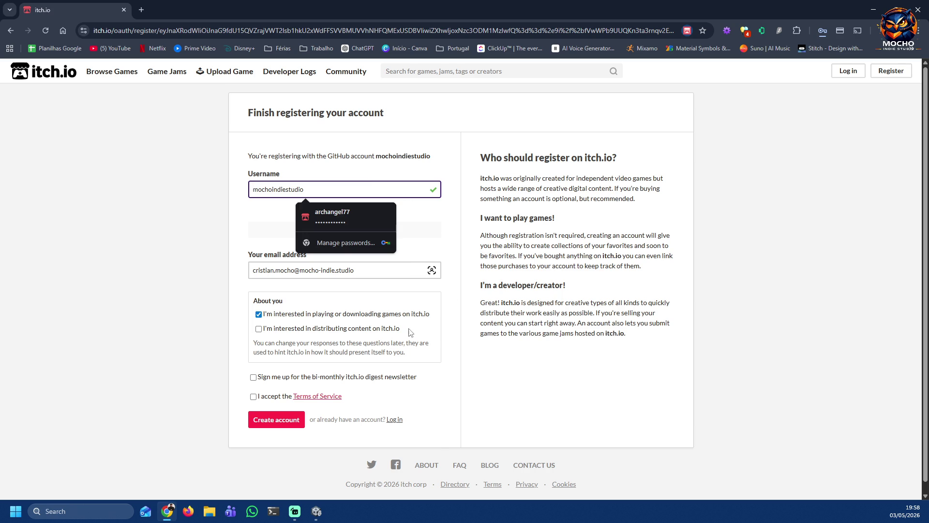
left_click(257, 329)
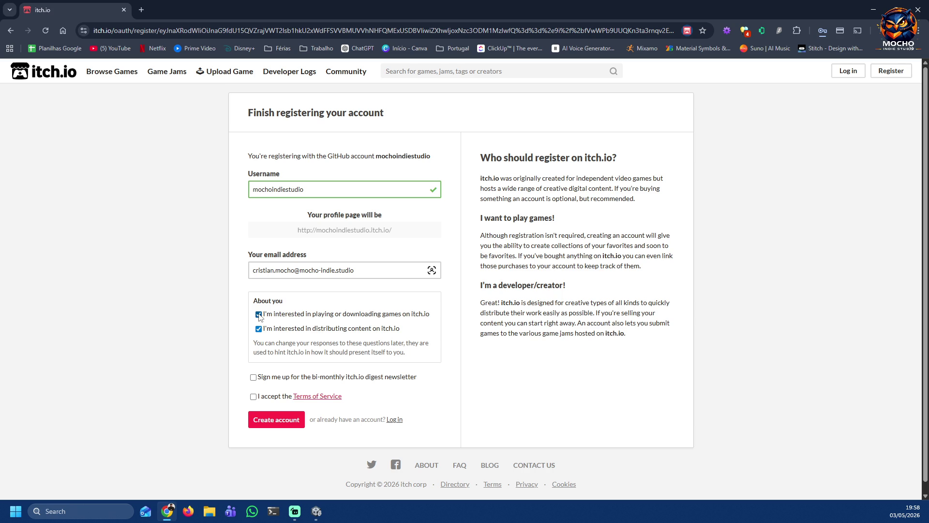
left_click(259, 315)
scroll(430, 323, "down", 1)
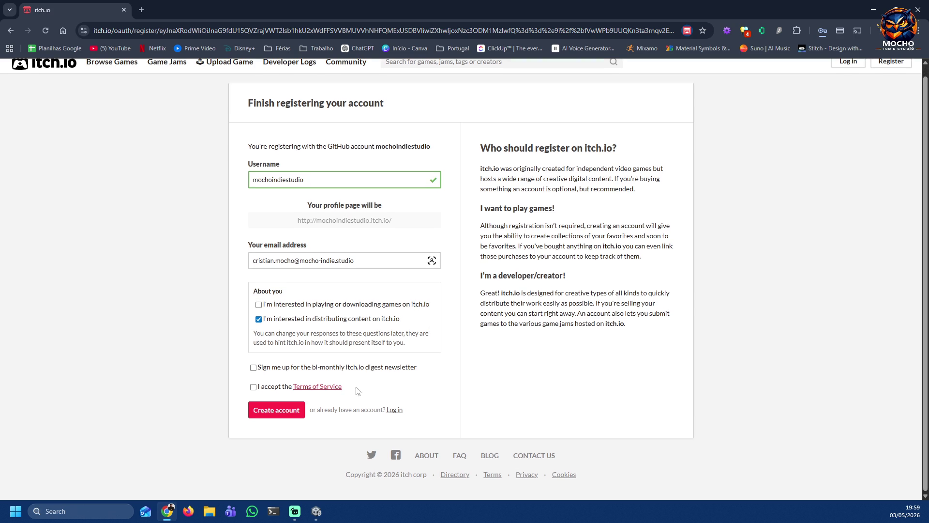
left_click(253, 387)
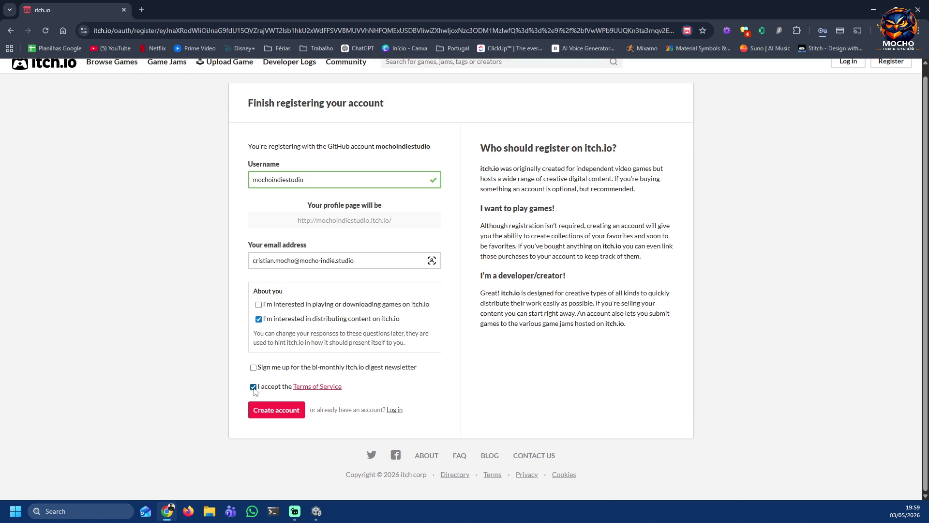
left_click(275, 413)
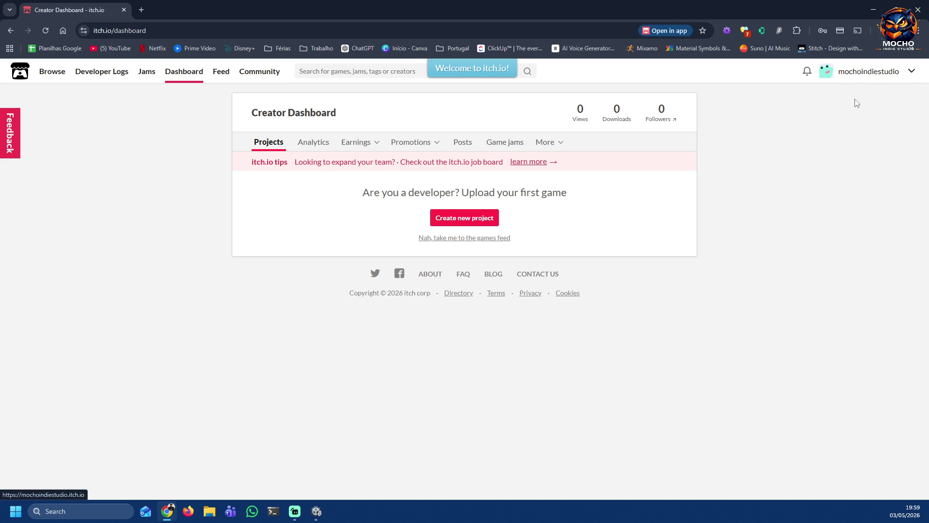
Step: View the new public profile from the account menu, then enter Edit profile settings
left_click(912, 72)
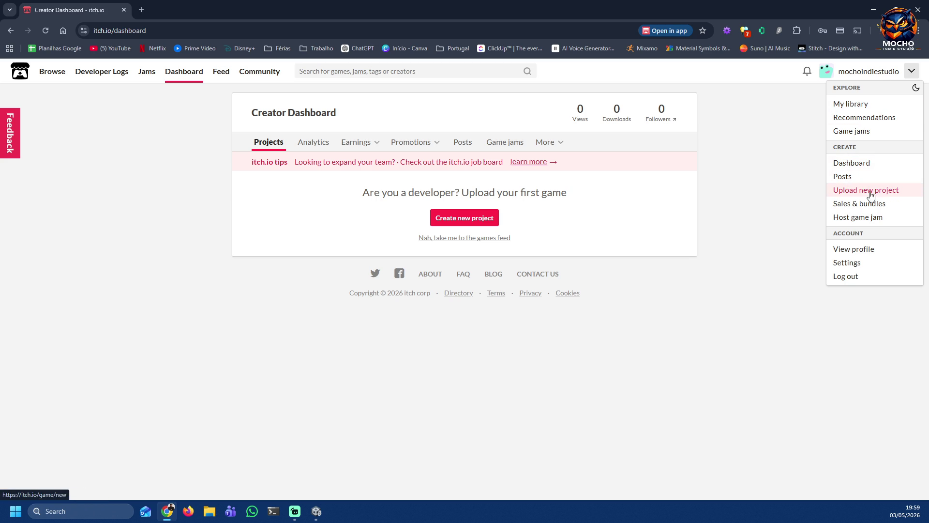
left_click(861, 249)
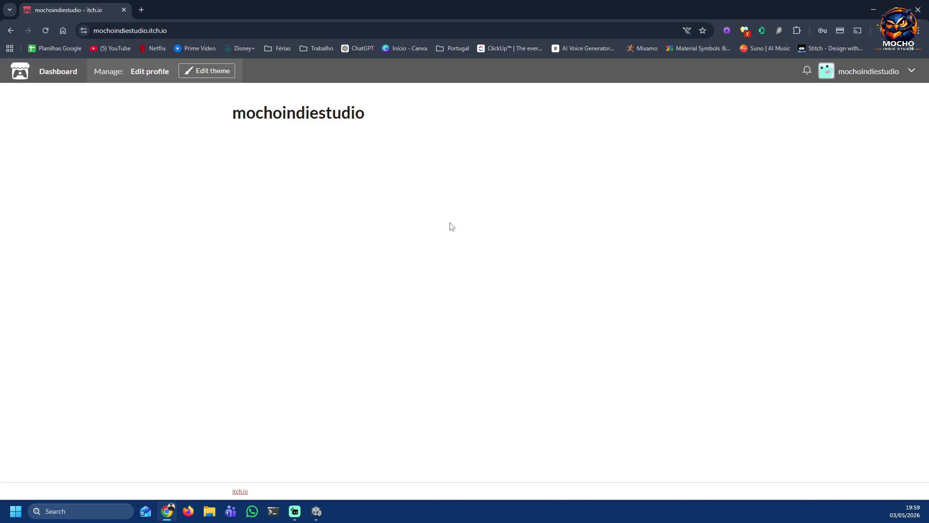
left_click(150, 72)
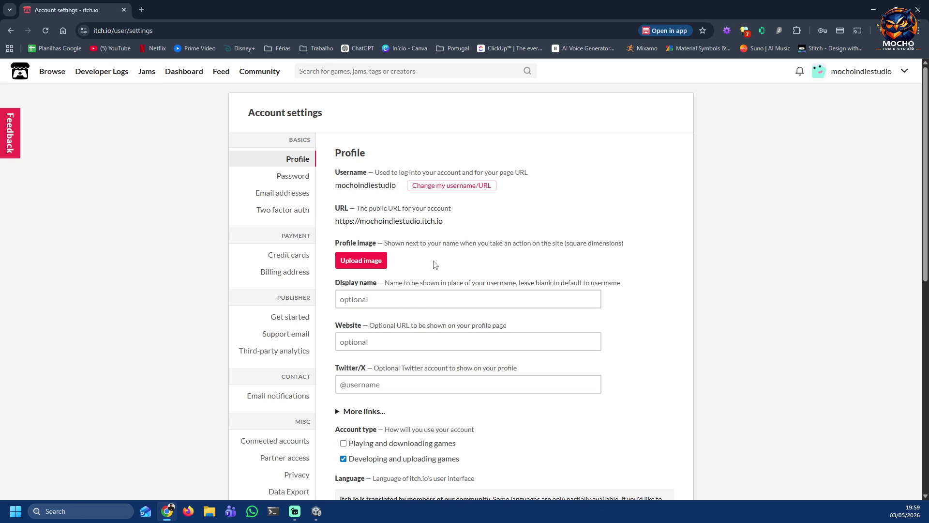
Step: Enter the display name and autofilled website mocho-indie.studio, then reveal the extra social link fields
left_click(397, 300)
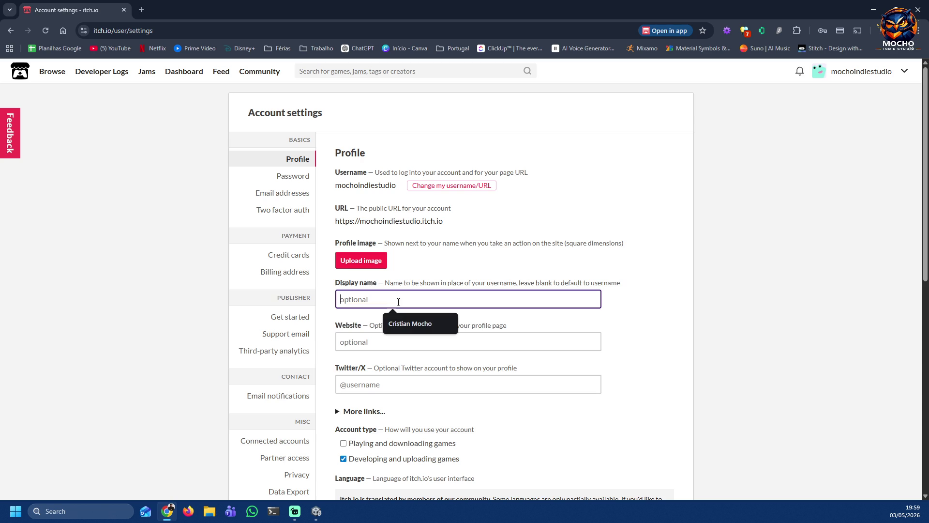
type("Mocho Indie Studio")
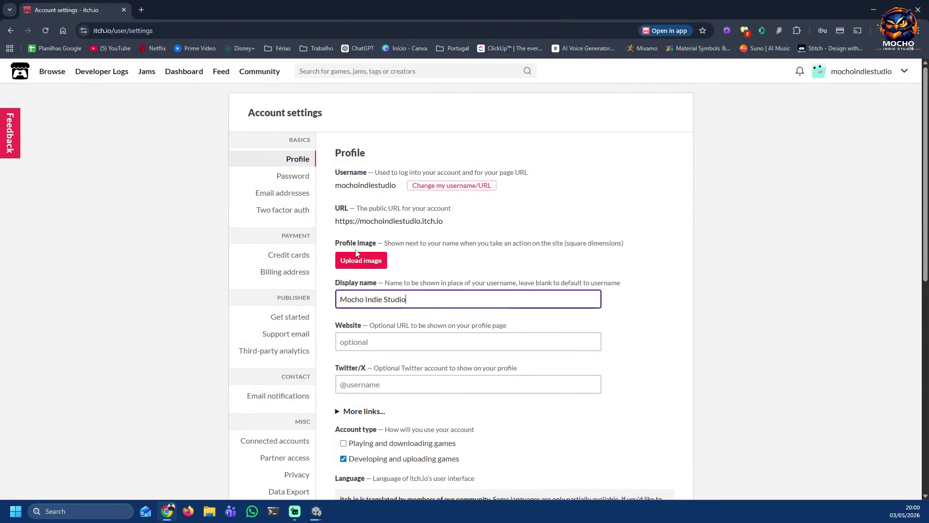
left_click(516, 339)
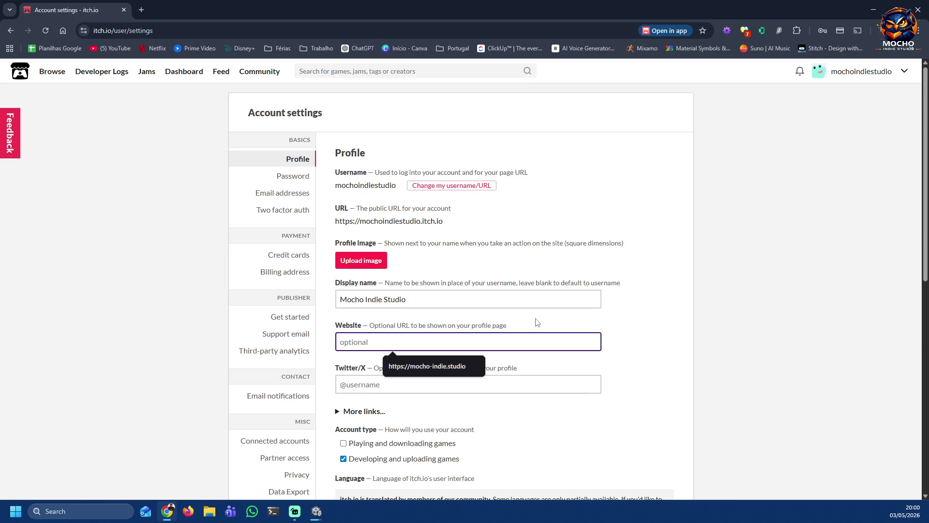
left_click(448, 366)
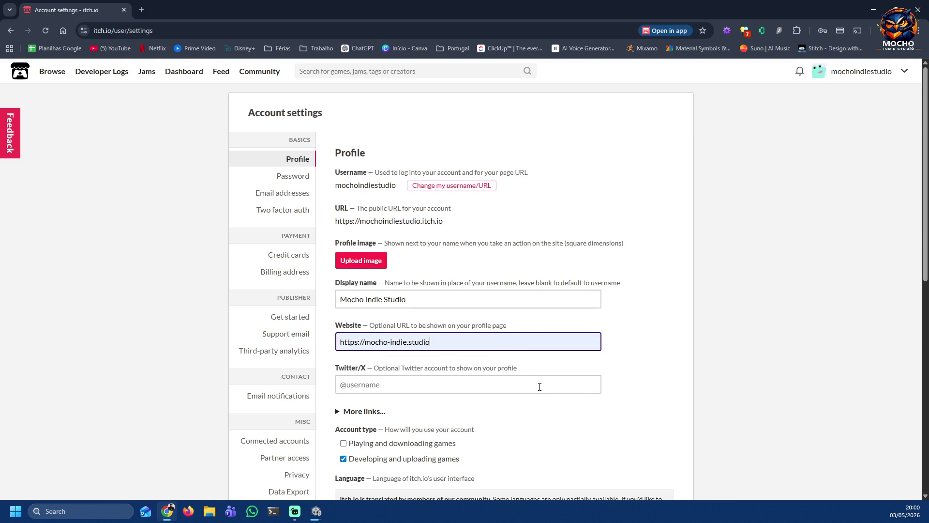
scroll(586, 374, "down", 1)
left_click(337, 318)
scroll(534, 364, "down", 1)
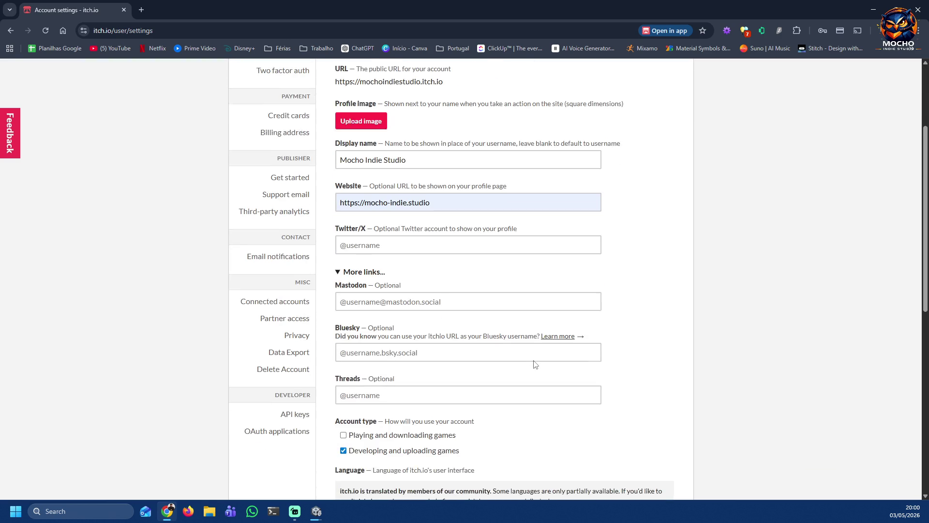
scroll(533, 365, "down", 1)
scroll(533, 365, "down", 1)
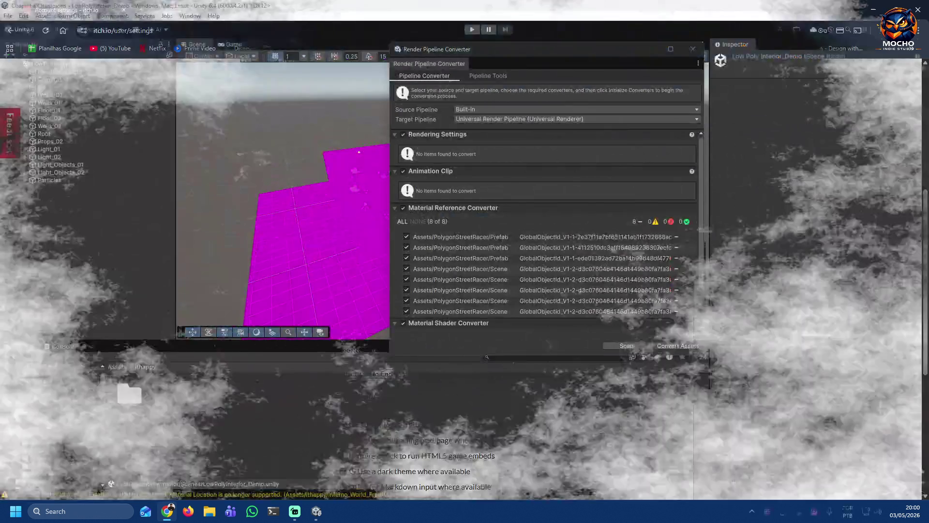
scroll(668, 272, "down", 3)
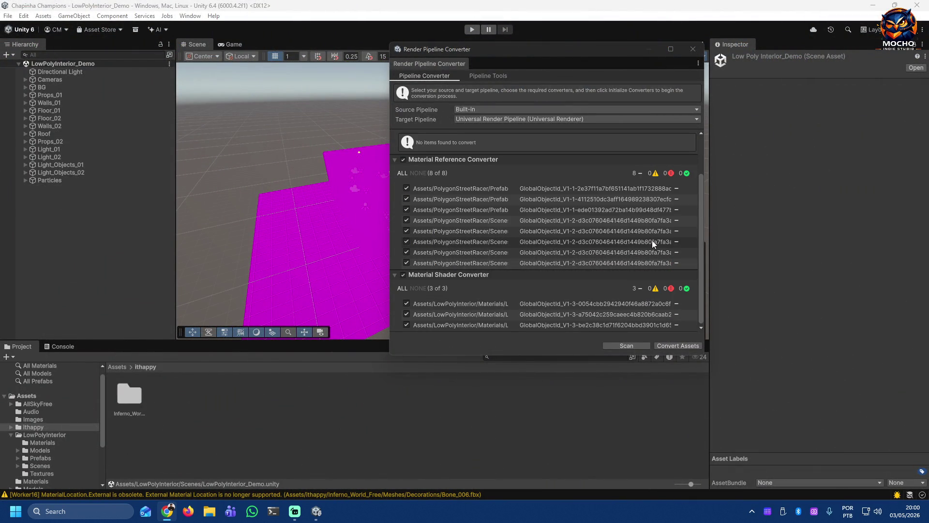
scroll(652, 240, "up", 1)
scroll(652, 240, "up", 2)
scroll(652, 240, "down", 3)
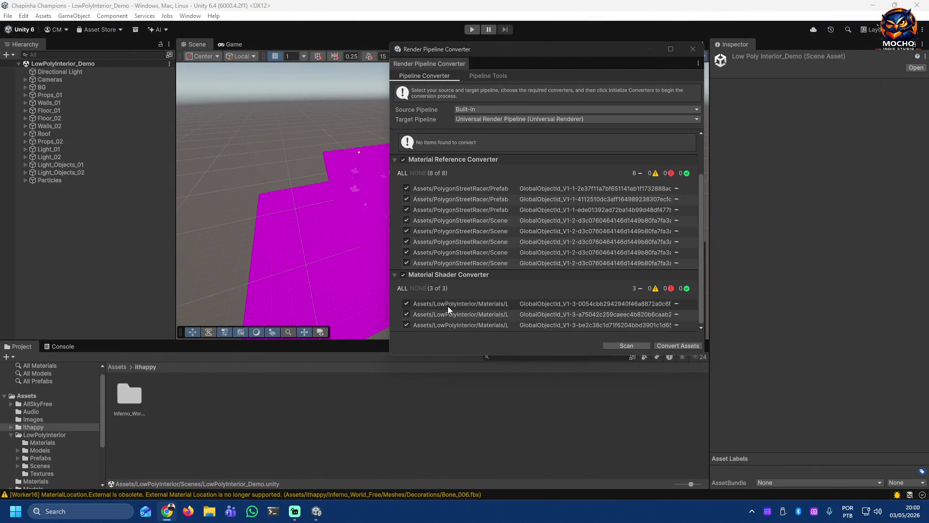
Step: Convert the listed assets to URP, then show Inferno_World_Free's Materials folder
left_click(678, 346)
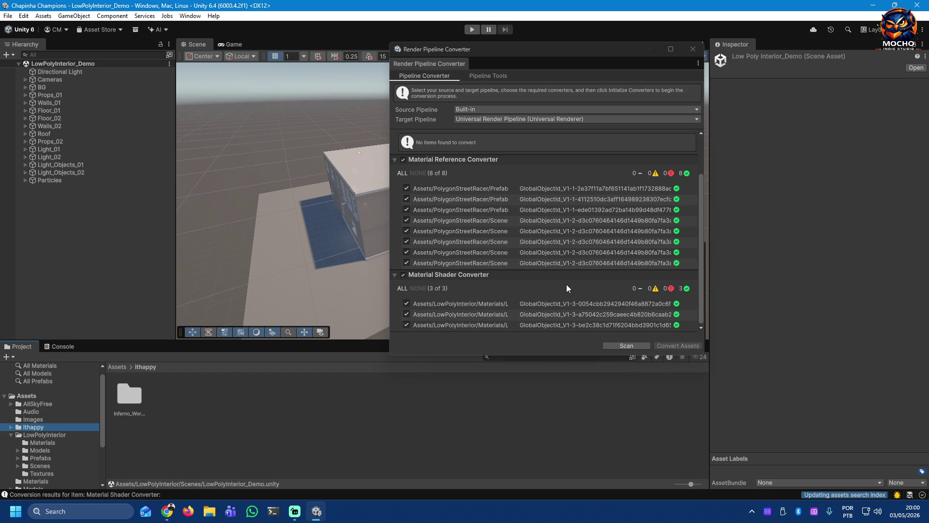
scroll(566, 287, "up", 2)
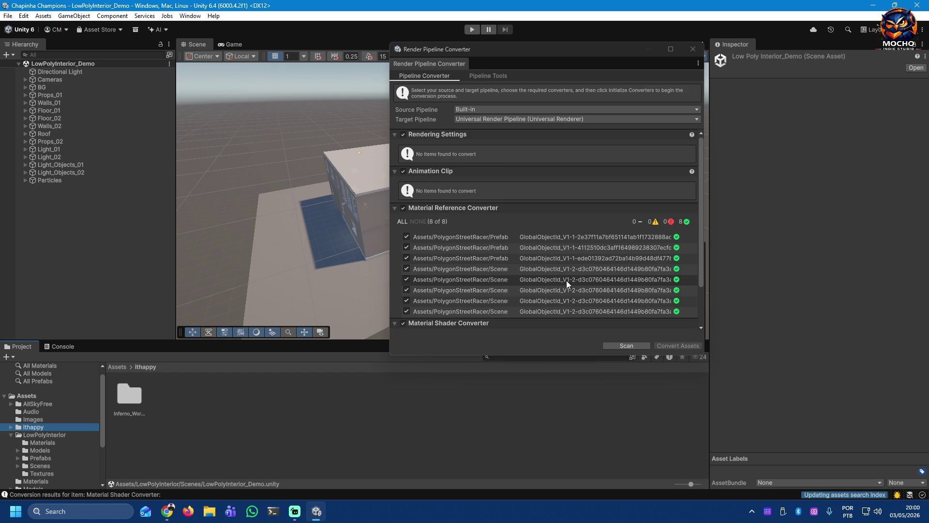
scroll(566, 280, "down", 2)
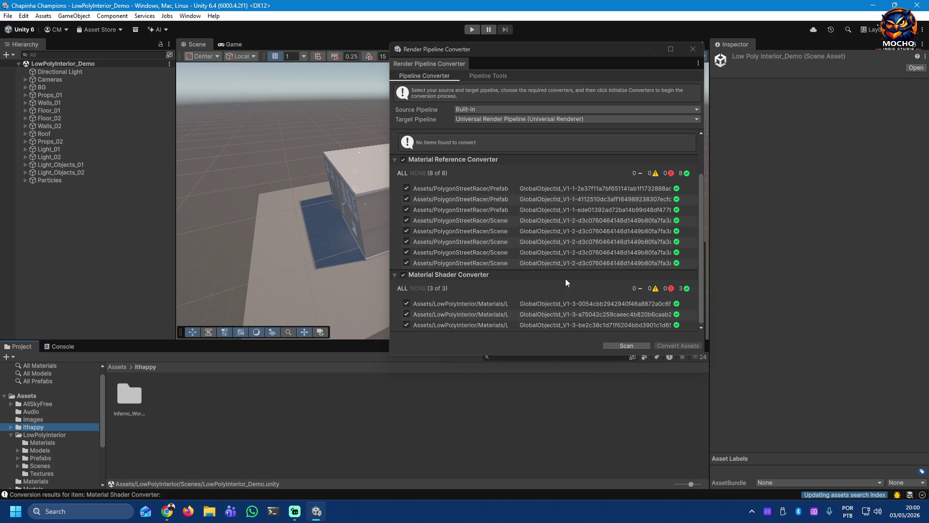
left_click(11, 428)
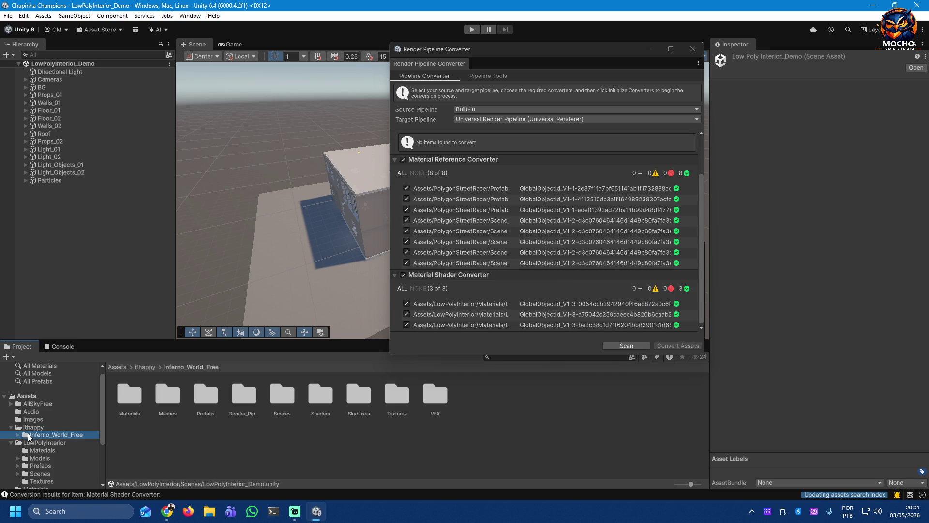
left_click(19, 435)
left_click(35, 442)
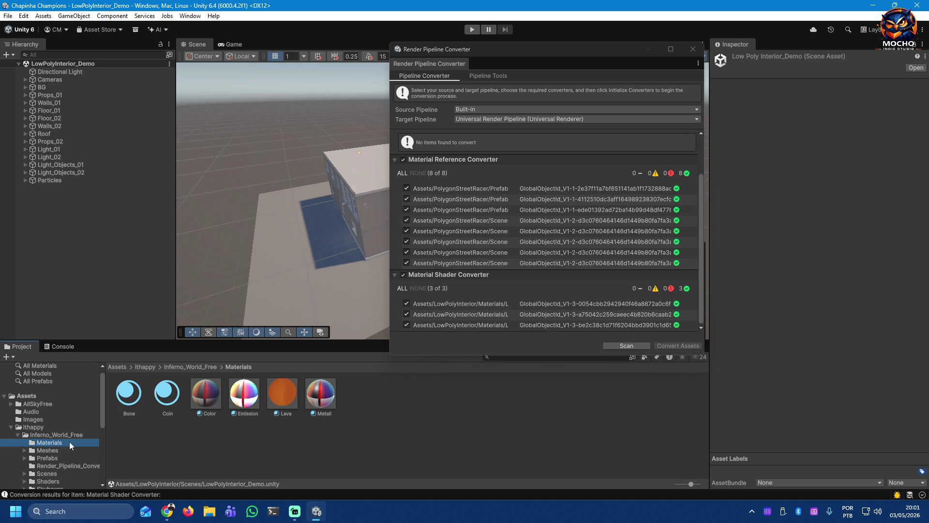
scroll(70, 442, "down", 2)
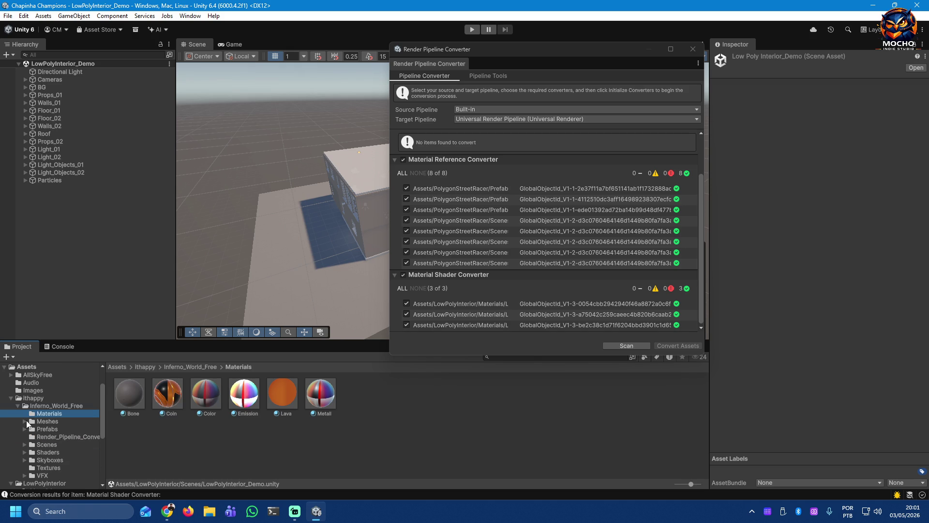
Step: Browse the Decorations and Mountains mesh folders, then expand the Prefabs folder
left_click(28, 422)
left_click(51, 436)
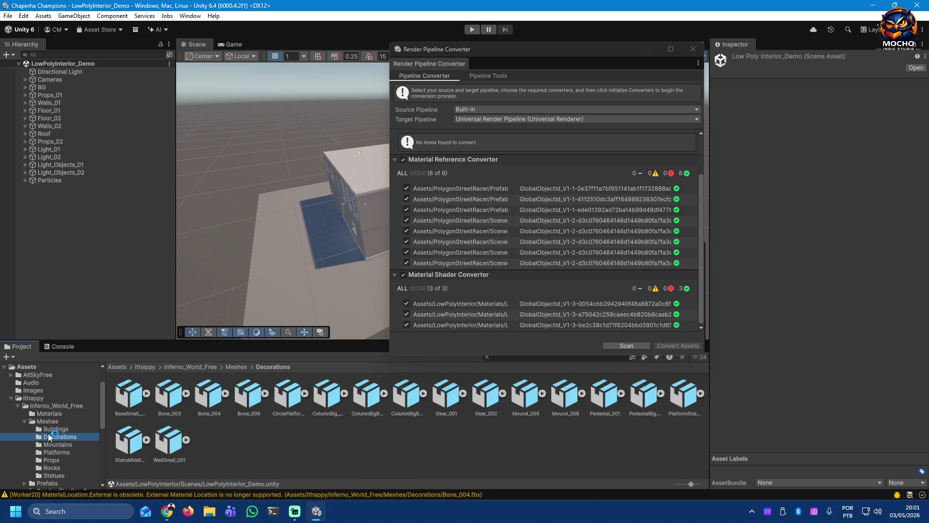
left_click(50, 444)
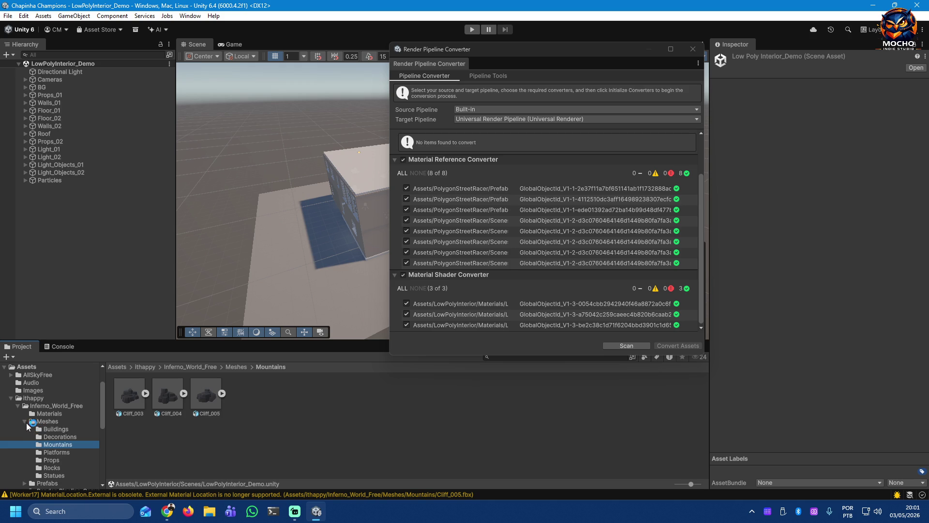
left_click(26, 421)
left_click(45, 430)
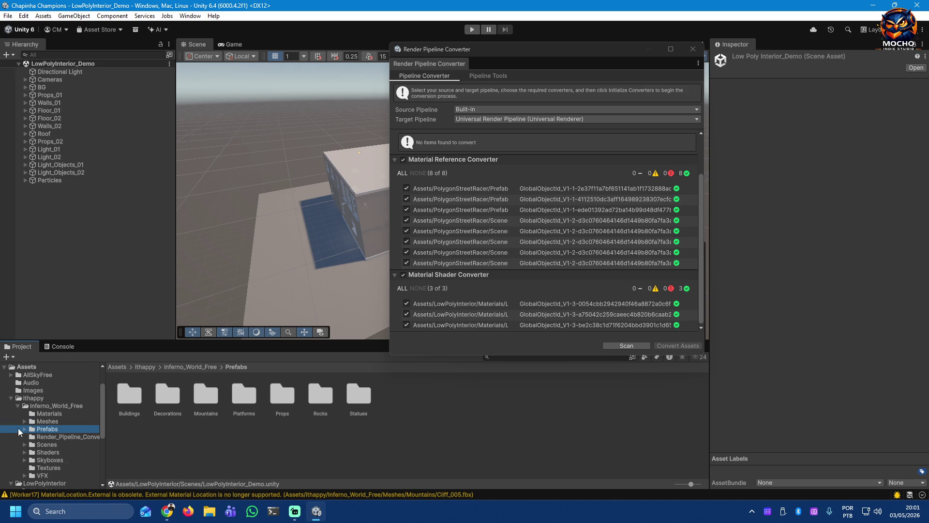
left_click(23, 429)
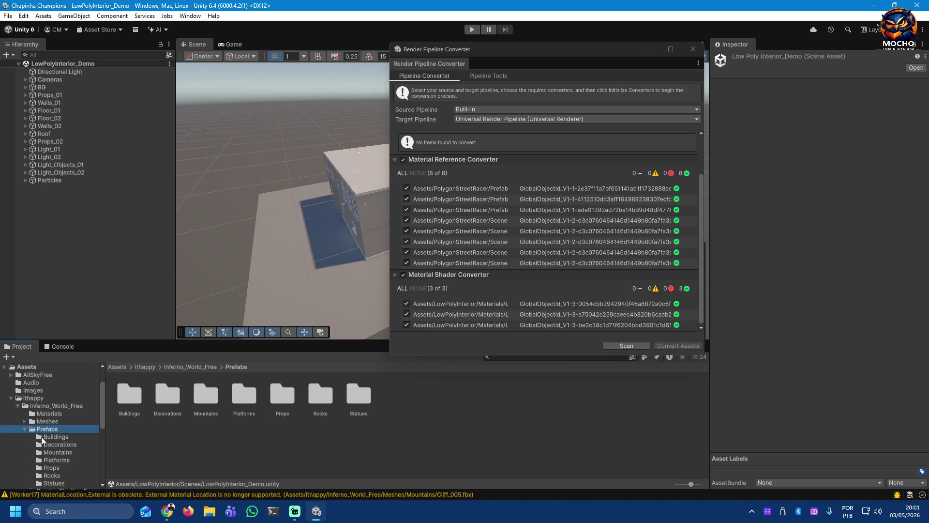
Step: Browse the Buildings, Decorations, Mountains, Platforms, Props, Rocks and Statues prefabs, ending on Render_Pipeline_Convert
left_click(41, 436)
left_click(43, 445)
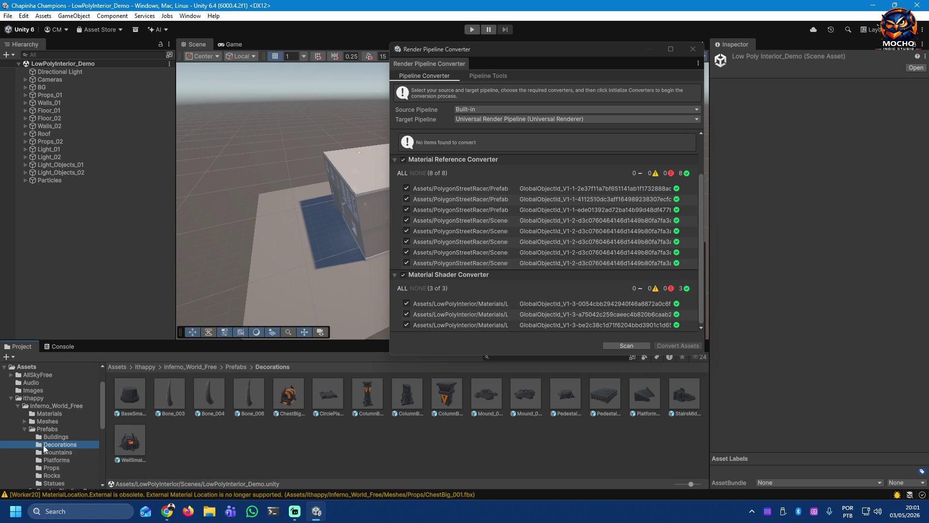
left_click(46, 452)
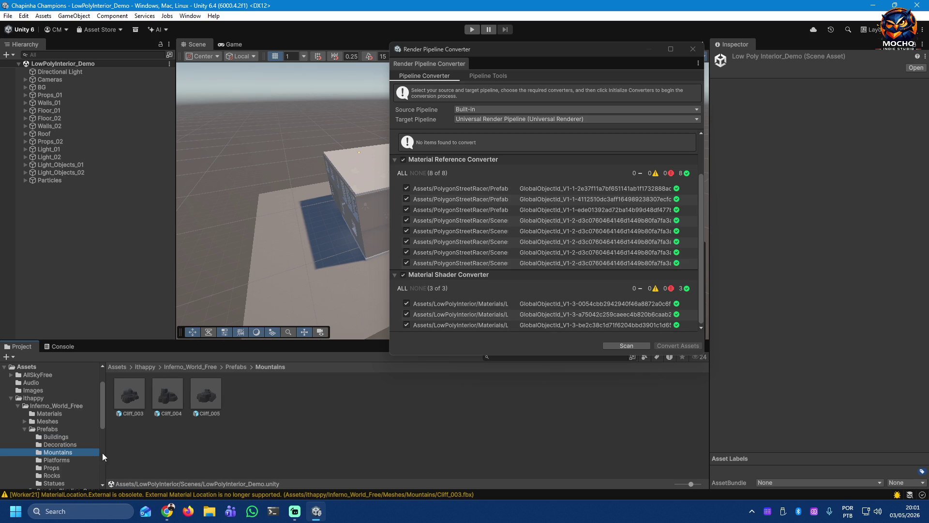
left_click(55, 459)
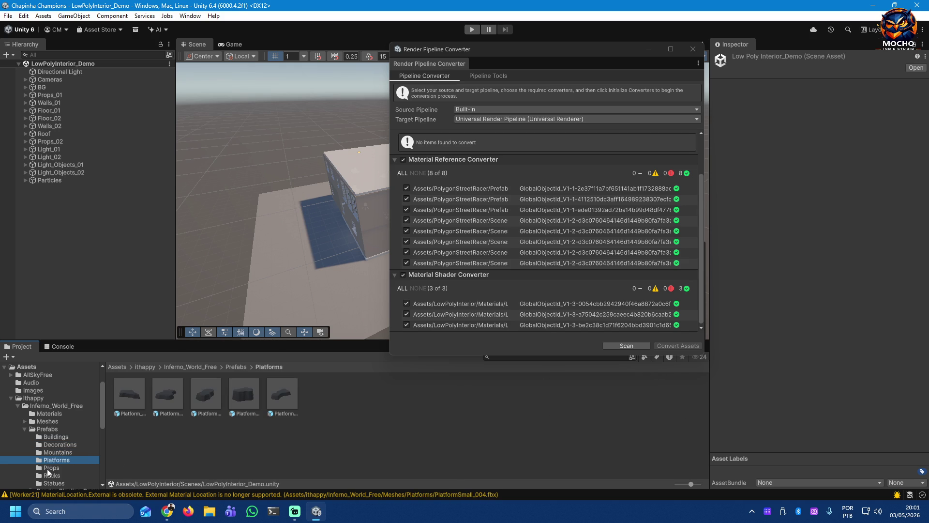
left_click(44, 468)
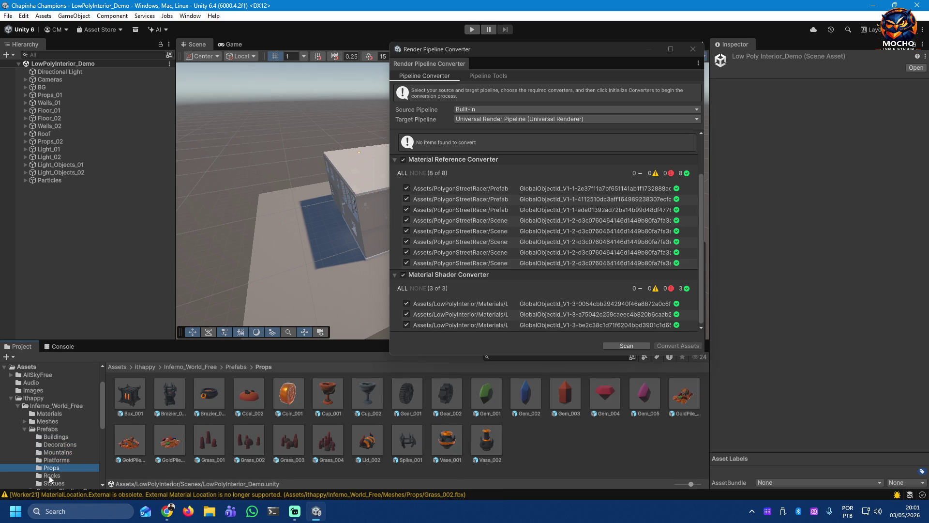
left_click(49, 476)
scroll(86, 457, "down", 2)
scroll(84, 456, "down", 2)
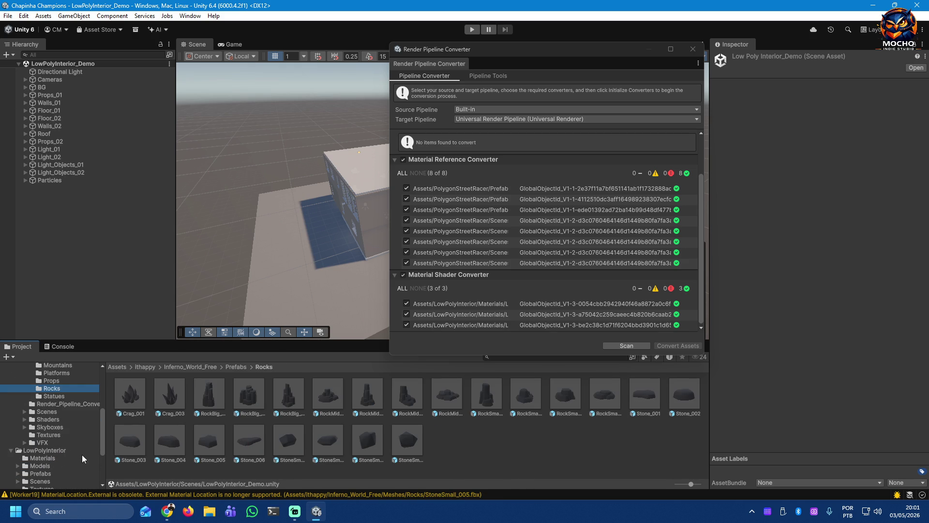
left_click(48, 397)
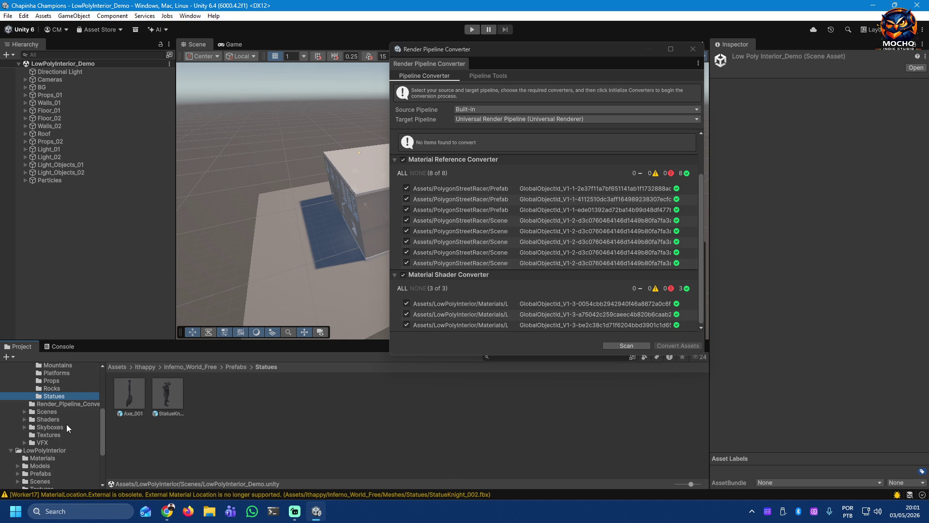
left_click(48, 405)
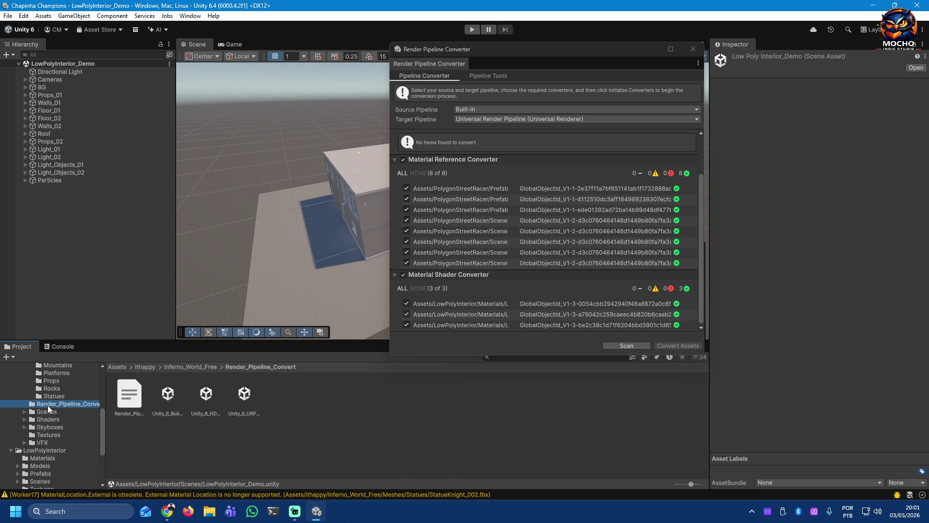
Step: Check the Built-In, HDRP and URP source packages and read the Render_Pipeline_Instructions text in the Inspector
left_click(135, 397)
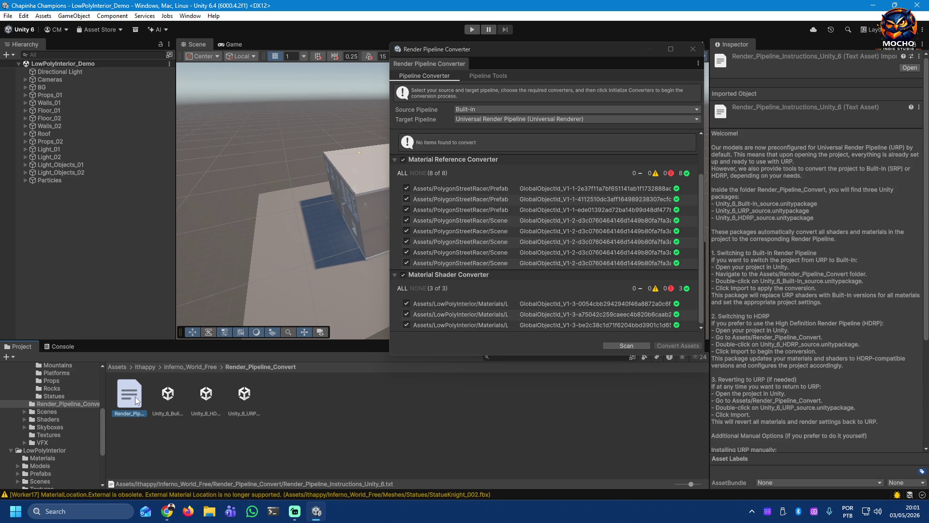
scroll(60, 426, "up", 2)
scroll(59, 427, "up", 2)
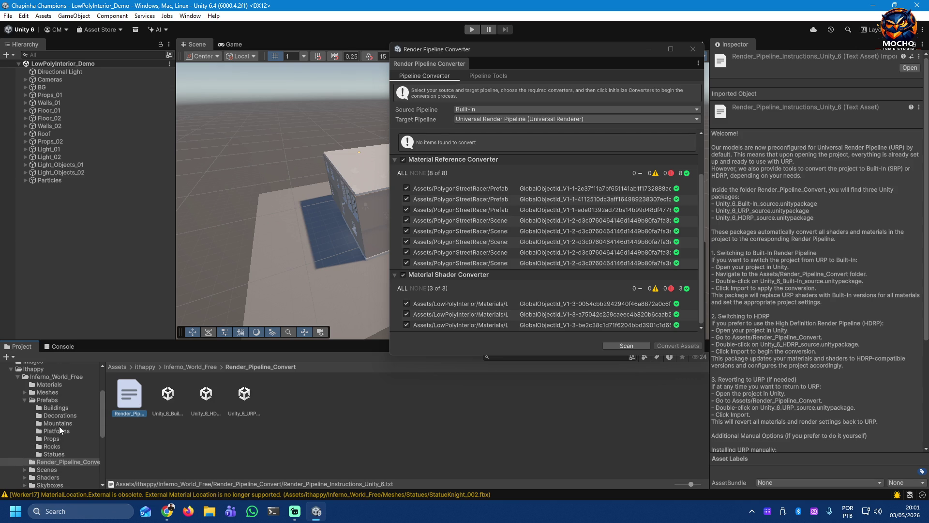
scroll(59, 426, "down", 2)
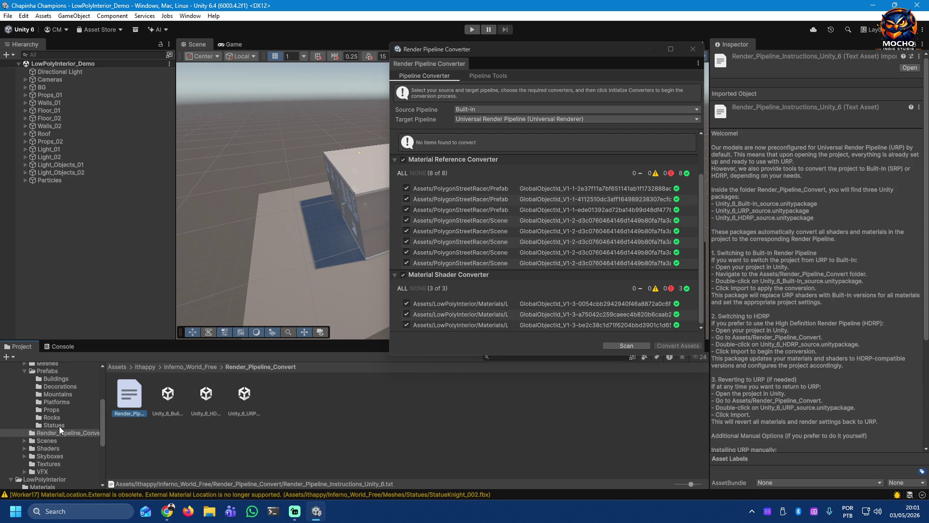
left_click(167, 395)
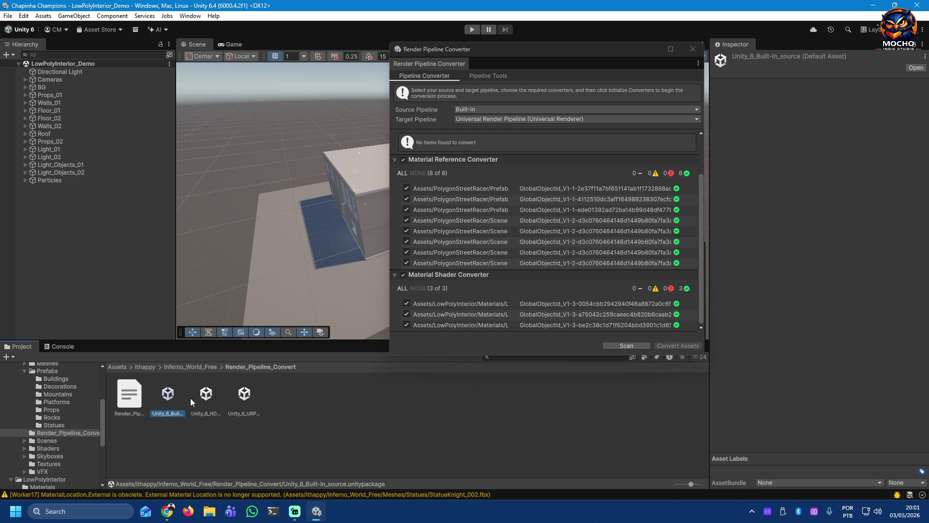
left_click(207, 397)
left_click(242, 398)
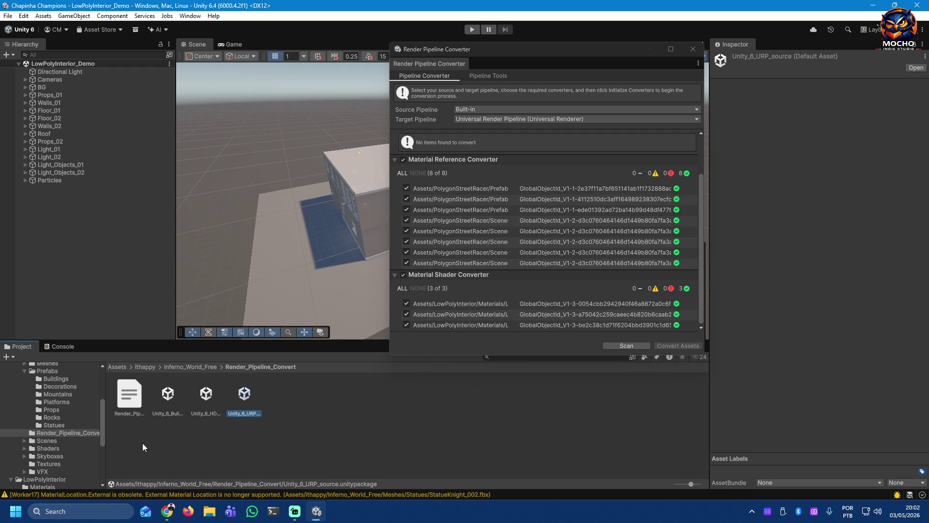
left_click(131, 401)
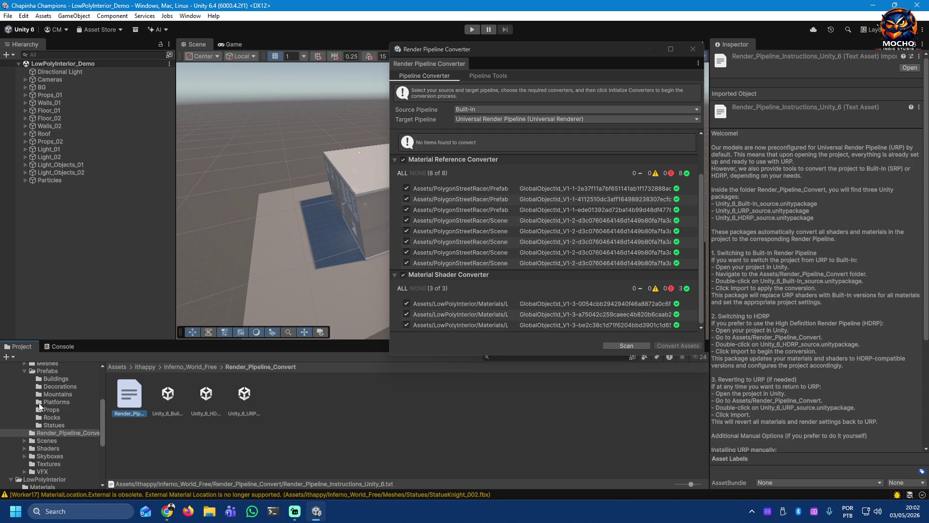
Step: Browse the Platforms, Rocks and Decorations prefab folders, then collapse Prefabs
left_click(43, 425)
left_click(45, 404)
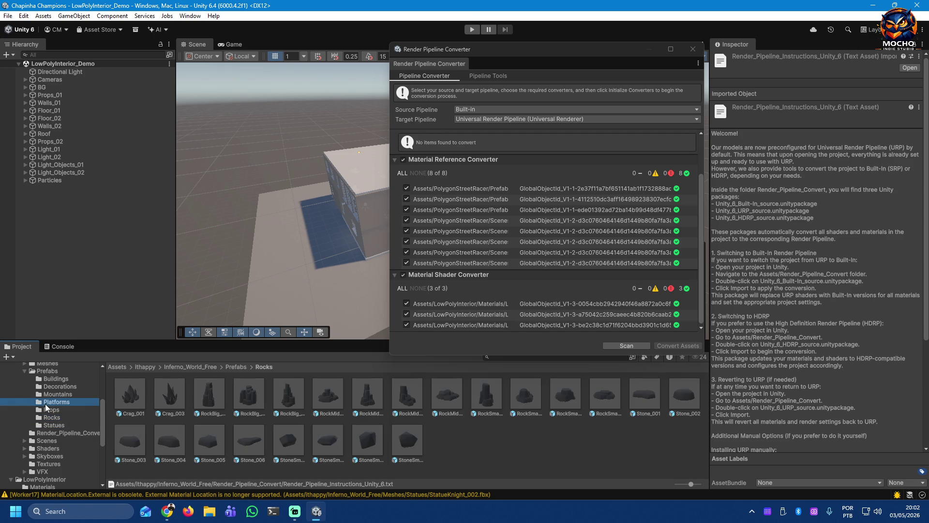
left_click(46, 408)
key("Down")
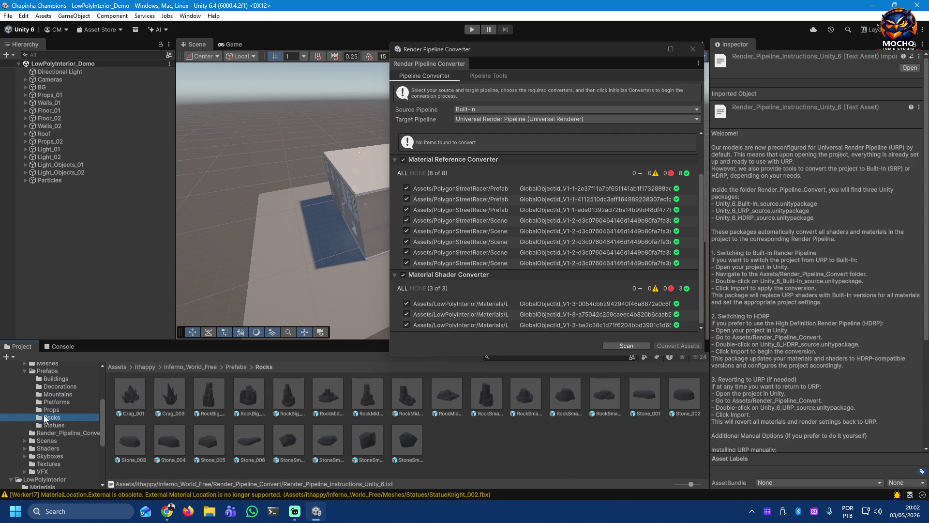
key("Up")
key("Up")
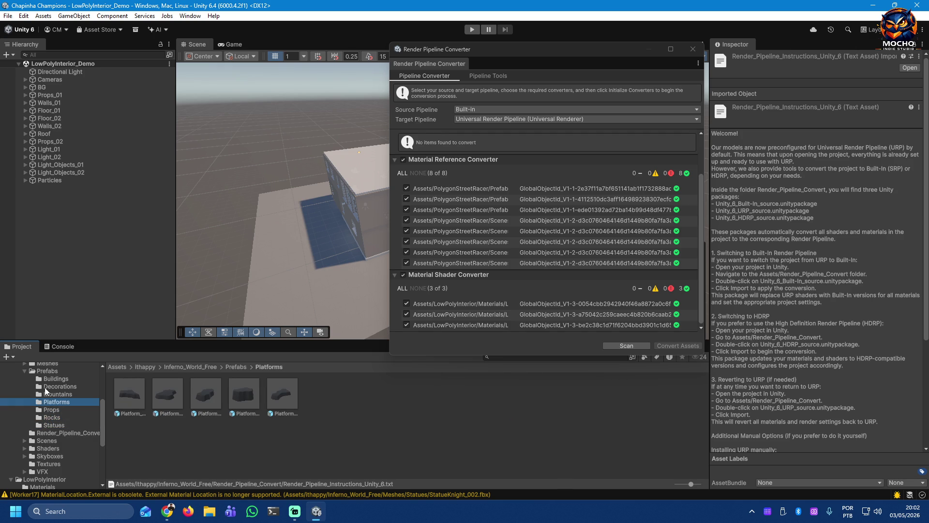
left_click(44, 387)
left_click(24, 370)
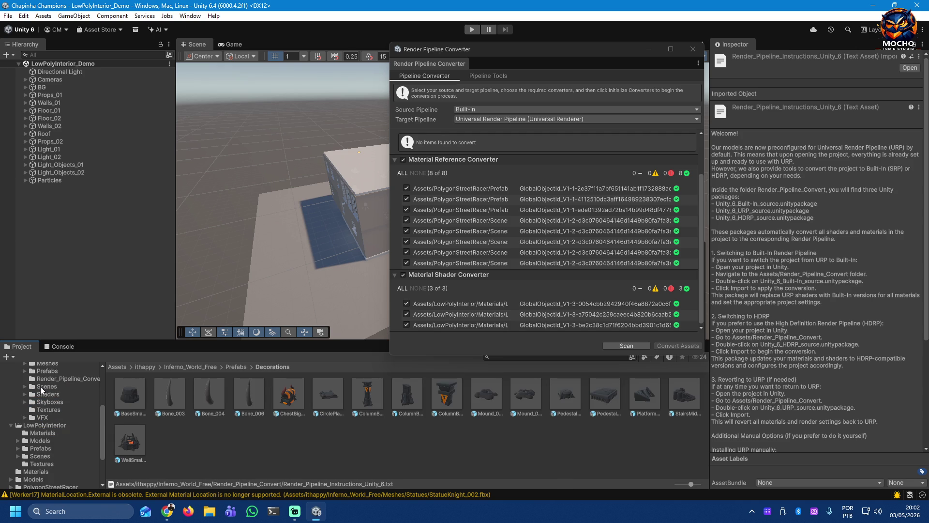
Step: Show the URP_Scenes folder and inspect its Demonstration and Overview scene assets
left_click(40, 386)
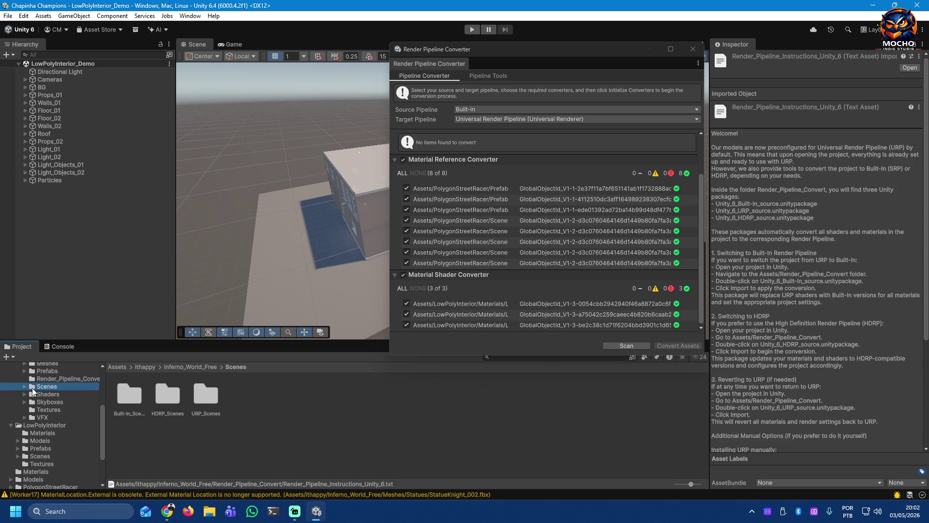
left_click(24, 387)
left_click(41, 410)
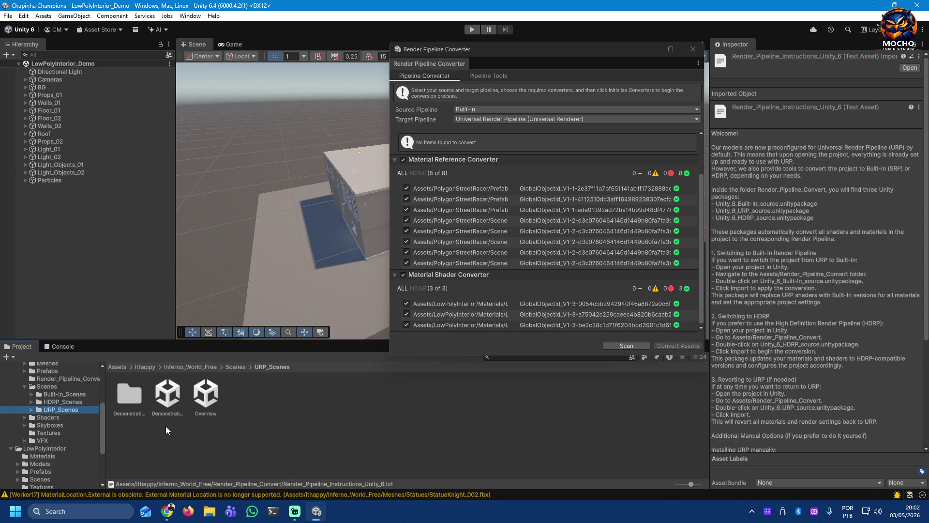
left_click(32, 408)
left_click(64, 418)
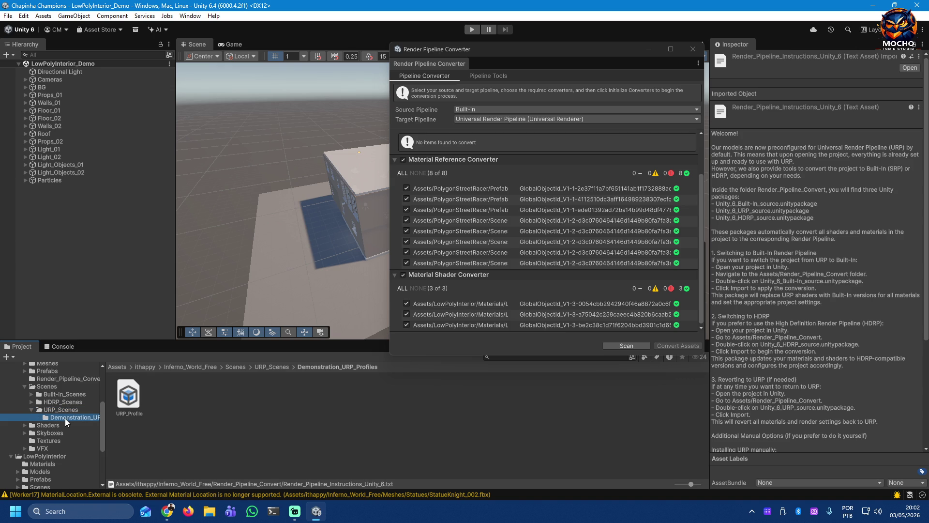
left_click(66, 409)
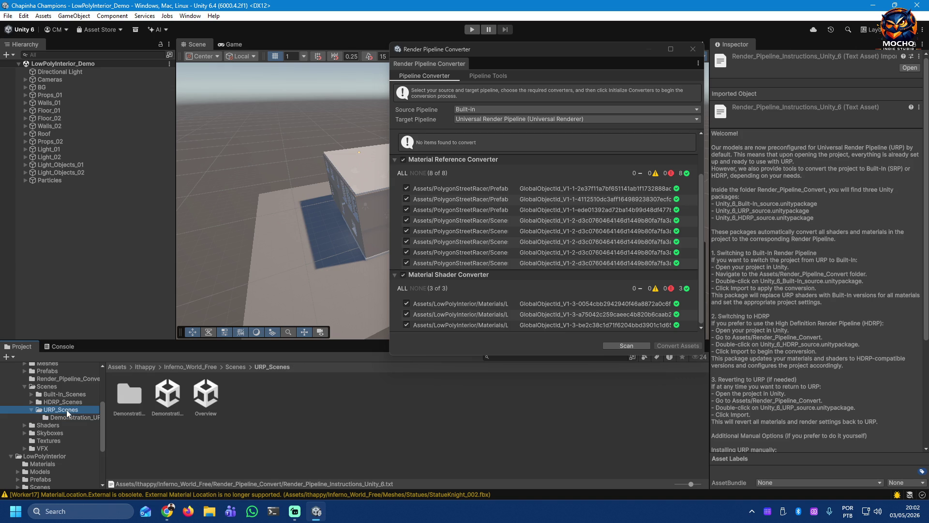
left_click(163, 395)
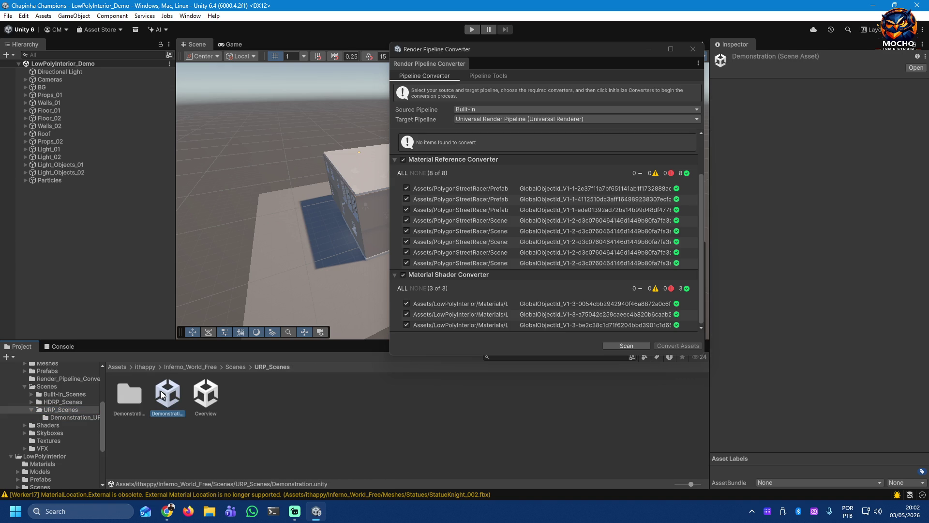
left_click(209, 398)
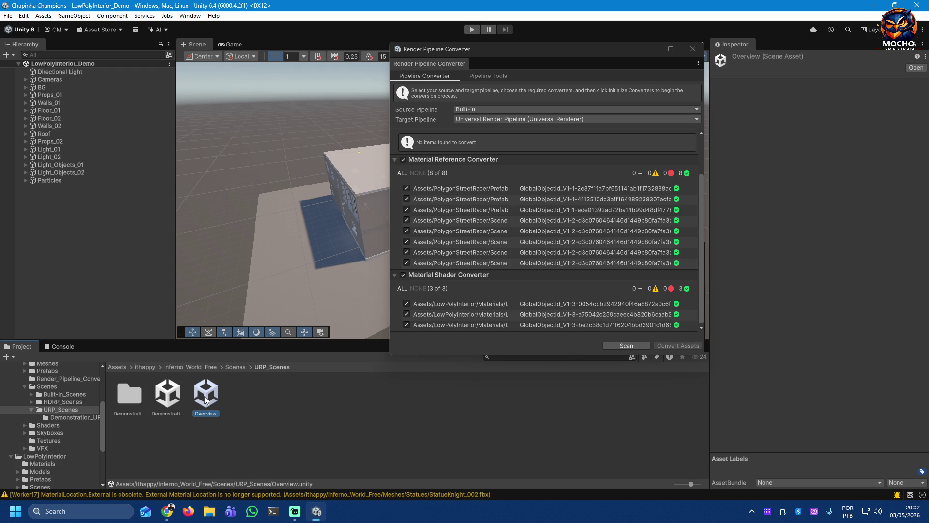
Step: Open Overview.unity, close the converter window, and frame and orbit the Overview island
double_click(205, 395)
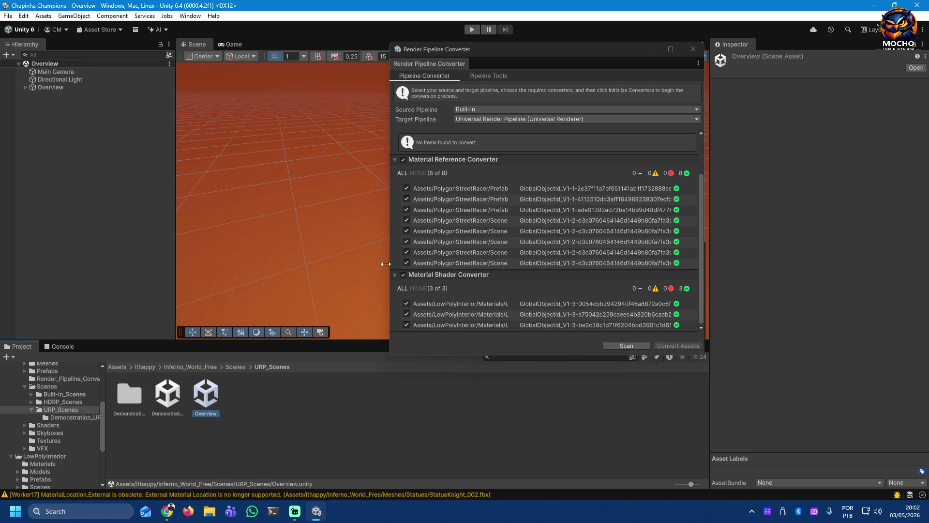
left_click(693, 48)
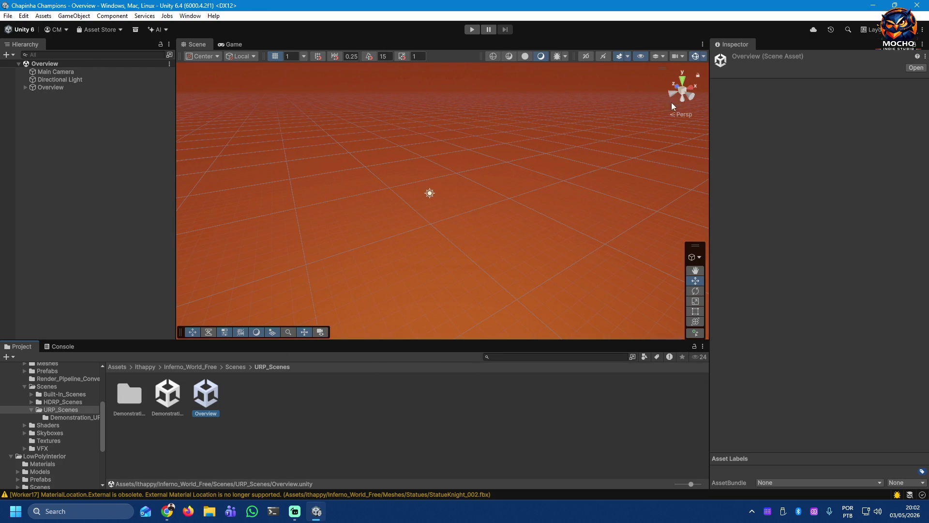
left_click(38, 87)
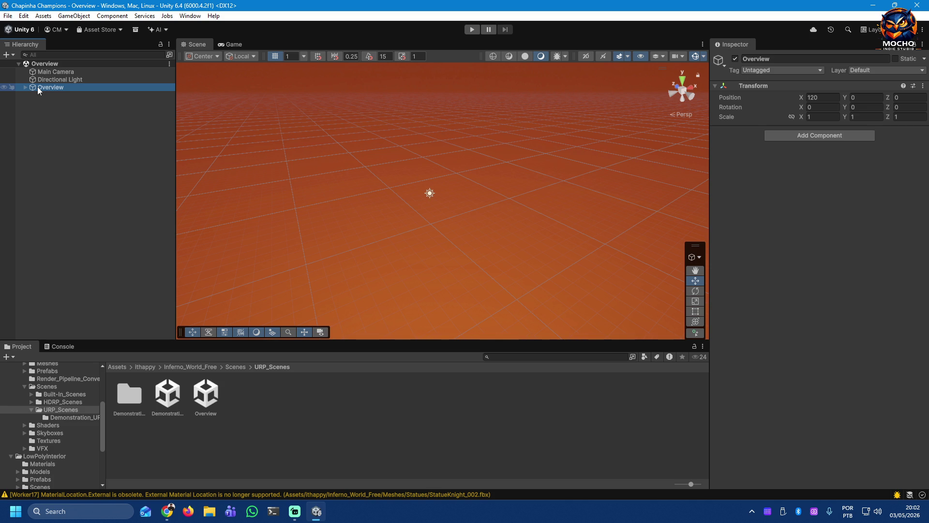
double_click(37, 88)
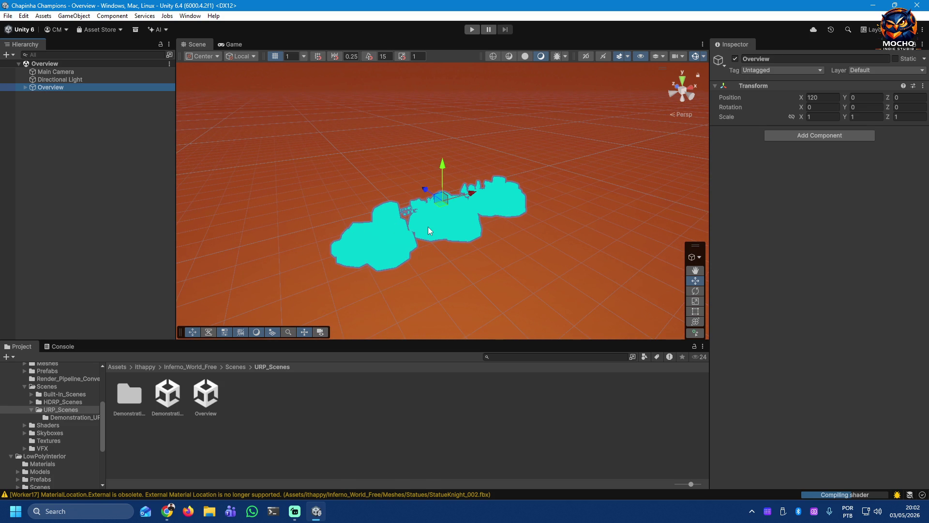
left_click_drag(431, 230, 454, 226, "alt")
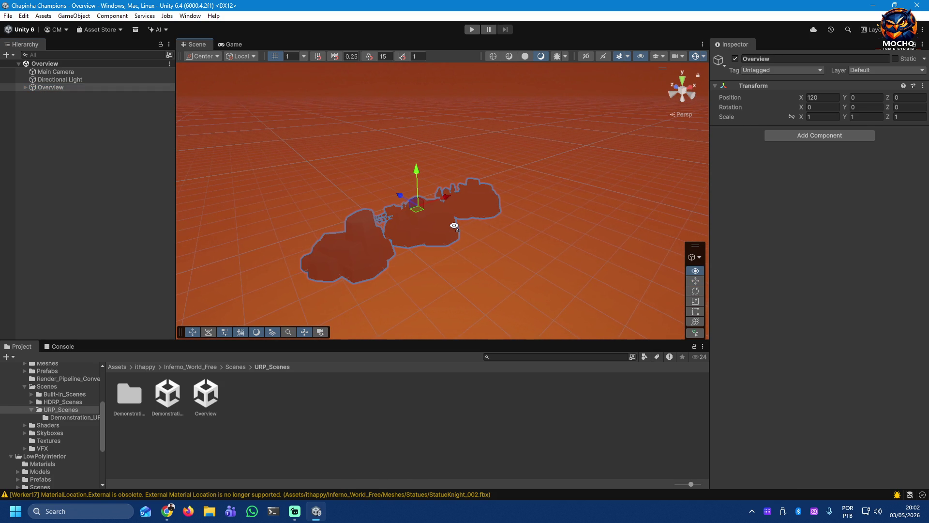
mouse_move(454, 226)
left_mouse_down("alt")
mouse_move(657, 241)
mouse_move(666, 271)
mouse_move(796, 274)
mouse_move(772, 242)
left_mouse_up("alt")
scroll(455, 227, "up", 1)
scroll(454, 227, "up", 1)
scroll(455, 227, "up", 1)
scroll(454, 227, "up", 1)
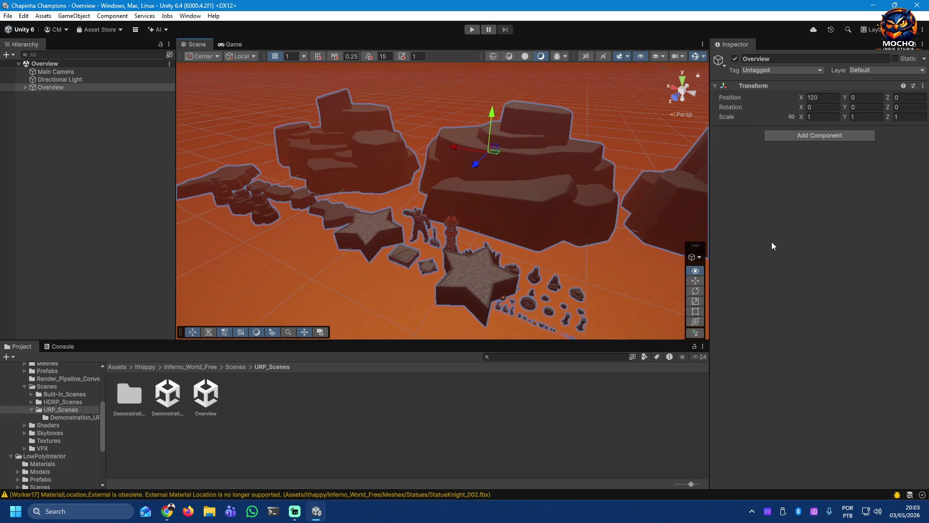
Step: Fly around the props and dark rock formations up close, then check the view through the game camera
left_click(77, 258)
mouse_move(423, 261)
left_mouse_down("alt")
mouse_move(533, 301)
mouse_move(604, 309)
mouse_move(636, 345)
mouse_move(573, 356)
mouse_move(447, 339)
left_mouse_up("alt")
scroll(602, 307, "up", 4)
scroll(446, 339, "up", 3)
mouse_move(502, 352)
left_mouse_down("alt")
mouse_move(604, 305)
mouse_move(612, 291)
mouse_move(546, 280)
mouse_move(544, 294)
mouse_move(445, 264)
mouse_move(506, 211)
mouse_move(451, 179)
mouse_move(607, 219)
left_mouse_up("alt")
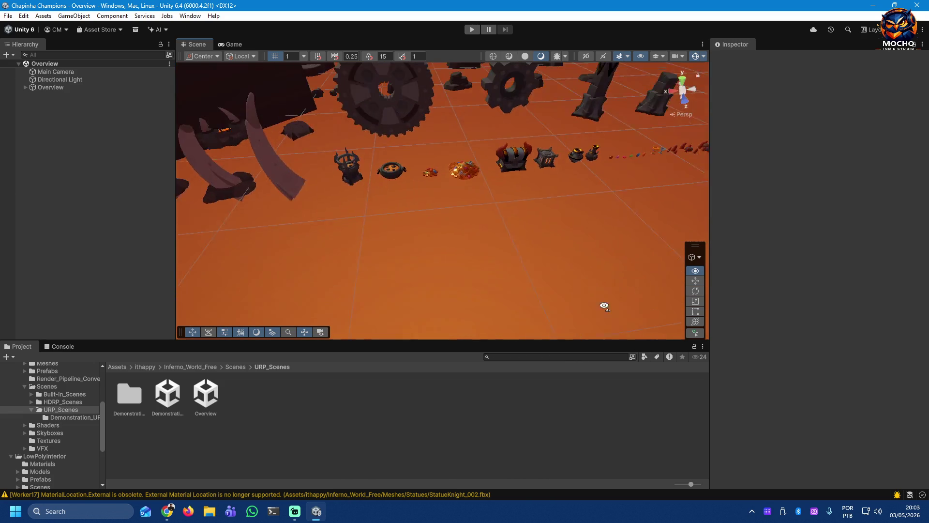
scroll(604, 305, "up", 2)
scroll(608, 283, "up", 2)
scroll(623, 282, "up", 2)
scroll(622, 283, "up", 3)
scroll(613, 291, "down", 2)
scroll(581, 285, "down", 2)
scroll(568, 278, "down", 2)
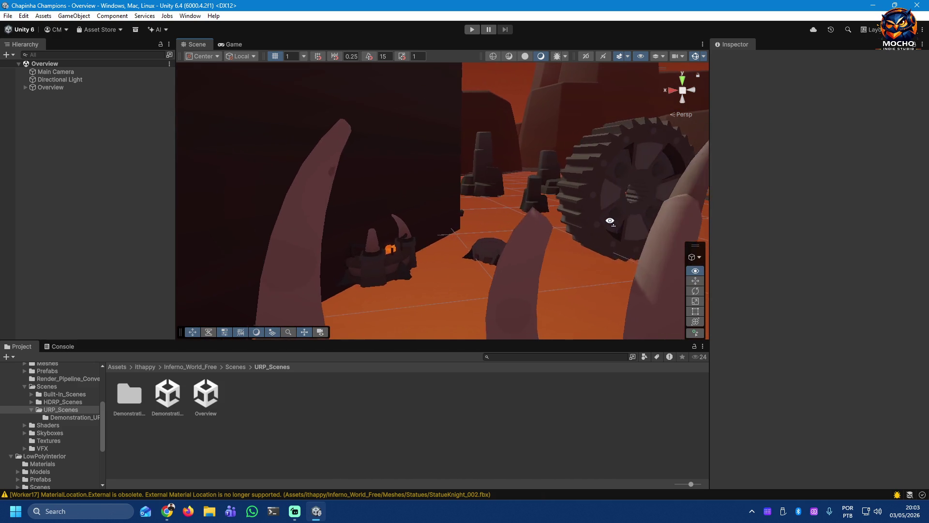
mouse_move(606, 220)
left_mouse_down("alt")
mouse_move(647, 203)
mouse_move(618, 190)
mouse_move(424, 190)
mouse_move(386, 178)
mouse_move(311, 130)
mouse_move(224, 138)
mouse_move(66, 230)
mouse_move(206, 255)
mouse_move(205, 264)
mouse_move(288, 294)
mouse_move(473, 306)
mouse_move(556, 291)
mouse_move(595, 234)
mouse_move(433, 197)
mouse_move(385, 172)
mouse_move(373, 150)
mouse_move(400, 138)
mouse_move(427, 142)
mouse_move(388, 177)
mouse_move(440, 162)
mouse_move(349, 208)
mouse_move(392, 209)
left_mouse_up("alt")
left_click_drag(481, 223, 476, 216)
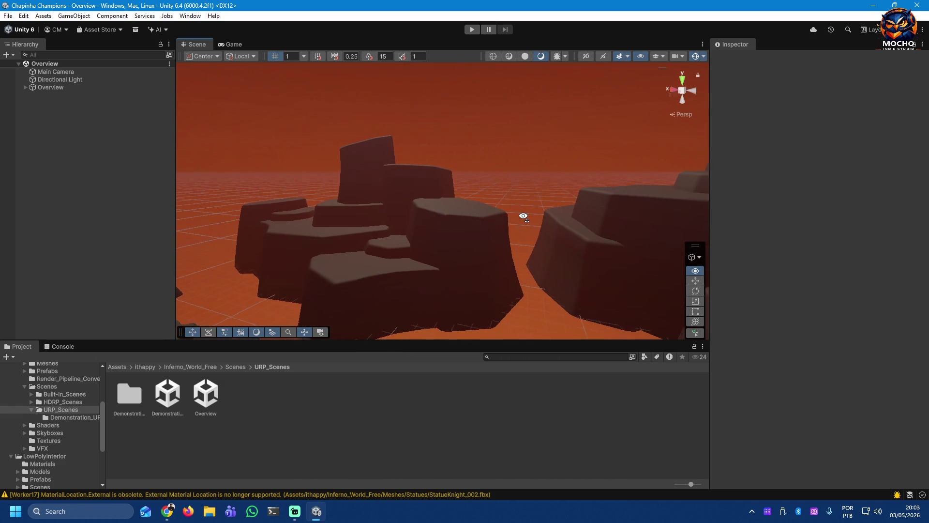
mouse_move(475, 216)
left_mouse_down()
mouse_move(628, 168)
mouse_move(817, 277)
mouse_move(515, 477)
mouse_move(427, 477)
mouse_move(561, 378)
mouse_move(573, 348)
mouse_move(492, 313)
mouse_move(360, 311)
left_mouse_up()
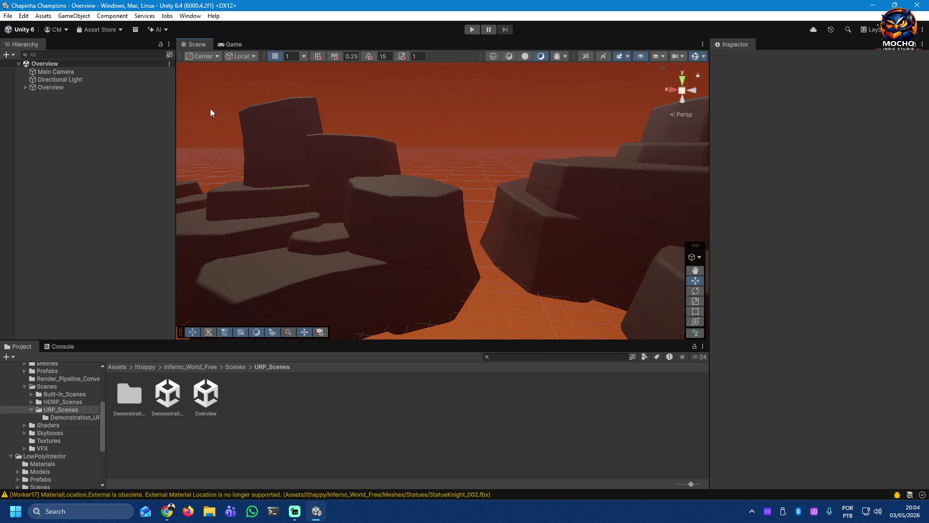
left_click(233, 44)
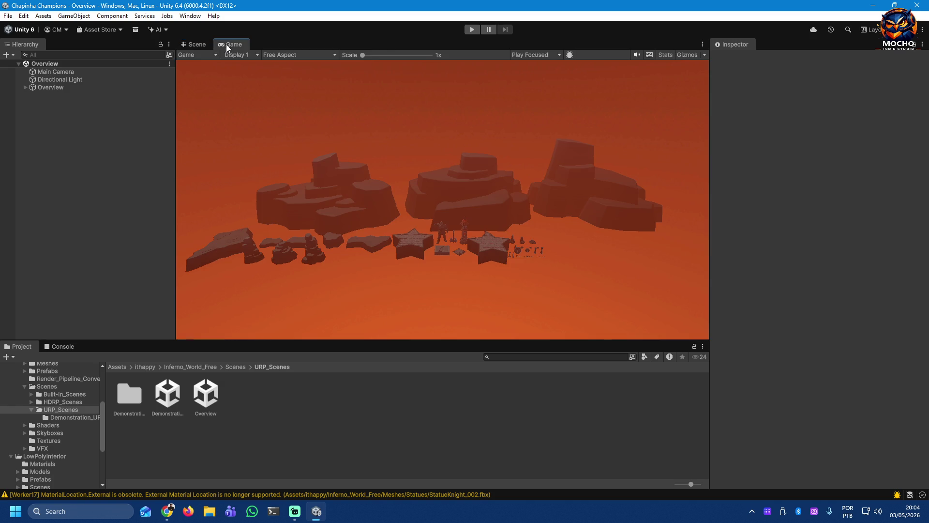
left_click(193, 44)
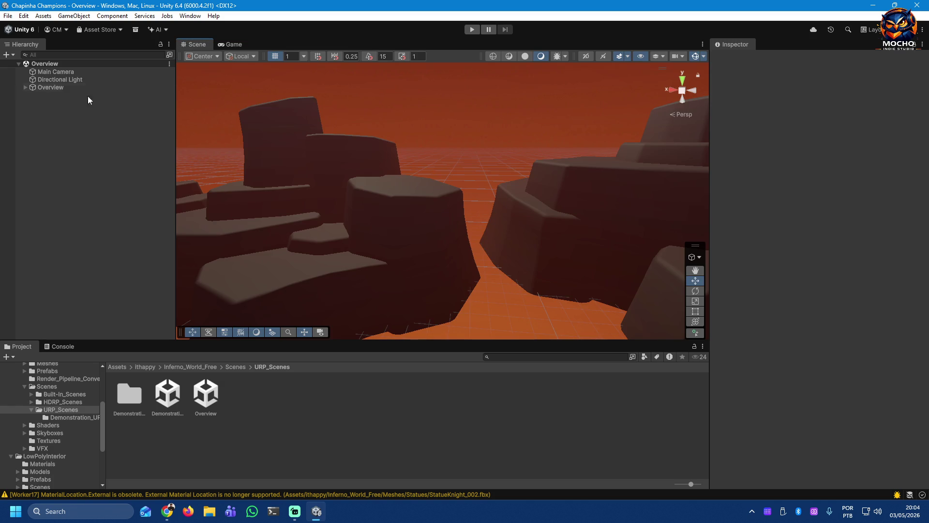
Step: Open the Demonstration scene, frame it and orbit down to the lava floor to reveal the knight statue
double_click(168, 401)
mouse_move(374, 229)
left_mouse_down()
mouse_move(125, 165)
mouse_move(124, 152)
left_mouse_up()
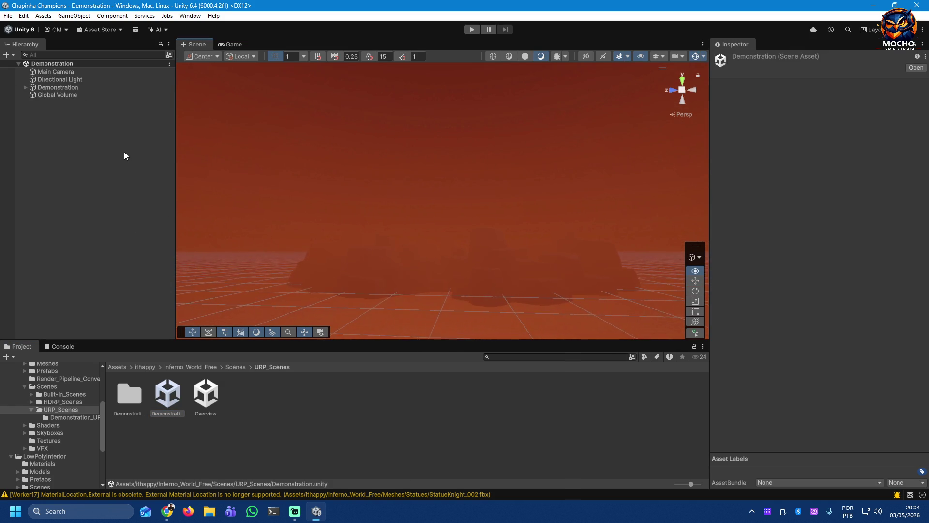
double_click(62, 87)
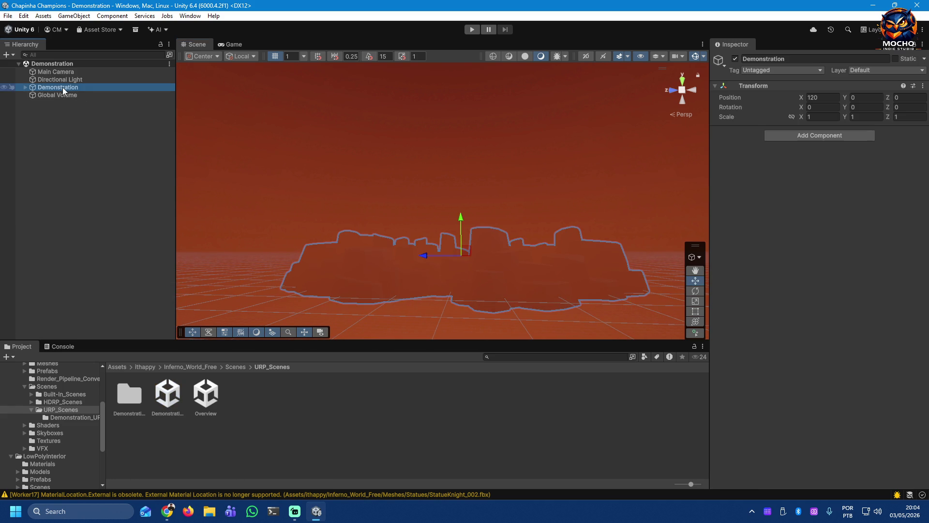
mouse_move(435, 326)
left_mouse_down()
mouse_move(557, 313)
mouse_move(793, 332)
left_mouse_up()
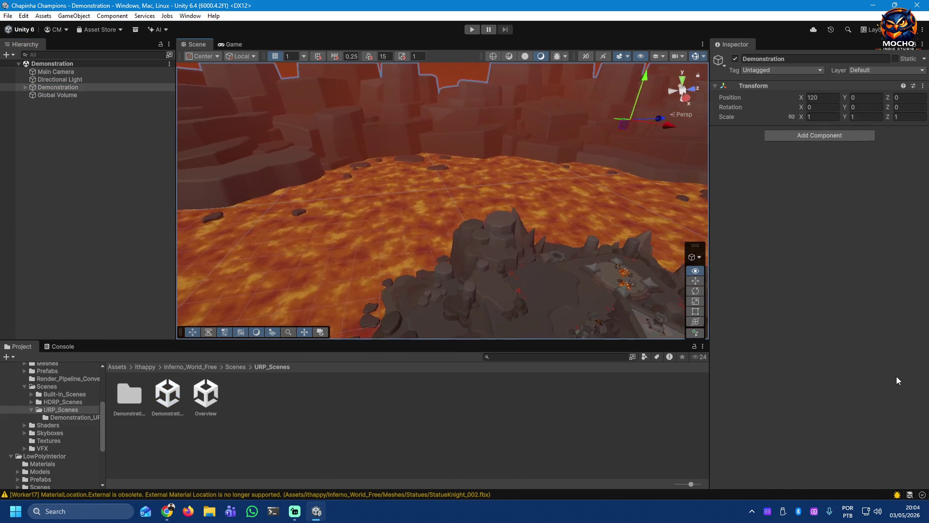
mouse_move(793, 331)
left_mouse_down()
mouse_move(108, 405)
mouse_move(152, 416)
mouse_move(64, 418)
left_mouse_up()
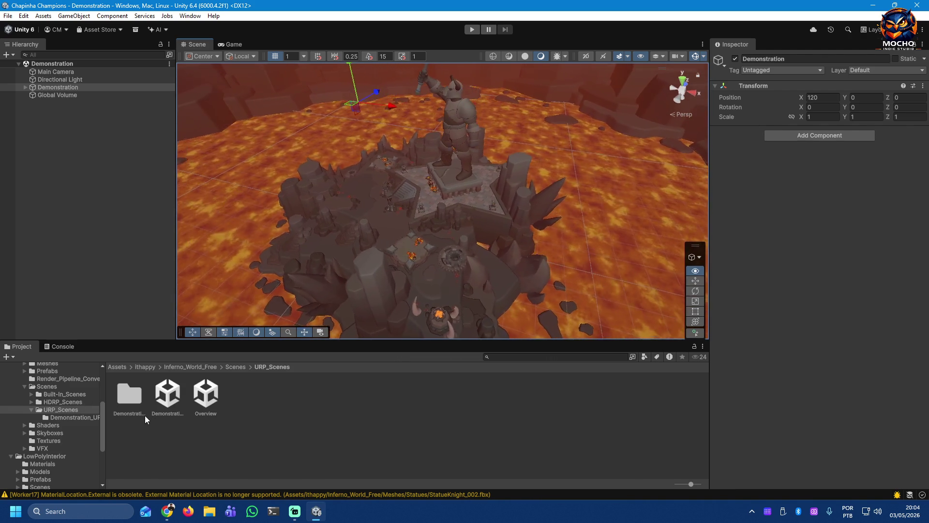